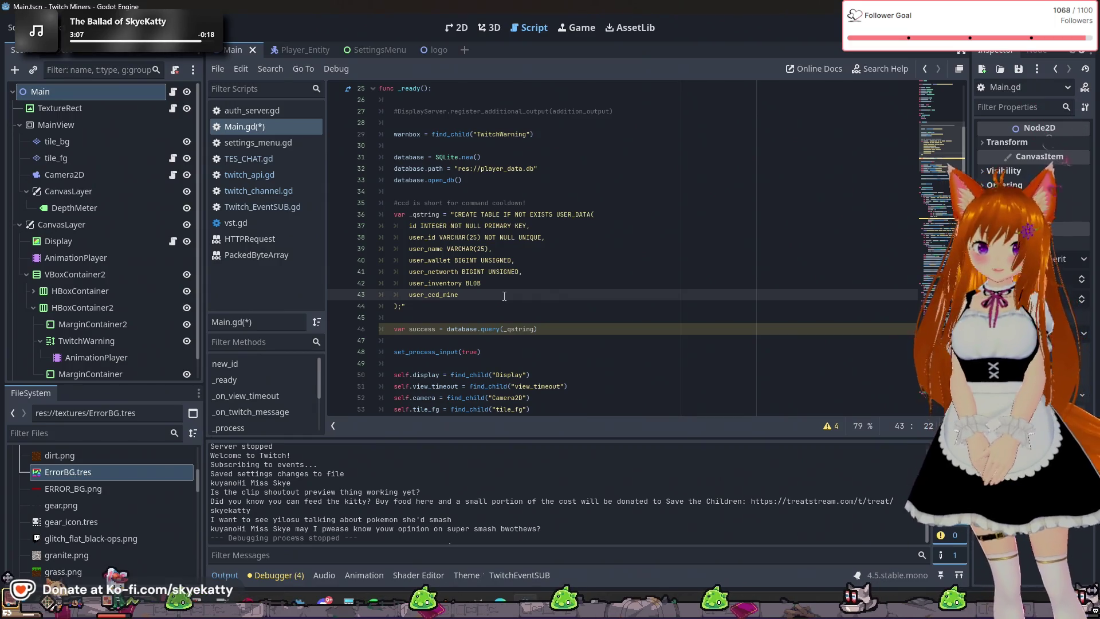
Make user_ccd_mine a TIMESTAMP and add a user_ccd_stats TIMESTAMP line below it
type(" TIME")
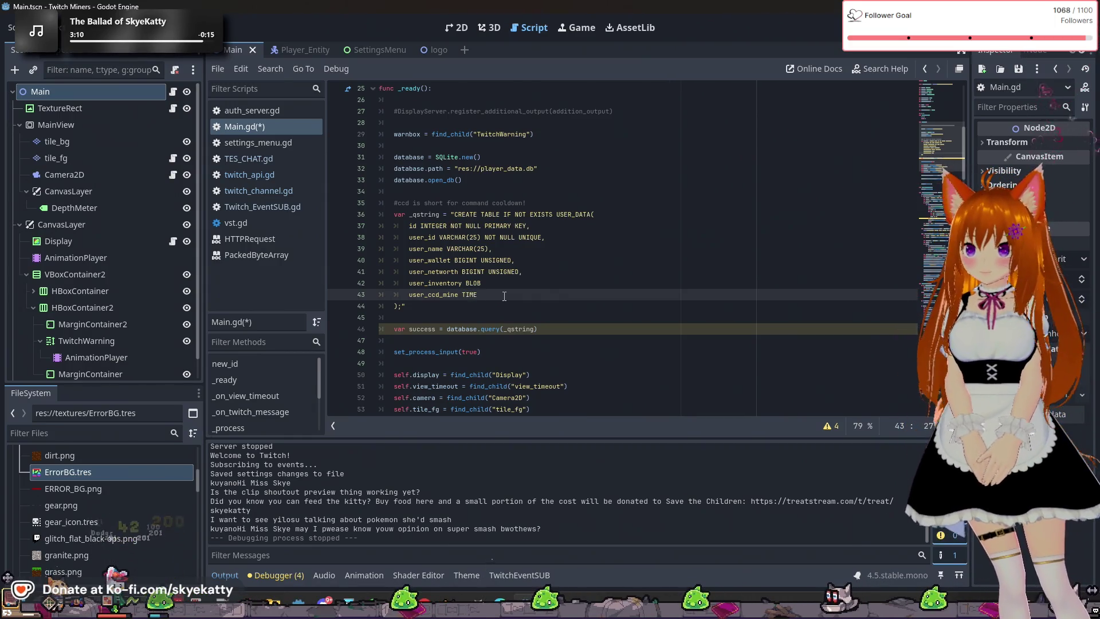
type("STAMOP")
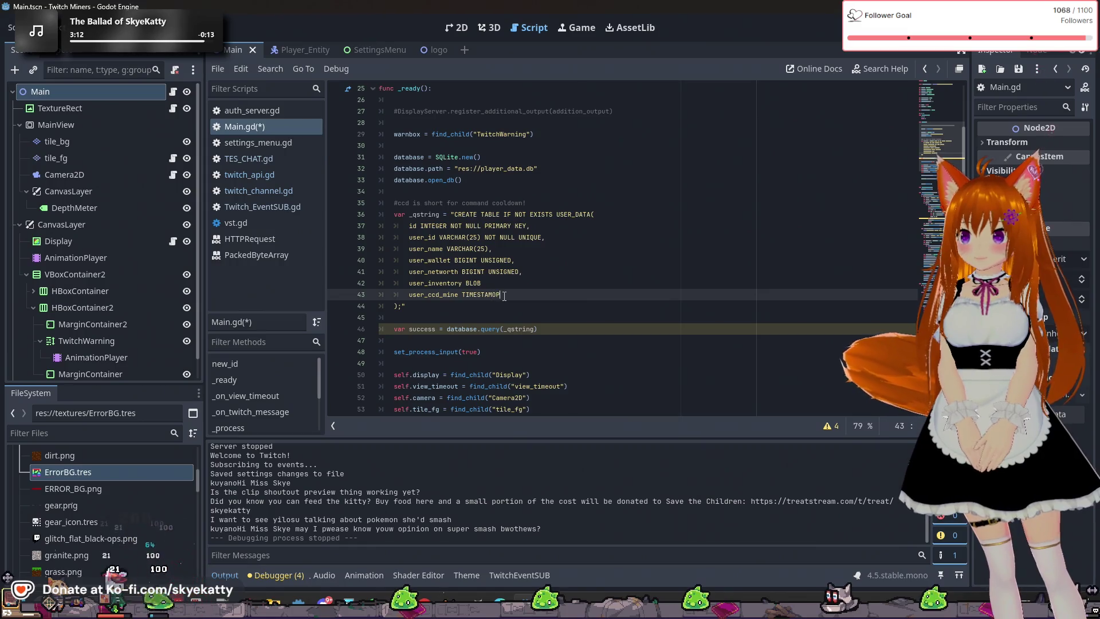
key("BackSpace")
key("BackSpace")
type("P")
key("Return")
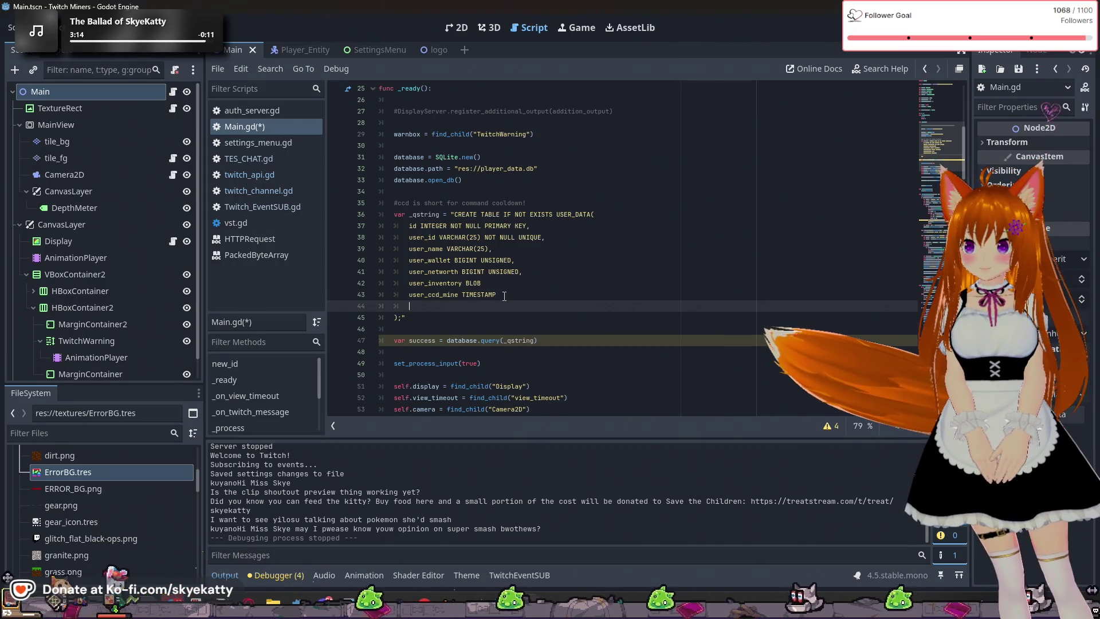
type("user")
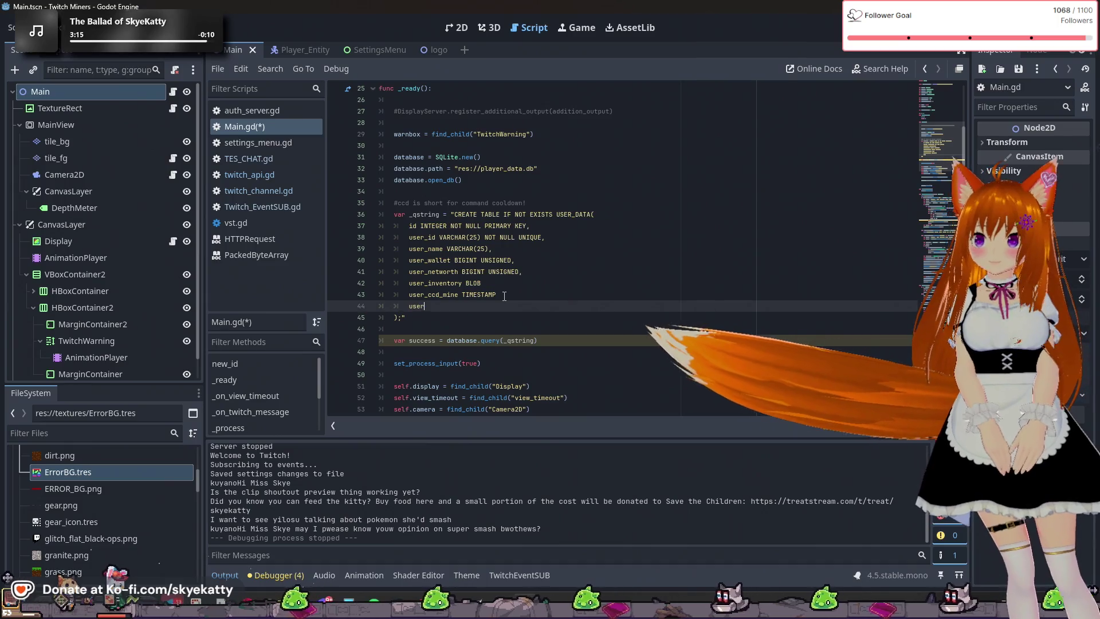
type("_ccd")
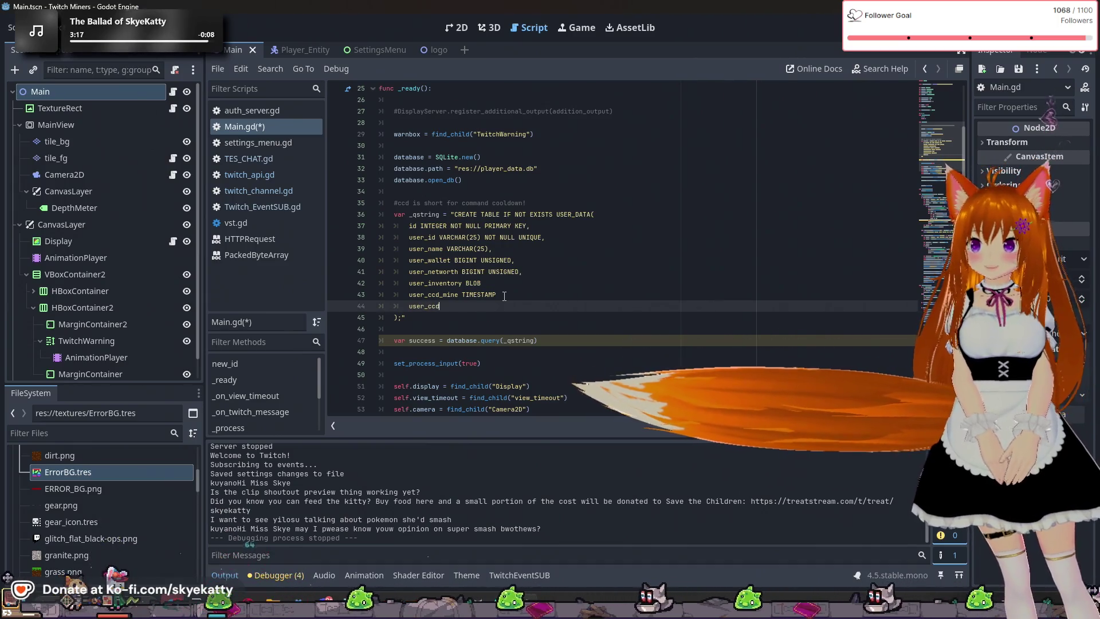
type("_")
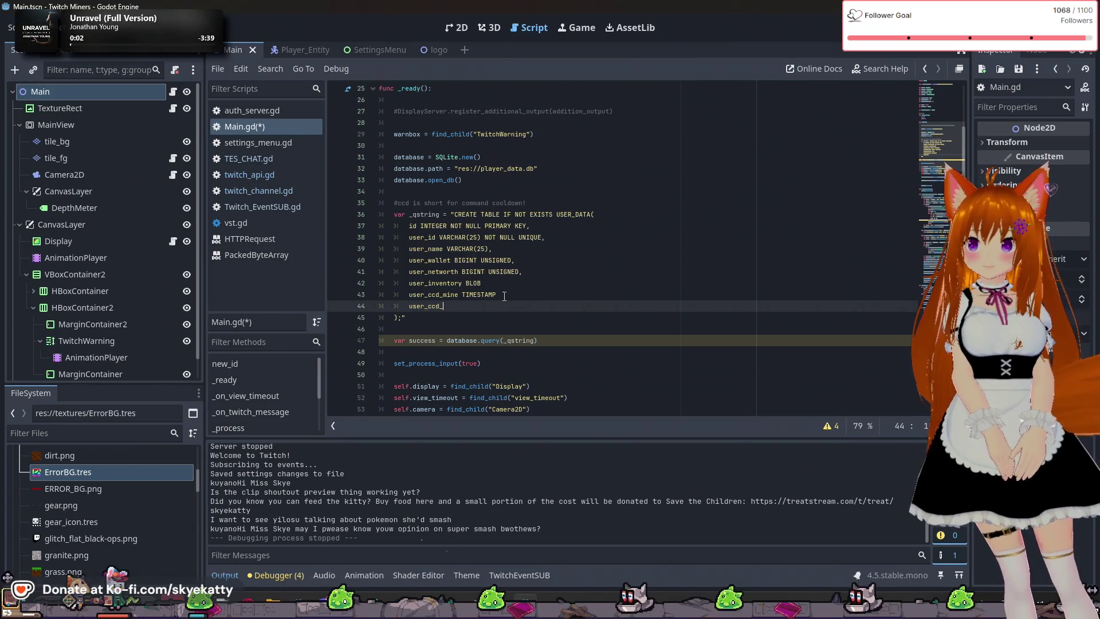
type("sta")
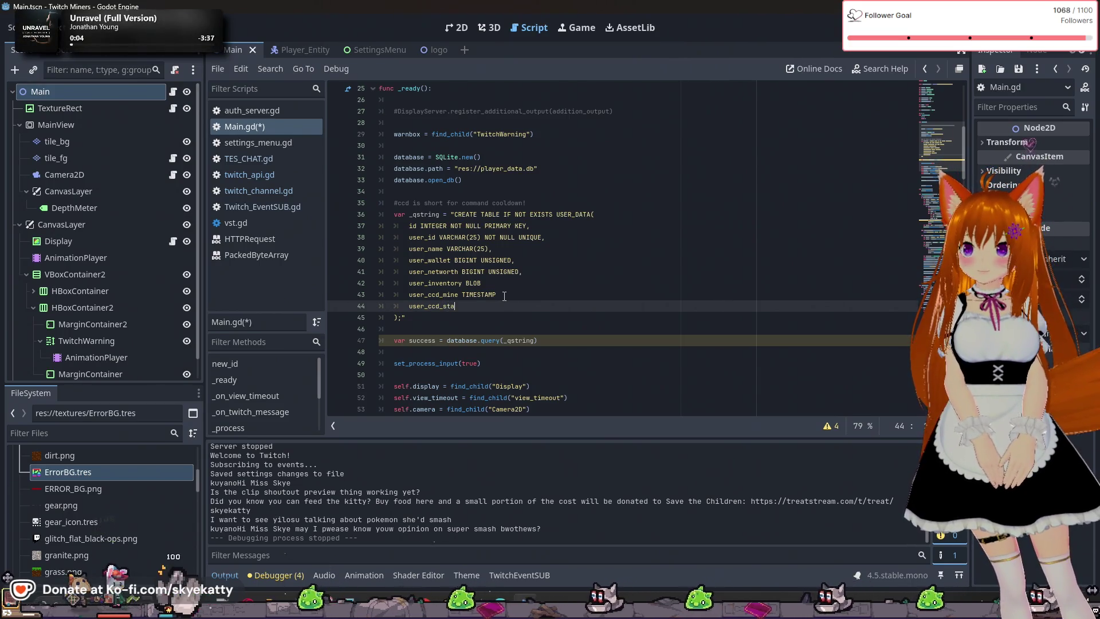
type("ts ")
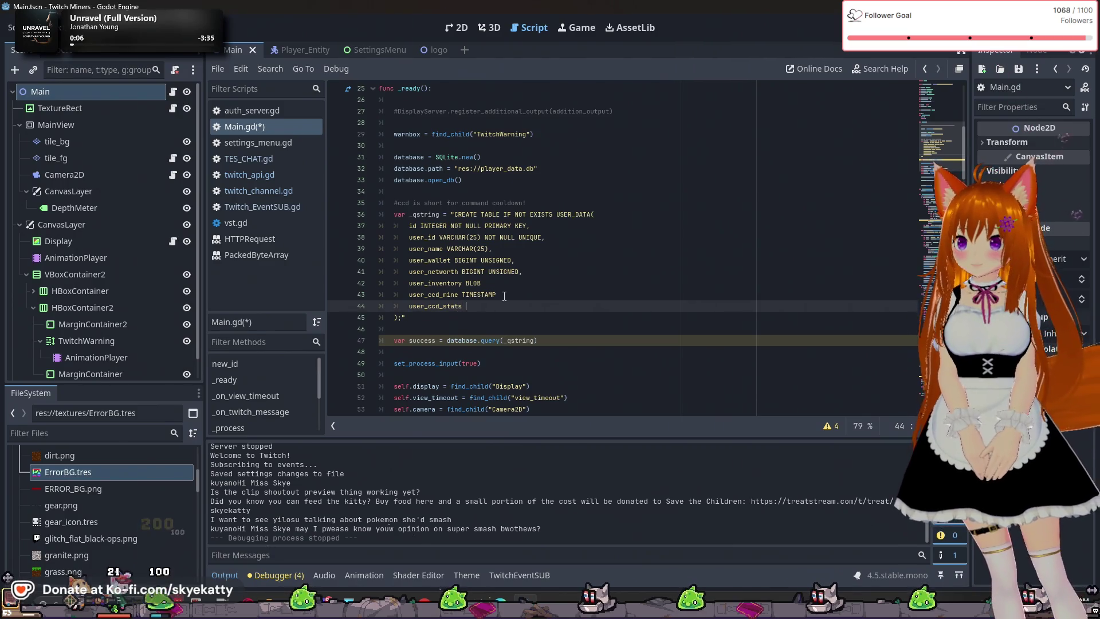
type("TIMEST")
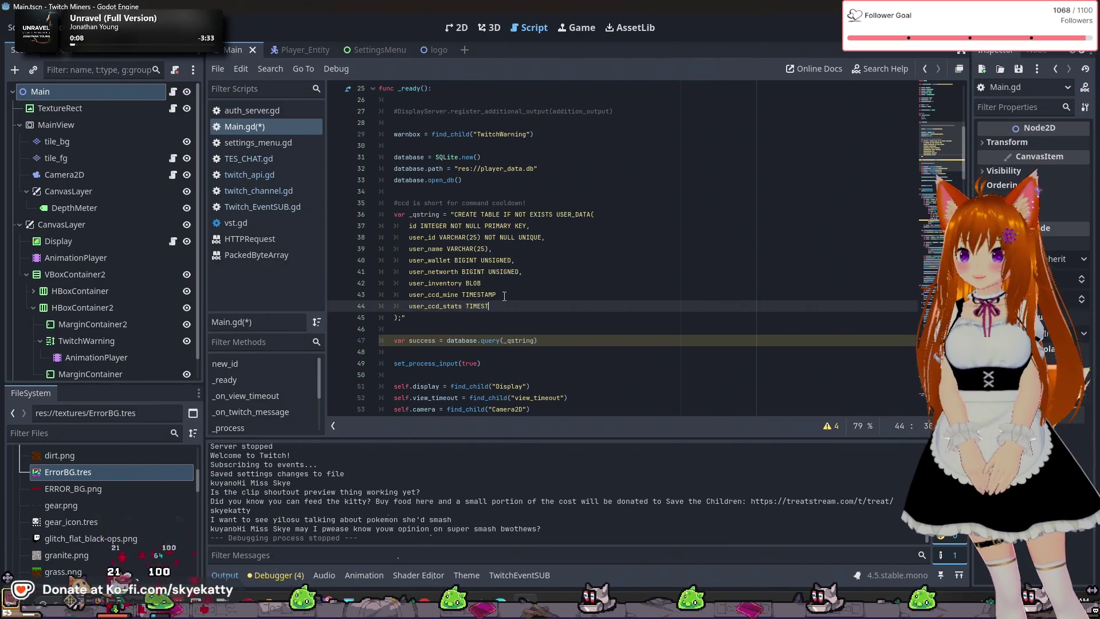
type("TAMP")
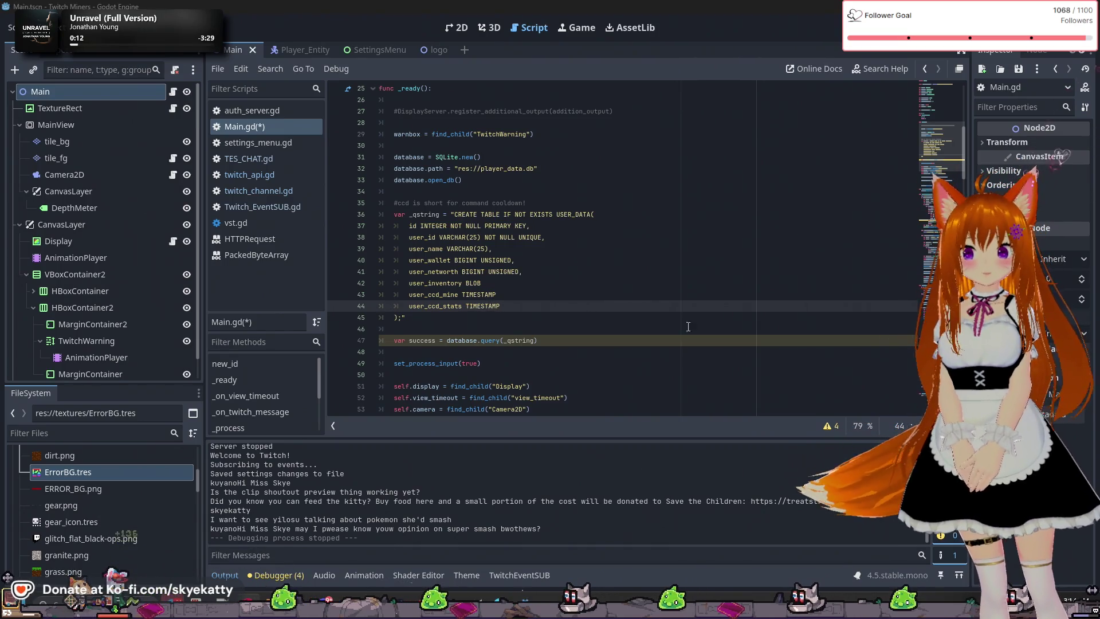
Add a user_ccd_leaderboard TIMESTAMP line, then return to the end of the user_ccd_mine line
key("Return")
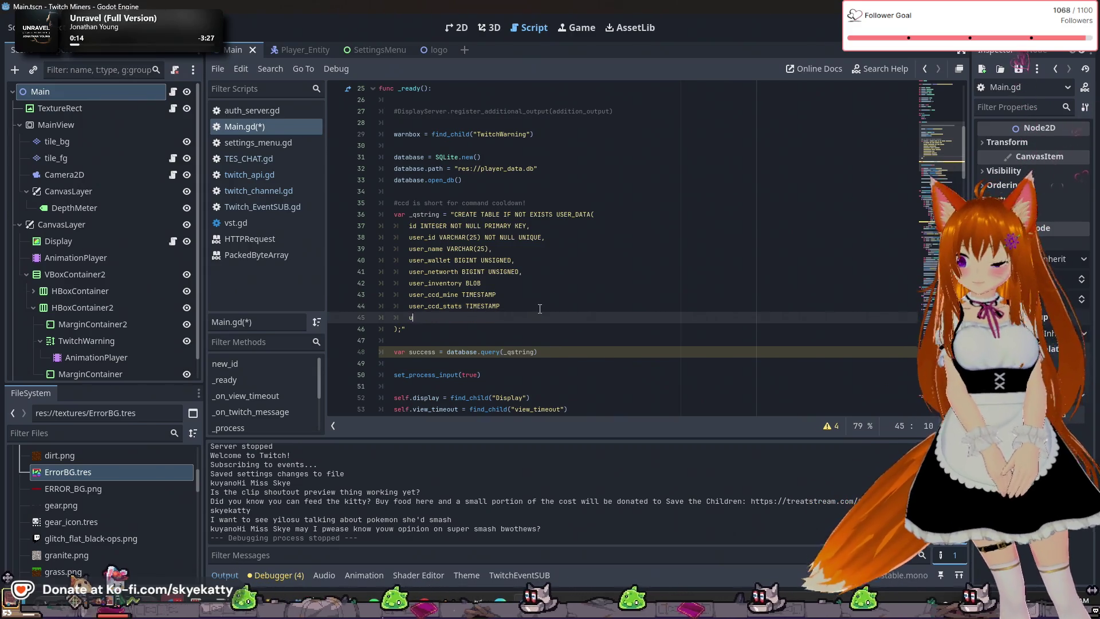
type("user ")
type("ccd")
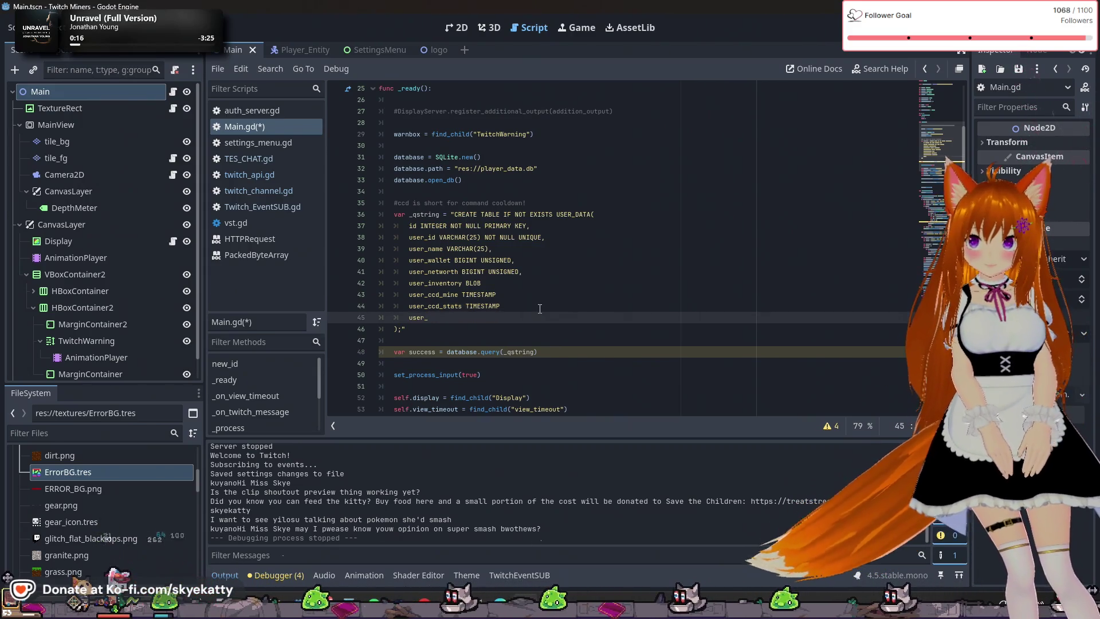
type("_leade")
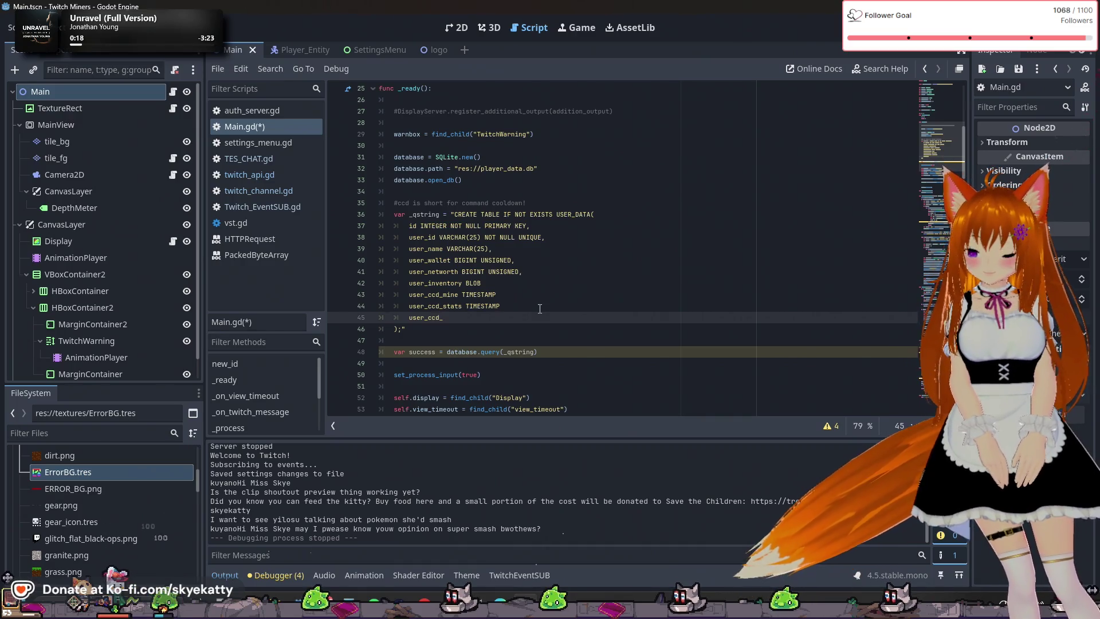
type("rboa")
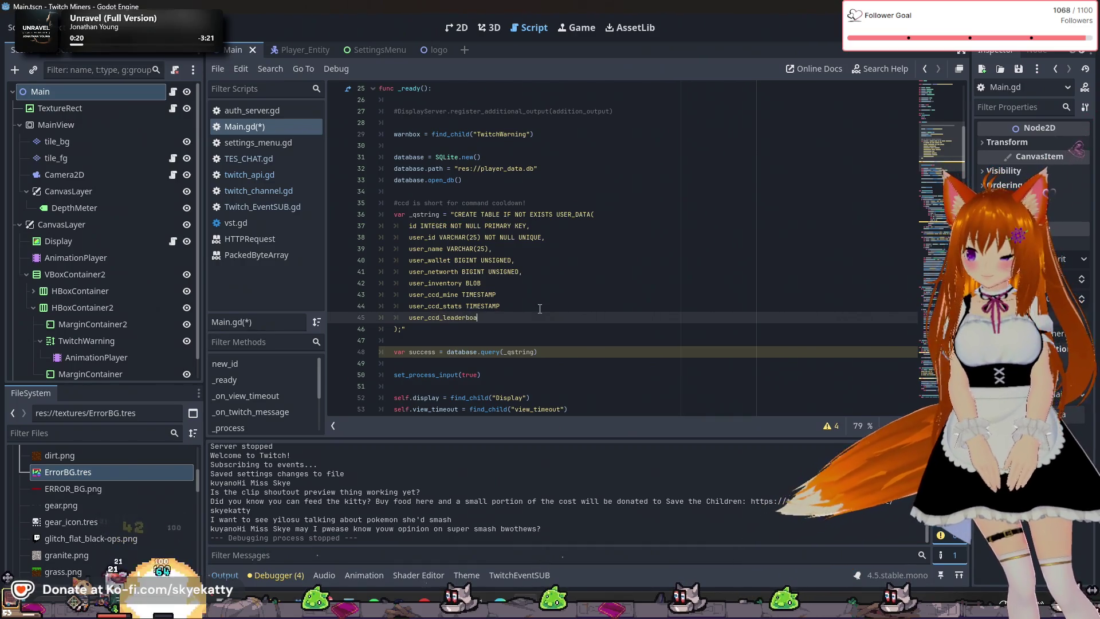
type("rd TIMESTAMP")
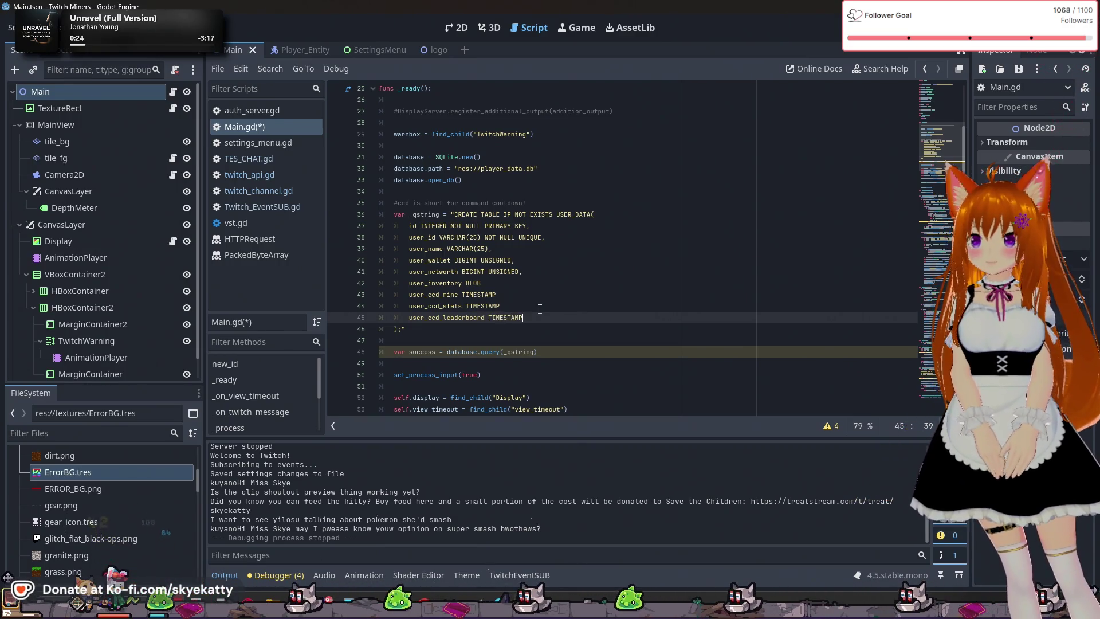
key("Up")
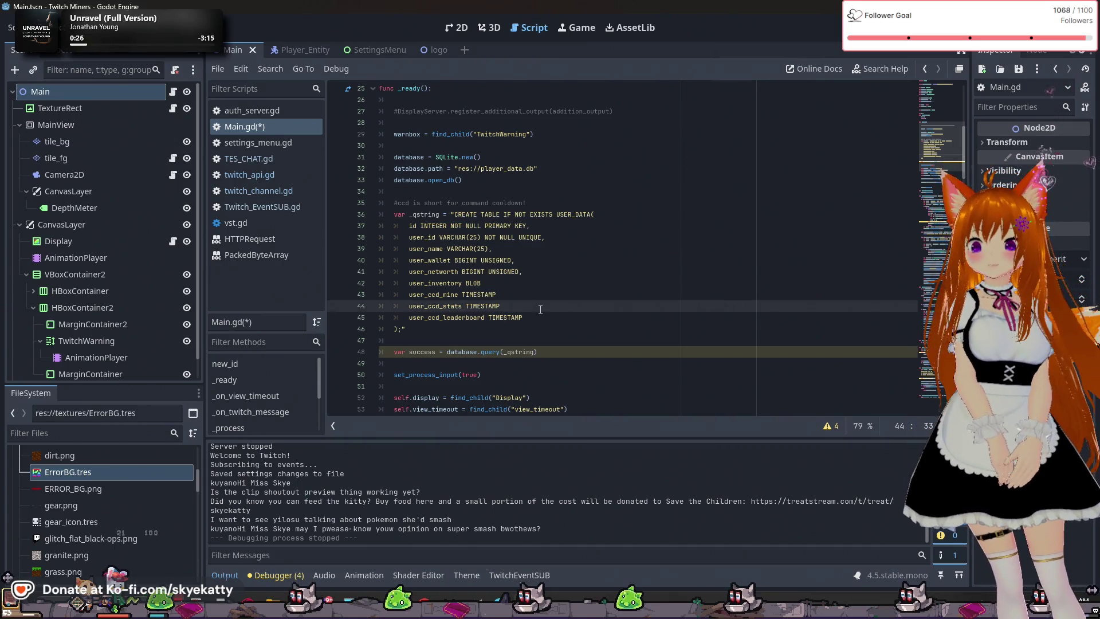
left_click(546, 296)
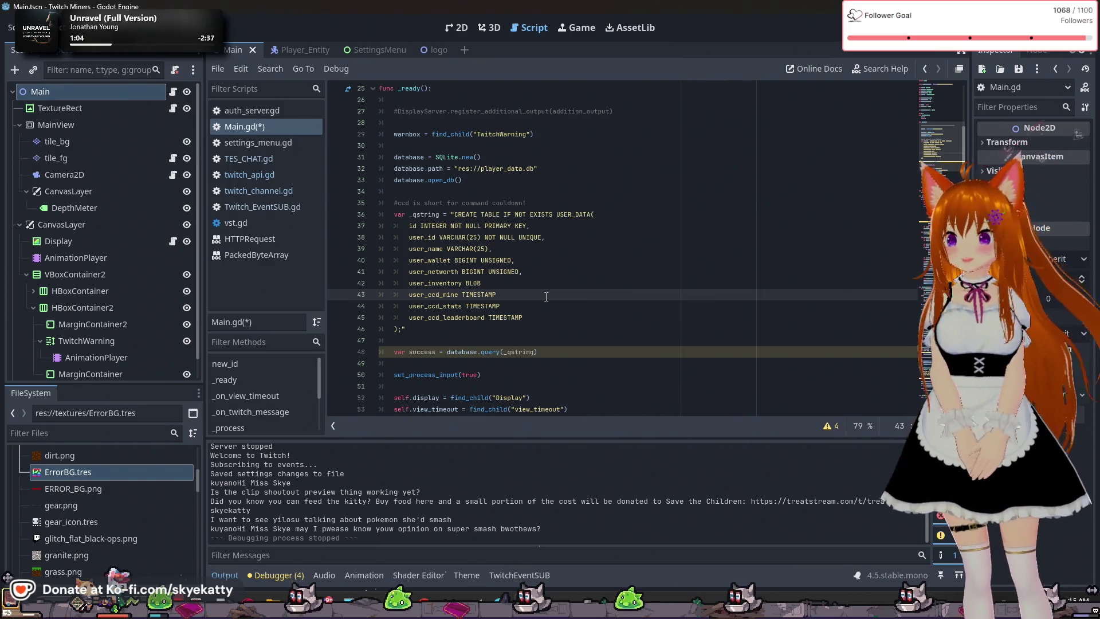
left_click(598, 260)
key("Down")
key("Down")
key("Down")
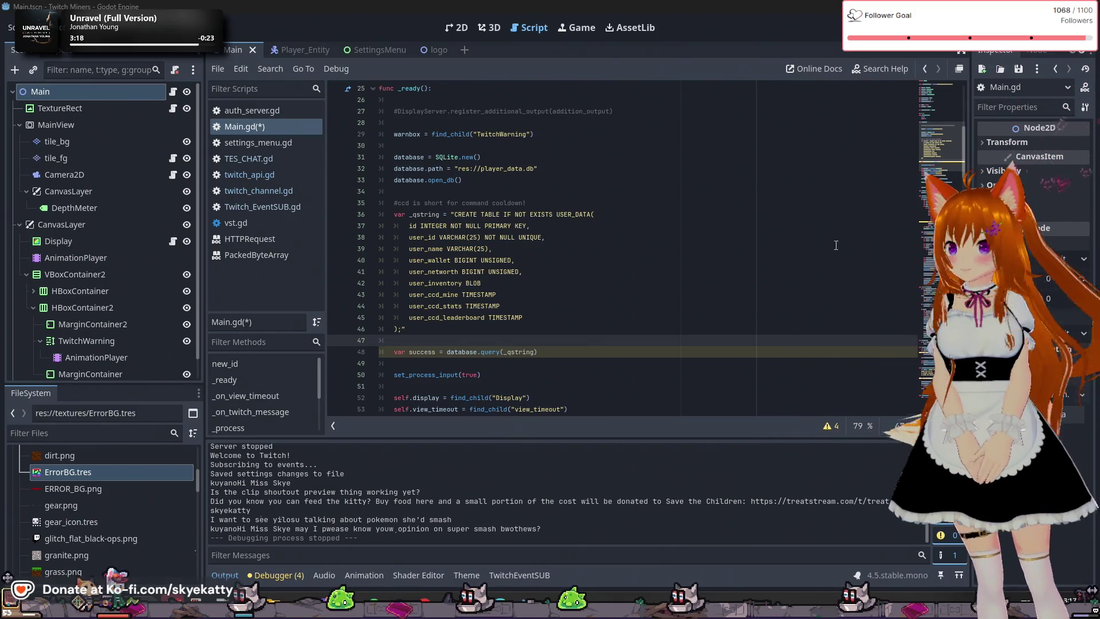
left_click(583, 206)
left_click(593, 249)
left_click(604, 271)
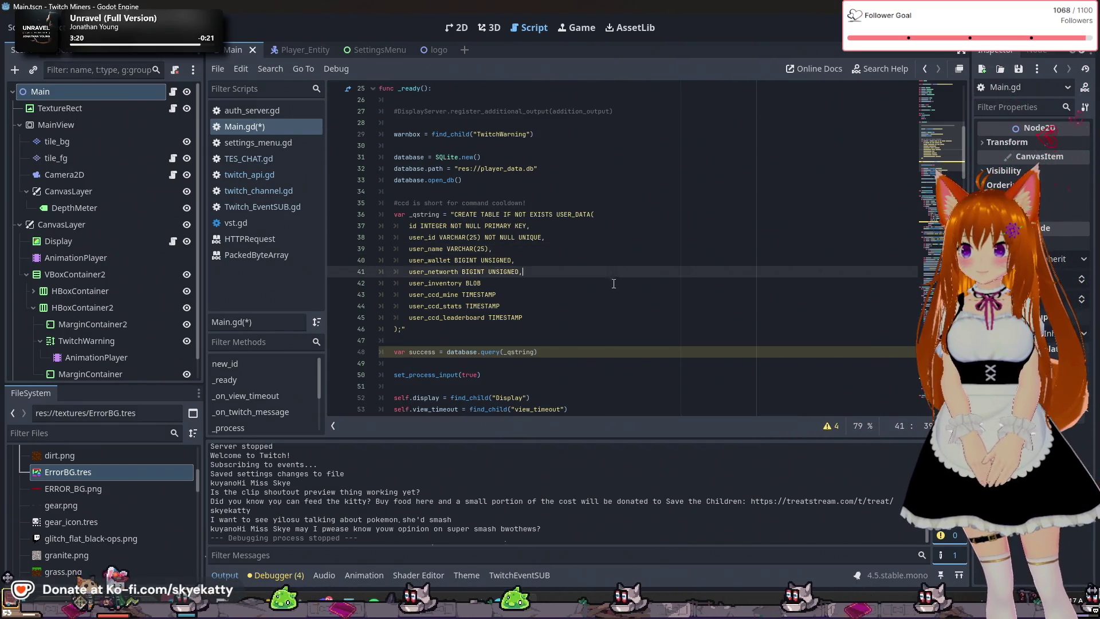
double_click(618, 306)
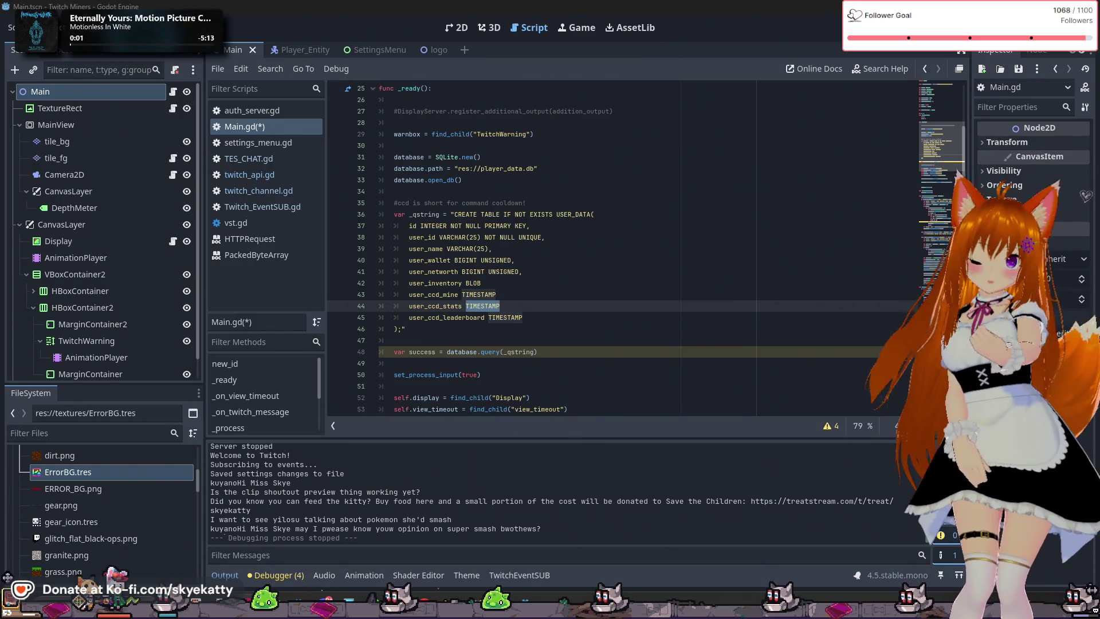
left_click(475, 350)
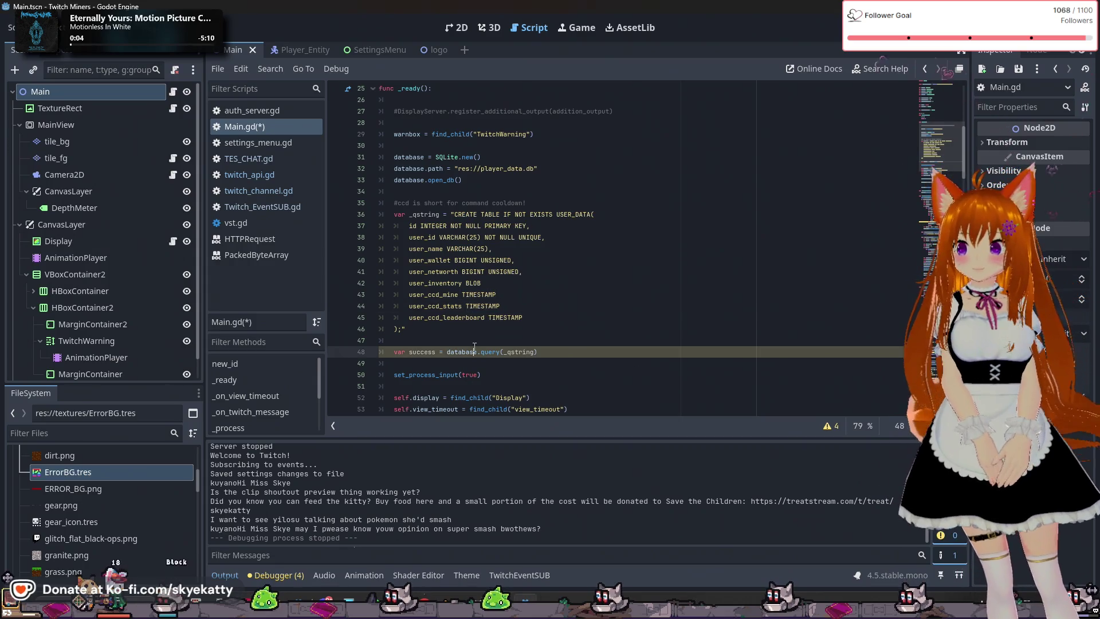
left_click(479, 340)
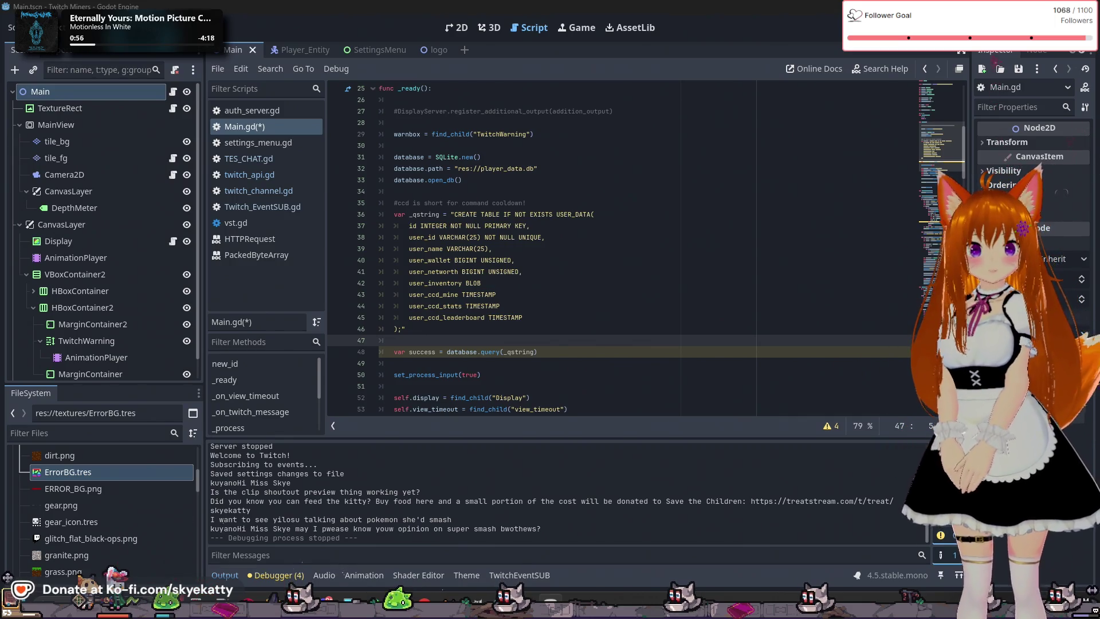
left_click_drag(1099, 120, 523, 120)
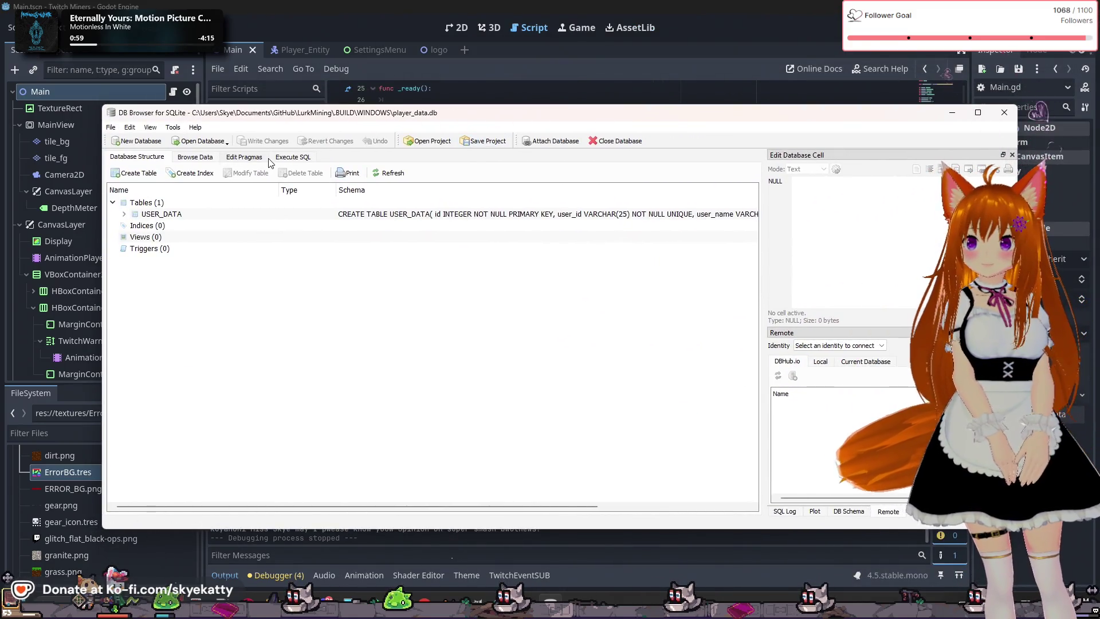
Show the empty SQL editor for player_data.db and move the window down and right
left_click(289, 159)
left_click(292, 213)
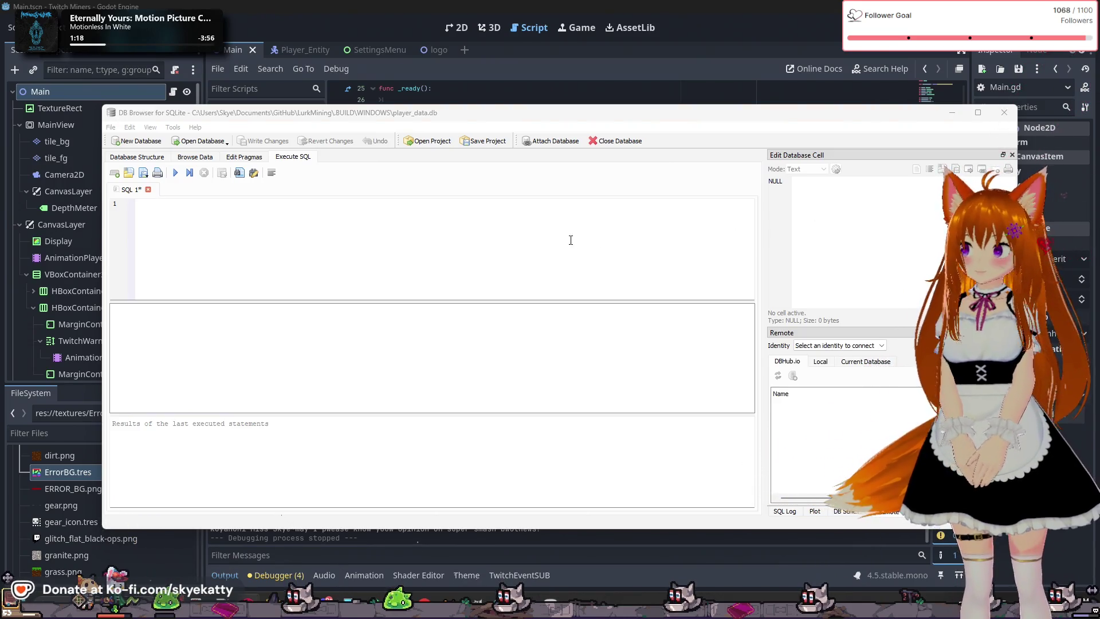
mouse_move(480, 120)
left_mouse_down()
mouse_move(588, 283)
mouse_move(555, 246)
mouse_move(515, 316)
mouse_move(546, 249)
mouse_move(541, 200)
mouse_move(531, 242)
mouse_move(600, 118)
mouse_move(526, 136)
left_mouse_up()
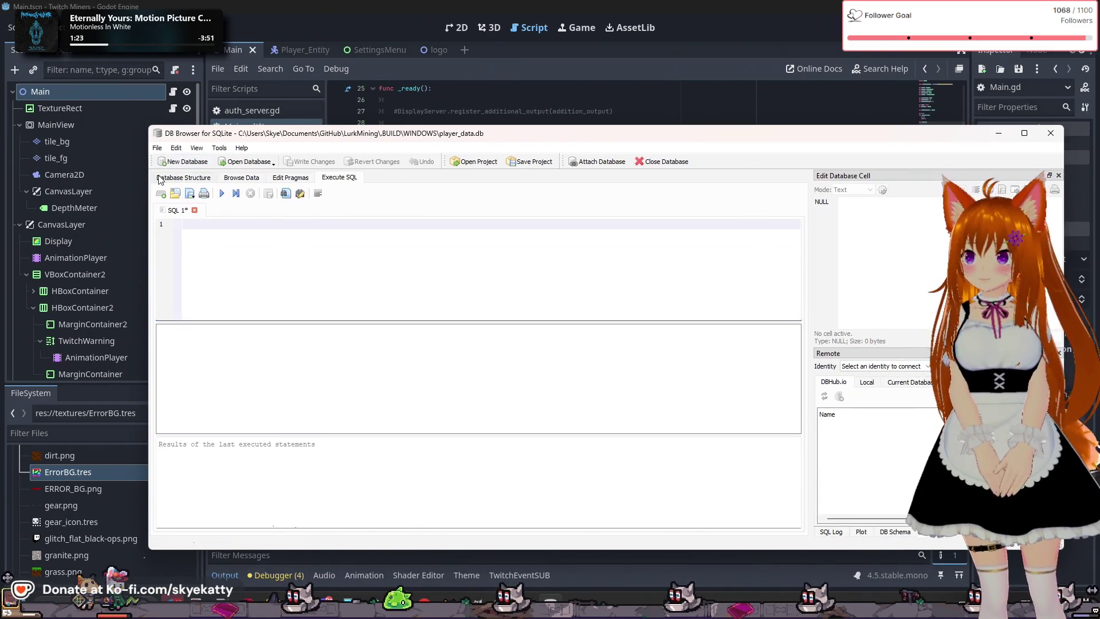
Inspect the USER_DATA table's structure and stored rows, then return to the SQL editor
left_click(183, 177)
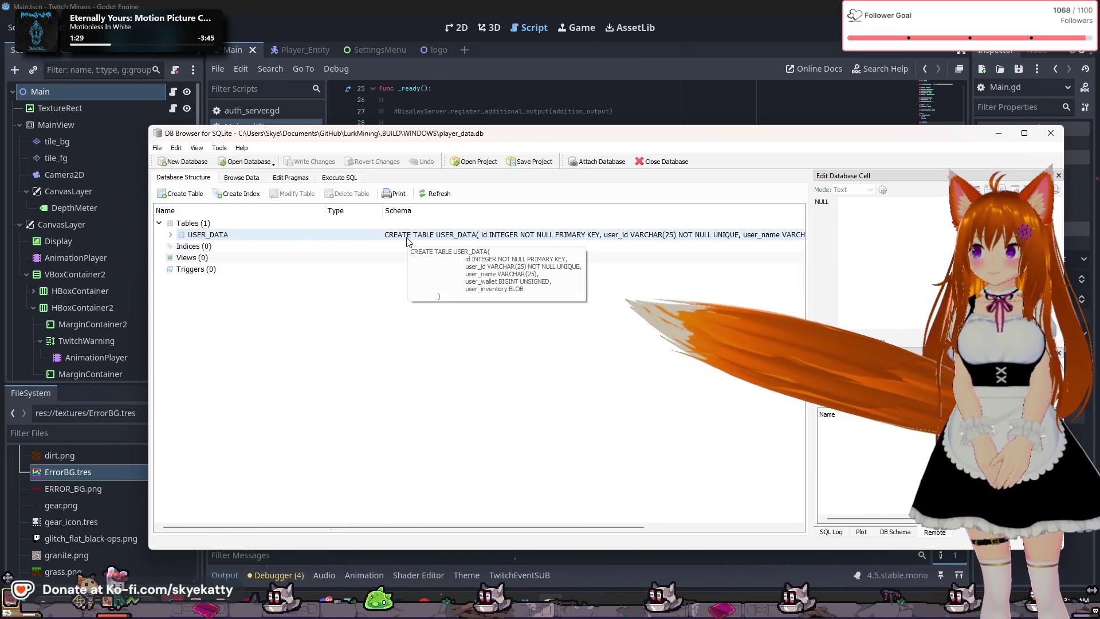
left_click(302, 235)
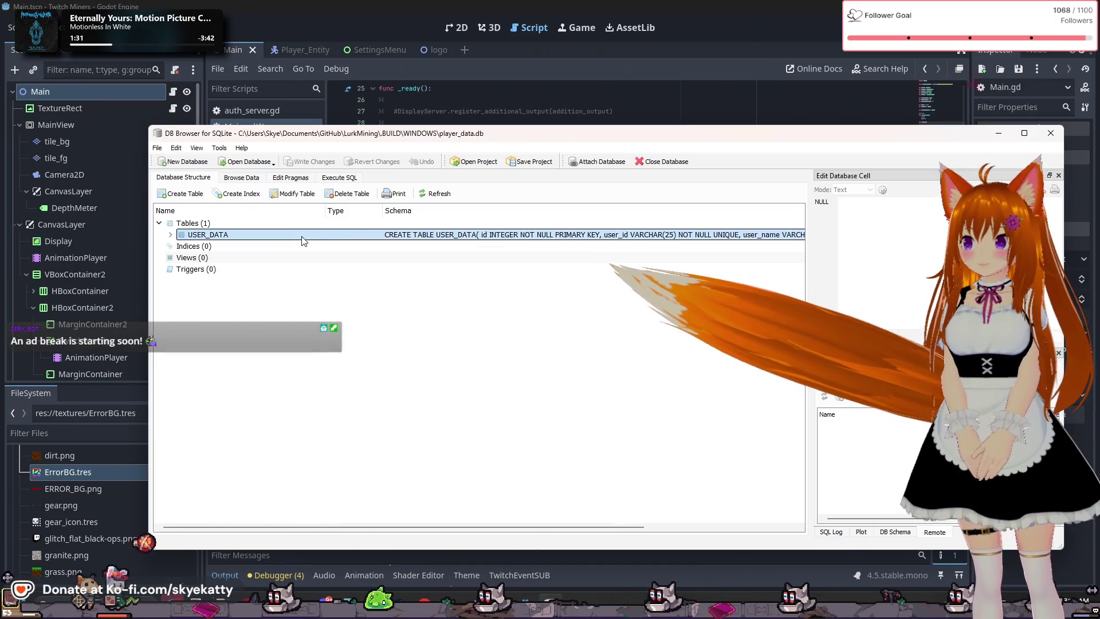
left_click(241, 178)
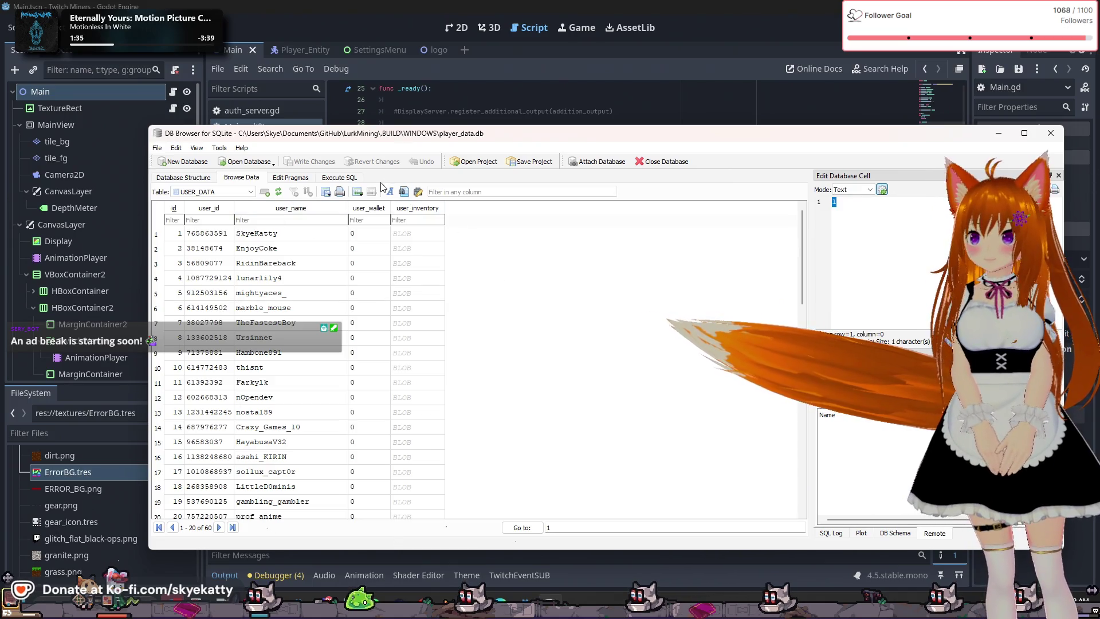
left_click(345, 179)
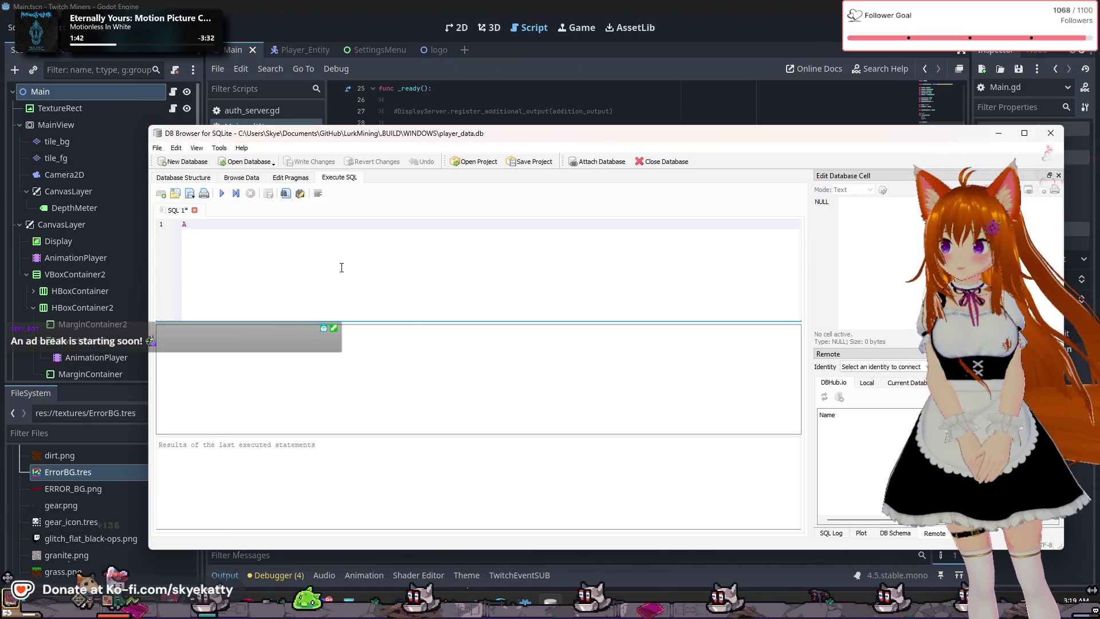
Write 'ALTER TABLE USER_DATA ADD user_networth BIGINT UNSIGNED' on line 1 of the SQL editor
type("ALTER")
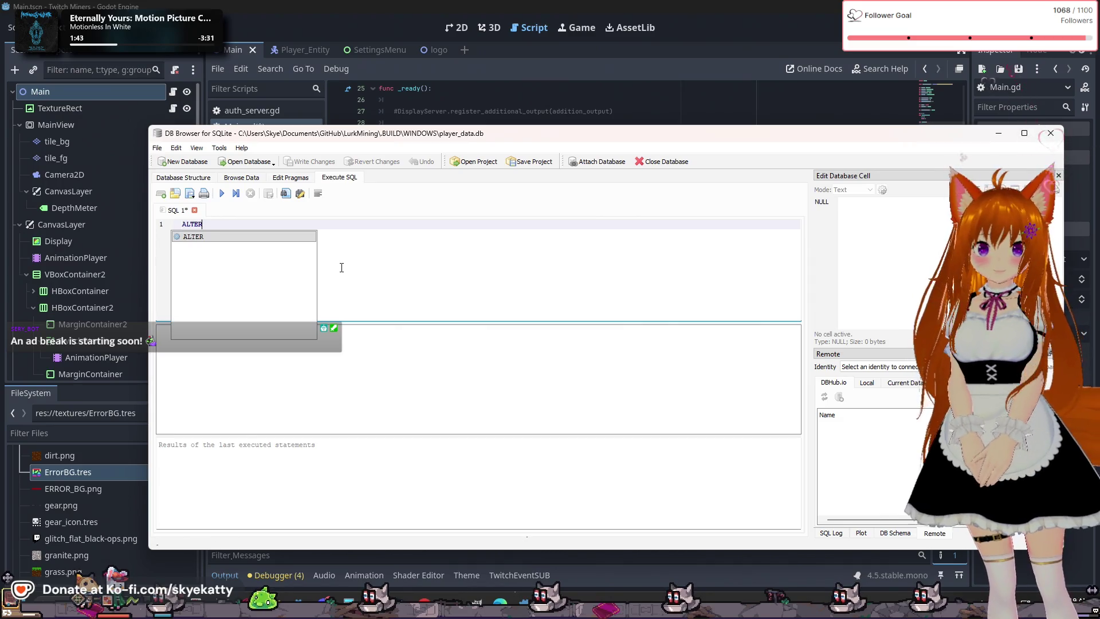
type(" TABLE USER")
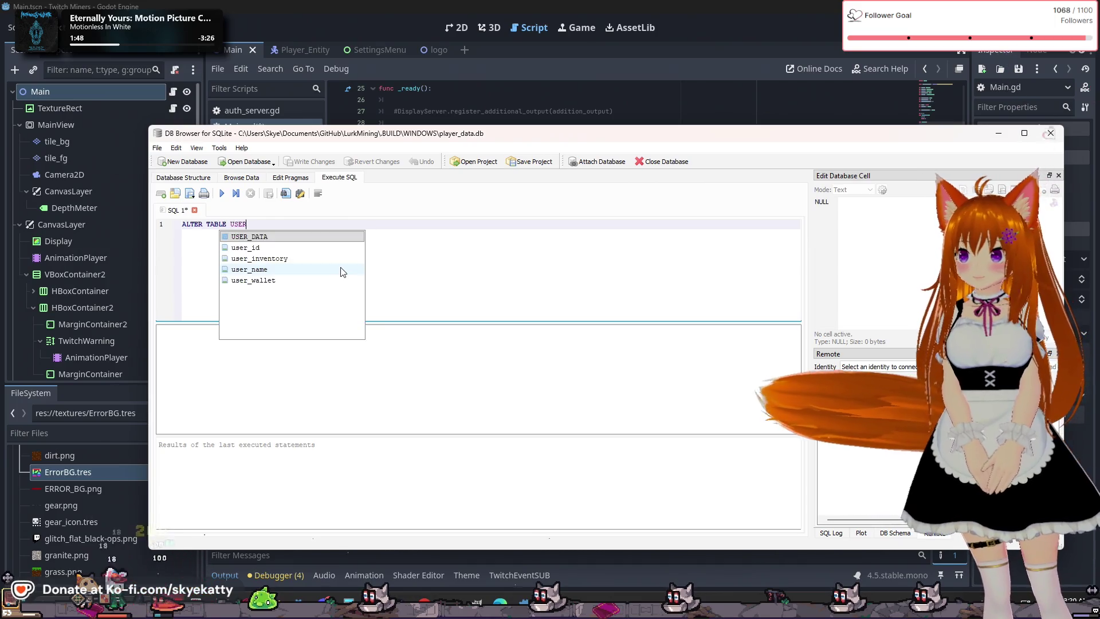
key("Return")
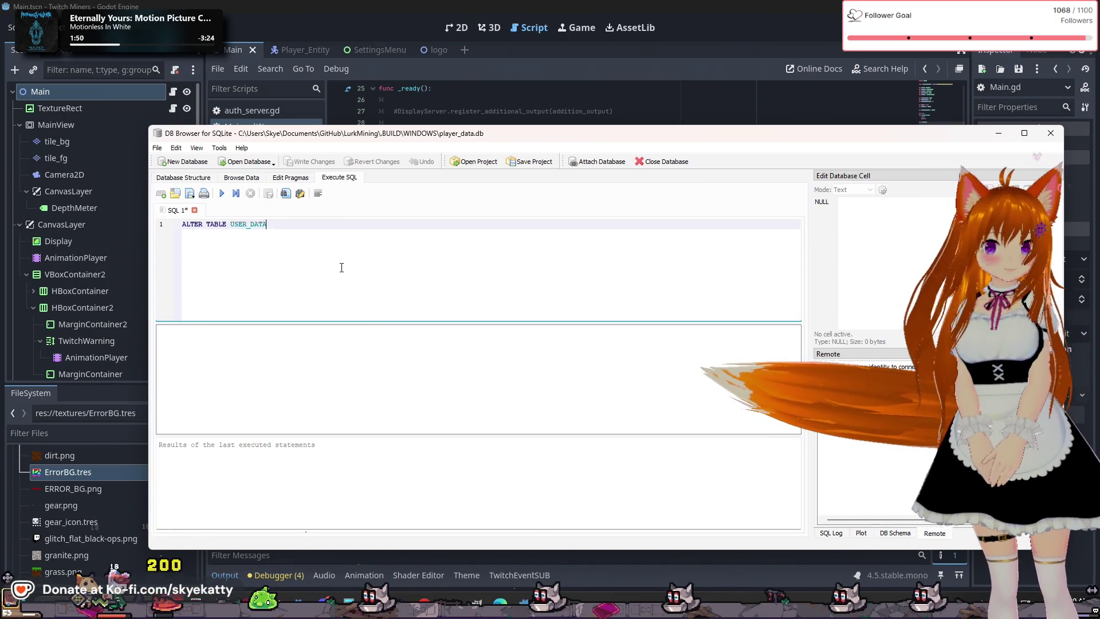
type(" A")
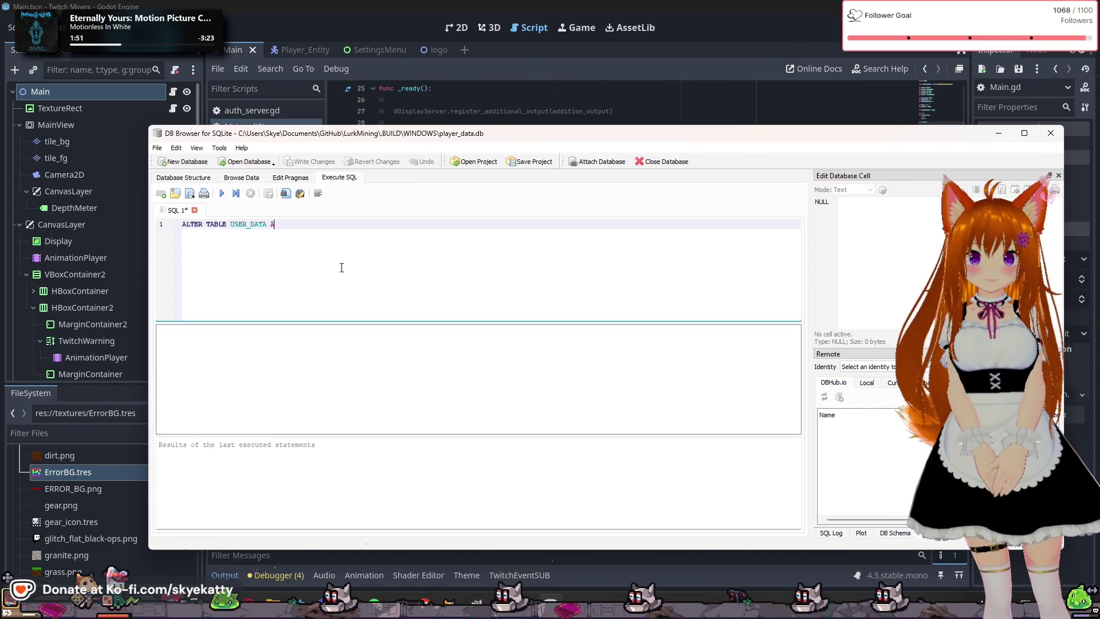
type("DD")
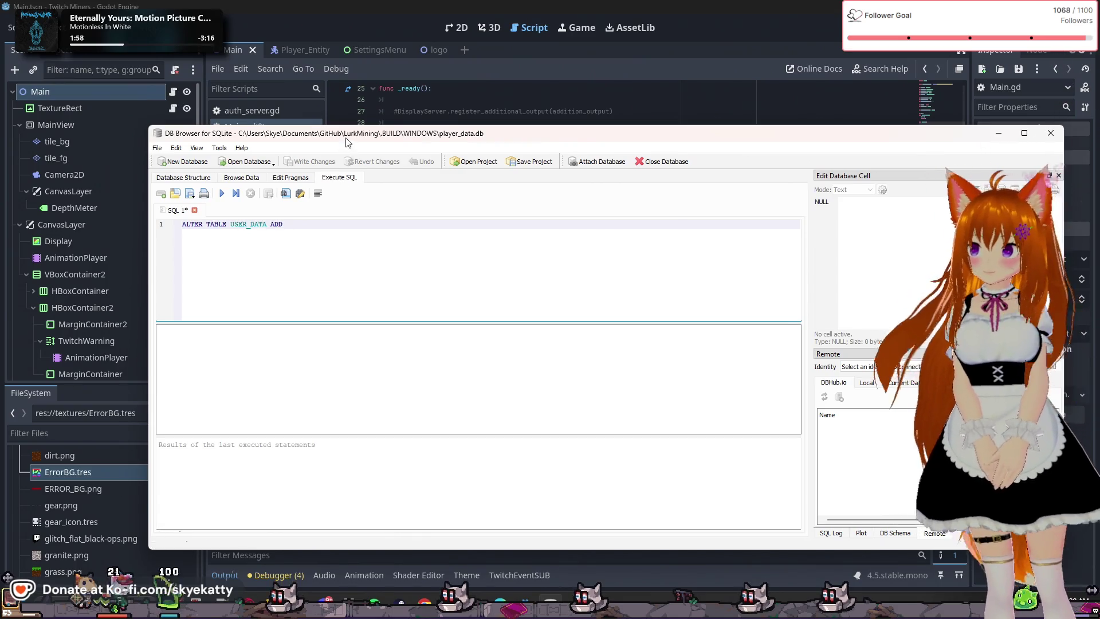
mouse_move(346, 140)
left_mouse_down()
mouse_move(341, 326)
mouse_move(353, 352)
mouse_move(342, 327)
mouse_move(356, 334)
mouse_move(391, 297)
left_mouse_up()
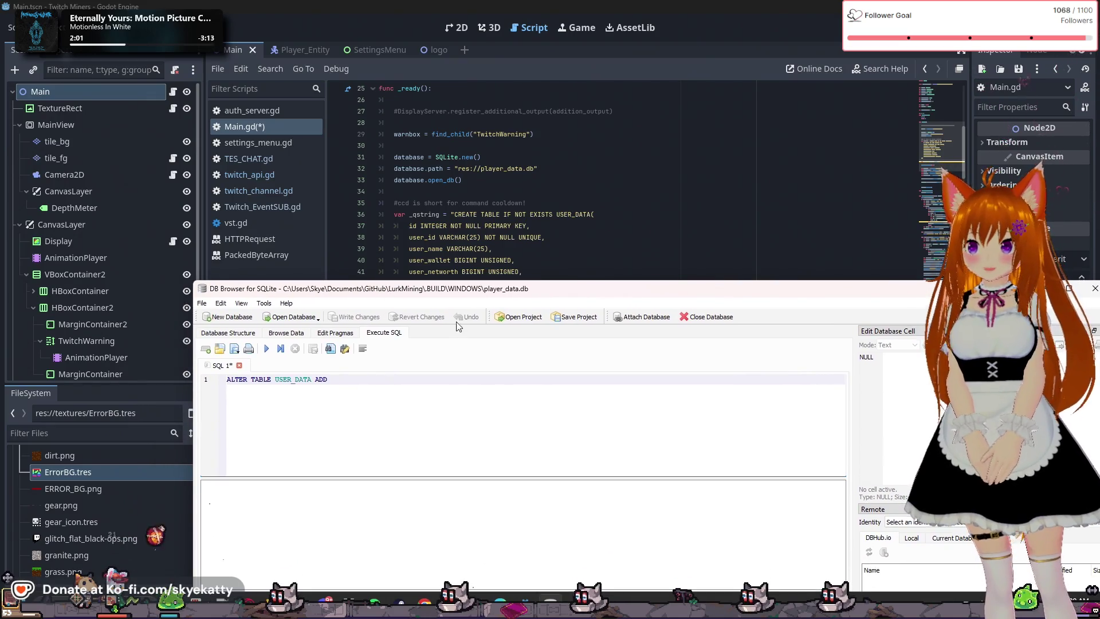
mouse_move(494, 291)
left_mouse_down()
mouse_move(487, 366)
mouse_move(487, 347)
mouse_move(524, 326)
mouse_move(478, 341)
left_mouse_up()
type("er")
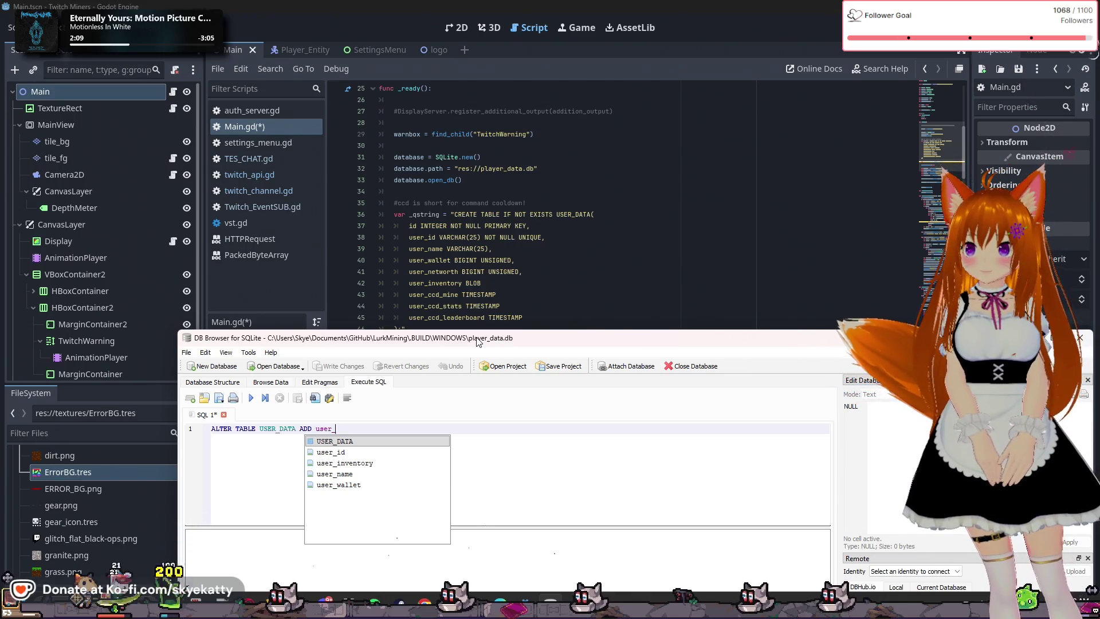
type("_networ")
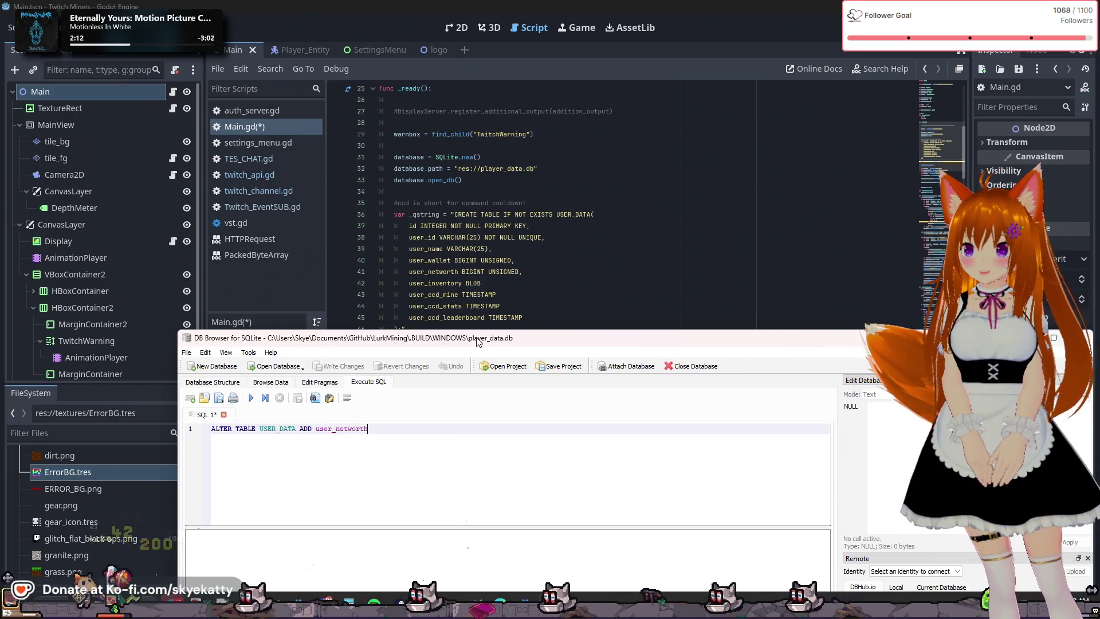
type("th")
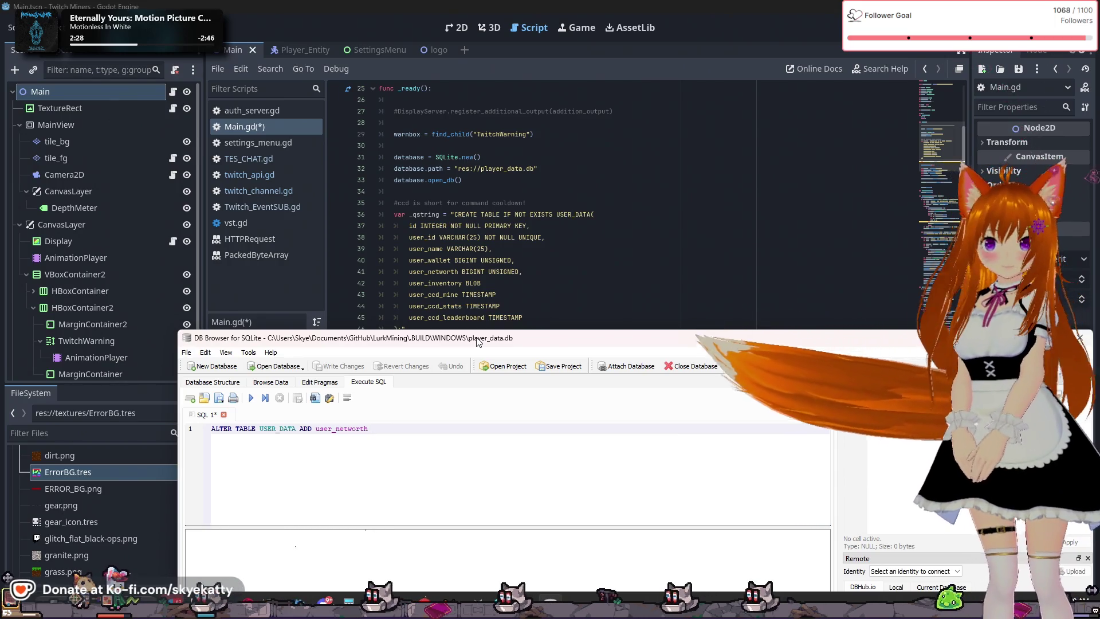
type(" BIG")
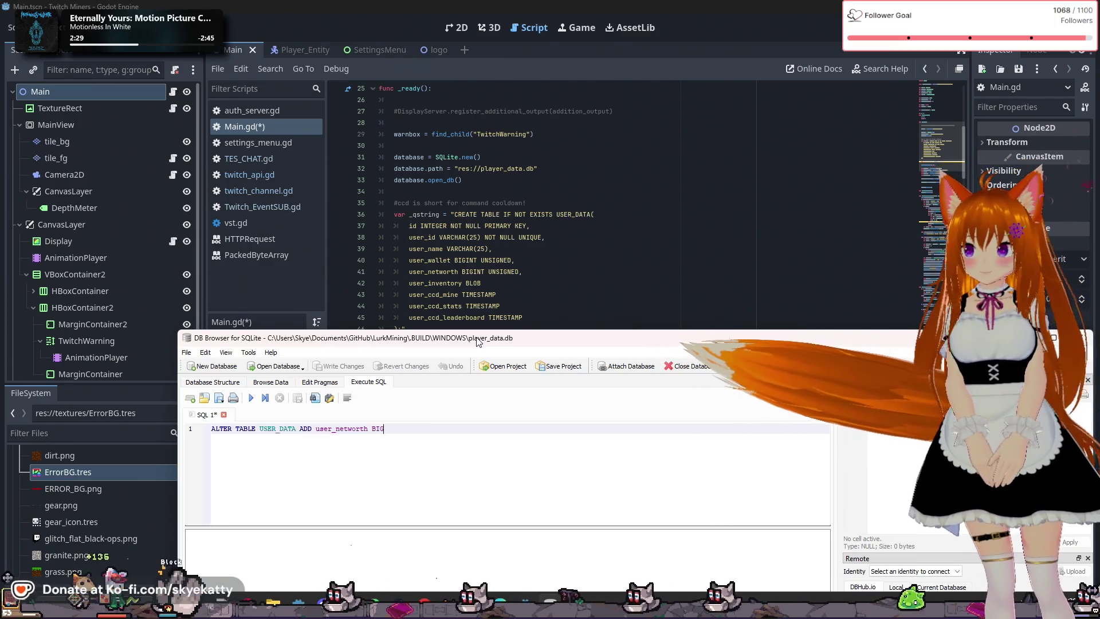
type("INT UNSIGNED")
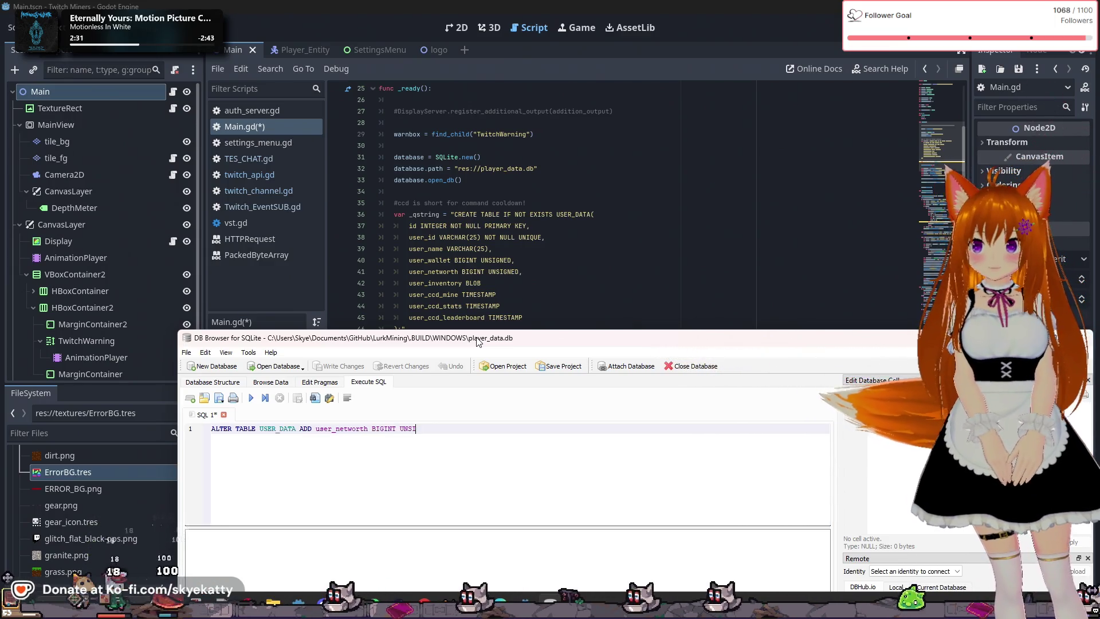
key("Return")
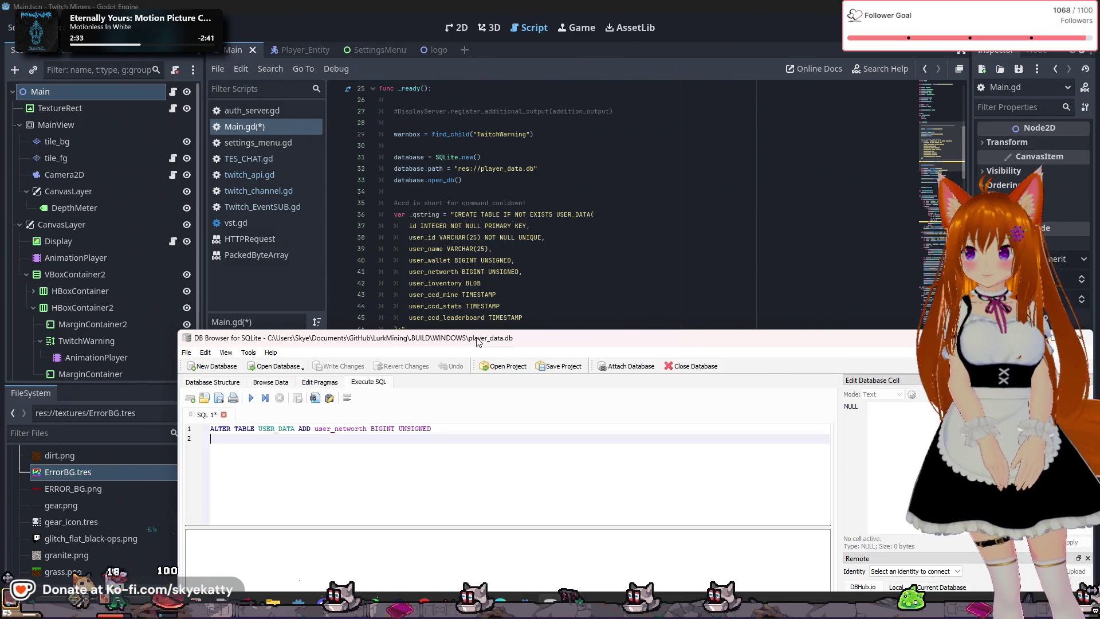
mouse_move(476, 342)
left_mouse_down()
mouse_move(431, 68)
mouse_move(432, 131)
left_mouse_up()
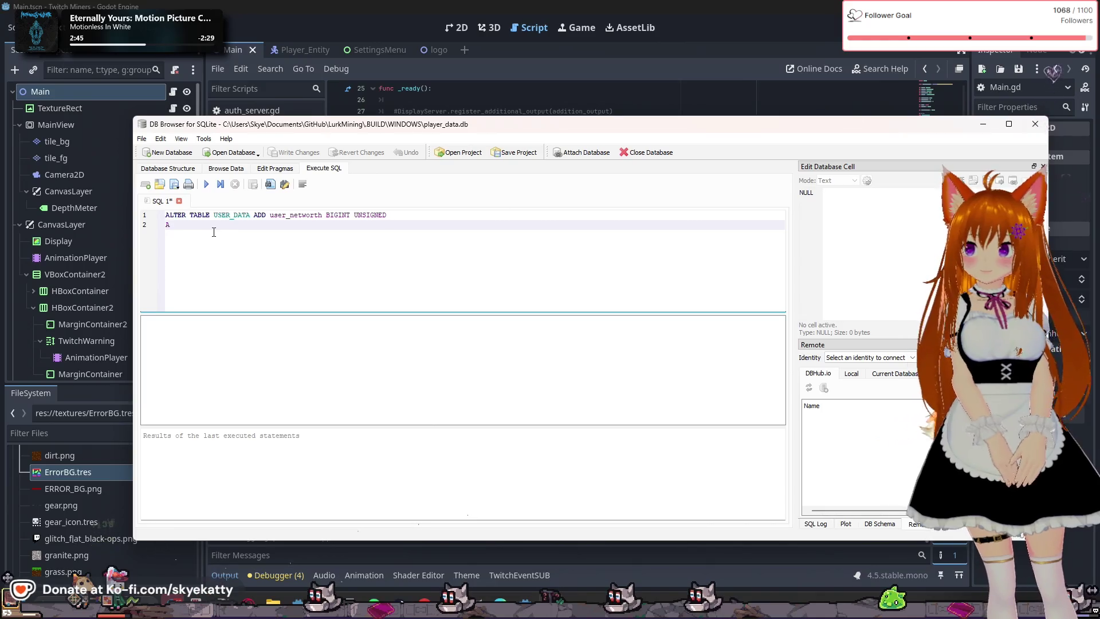
Begin a second statement on line 2: ALTER TABLE USER_DATA ADD user_ccd_mine TIMESTAMP
right_click(155, 204)
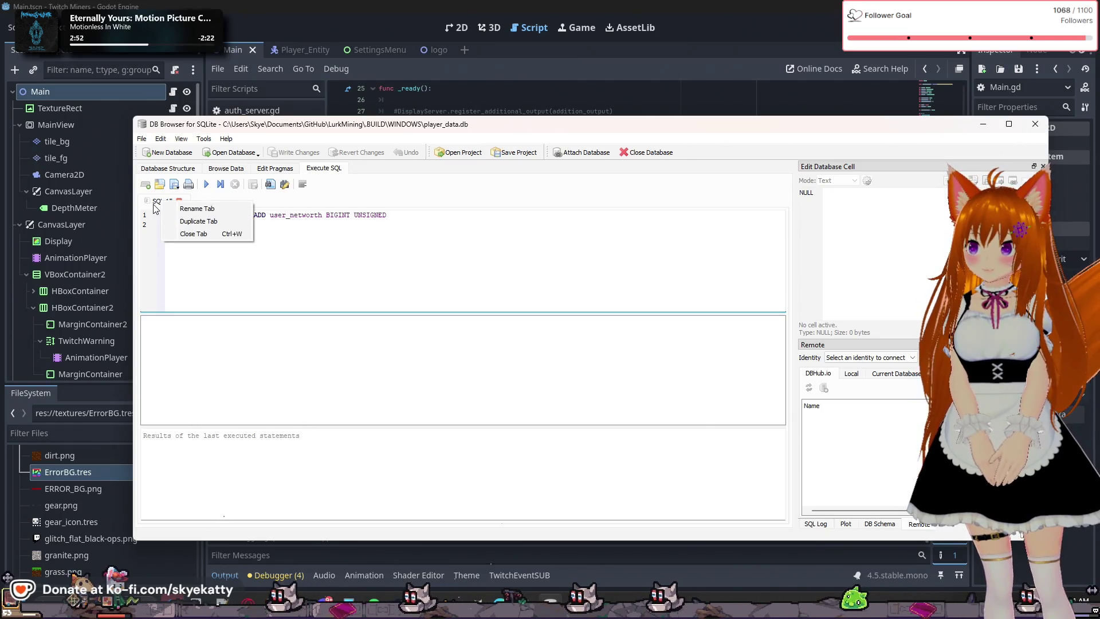
key("Escape")
type("A")
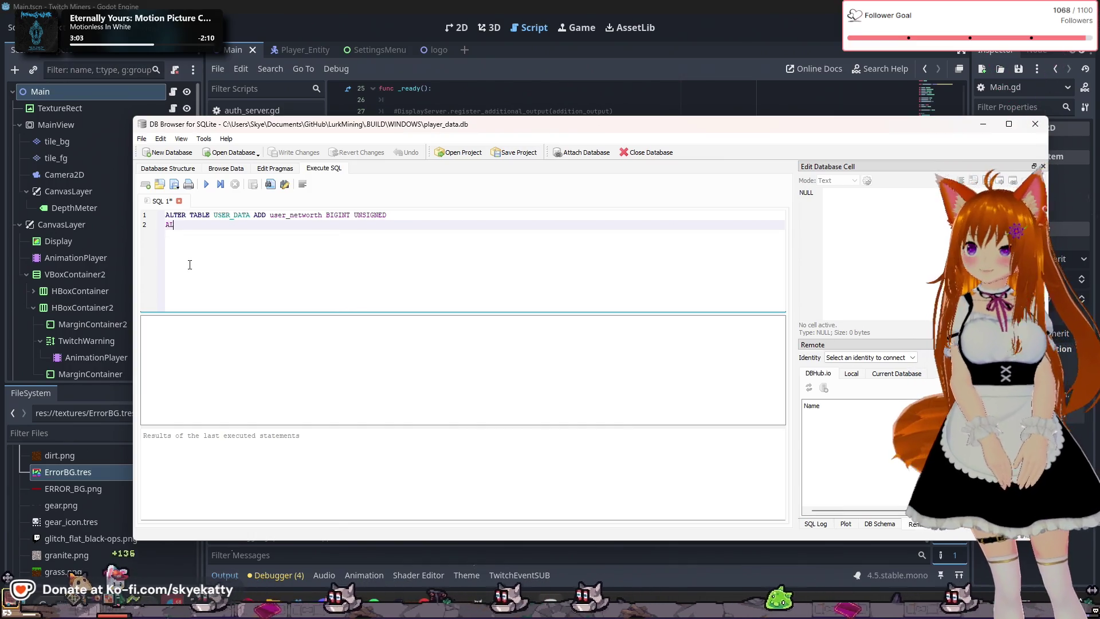
type("LTER TAN")
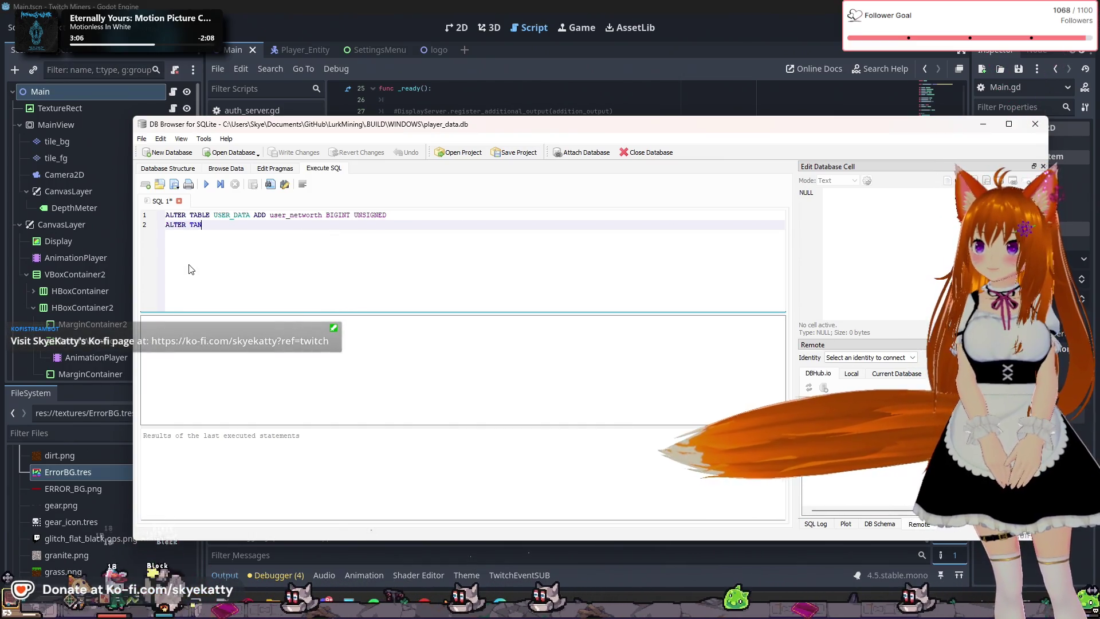
key("BackSpace")
type("B")
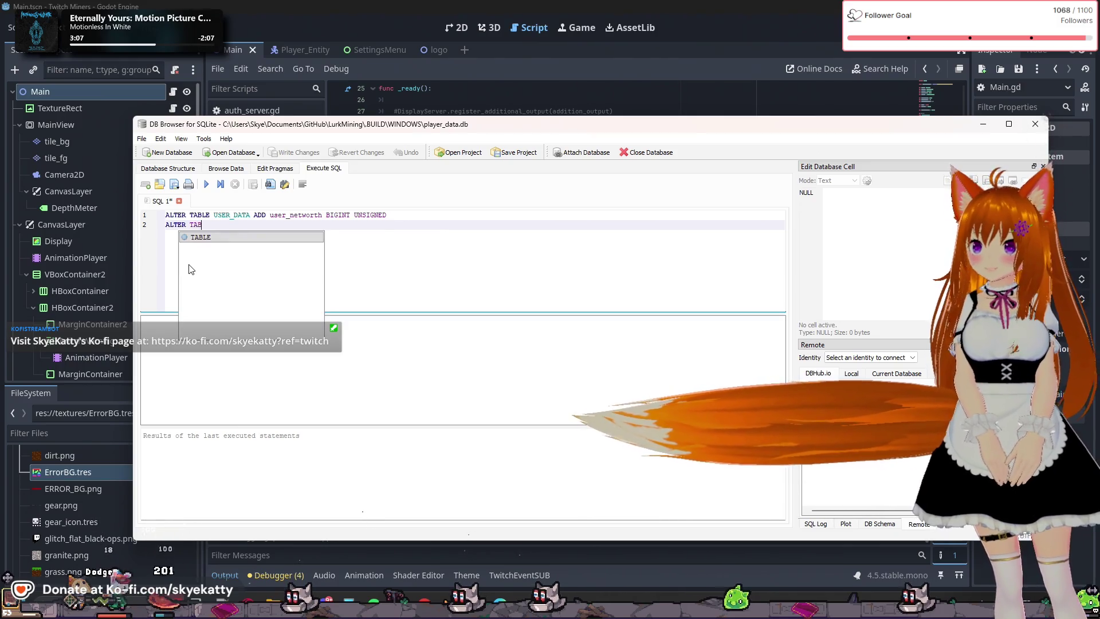
type("LE USER")
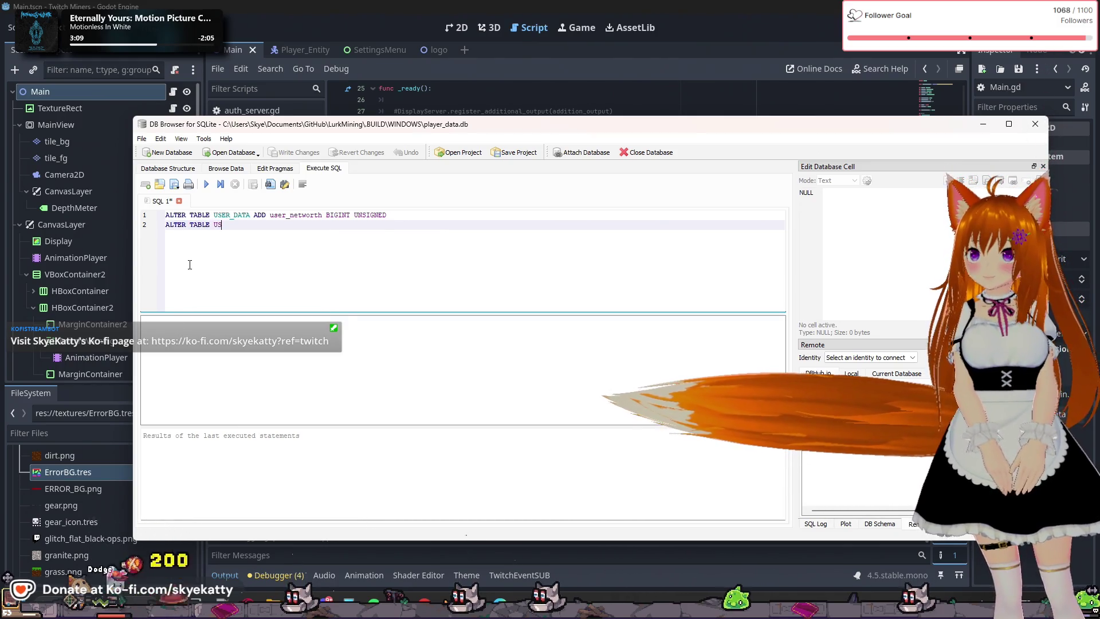
key("Return")
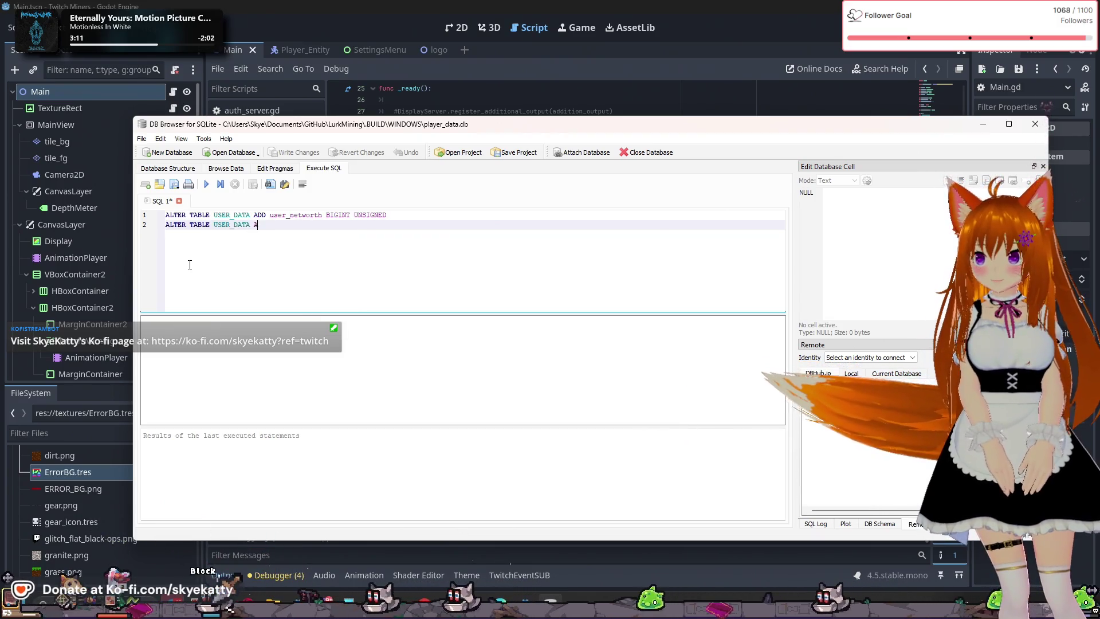
type("ADD")
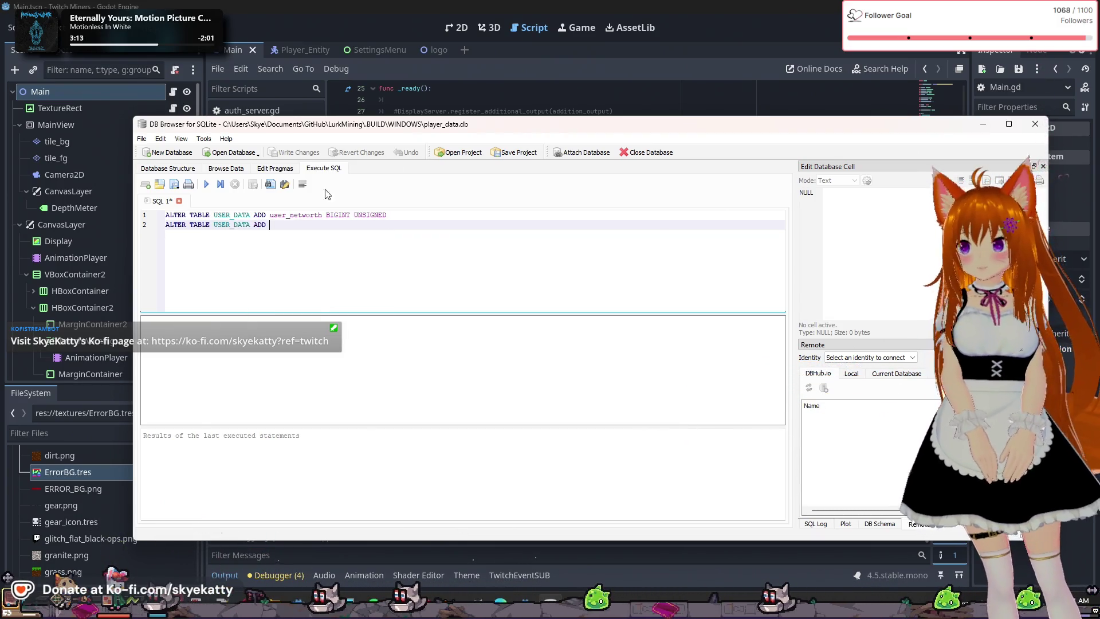
mouse_move(443, 126)
left_mouse_down()
mouse_move(642, 380)
mouse_move(512, 343)
mouse_move(430, 354)
left_mouse_up()
type("user")
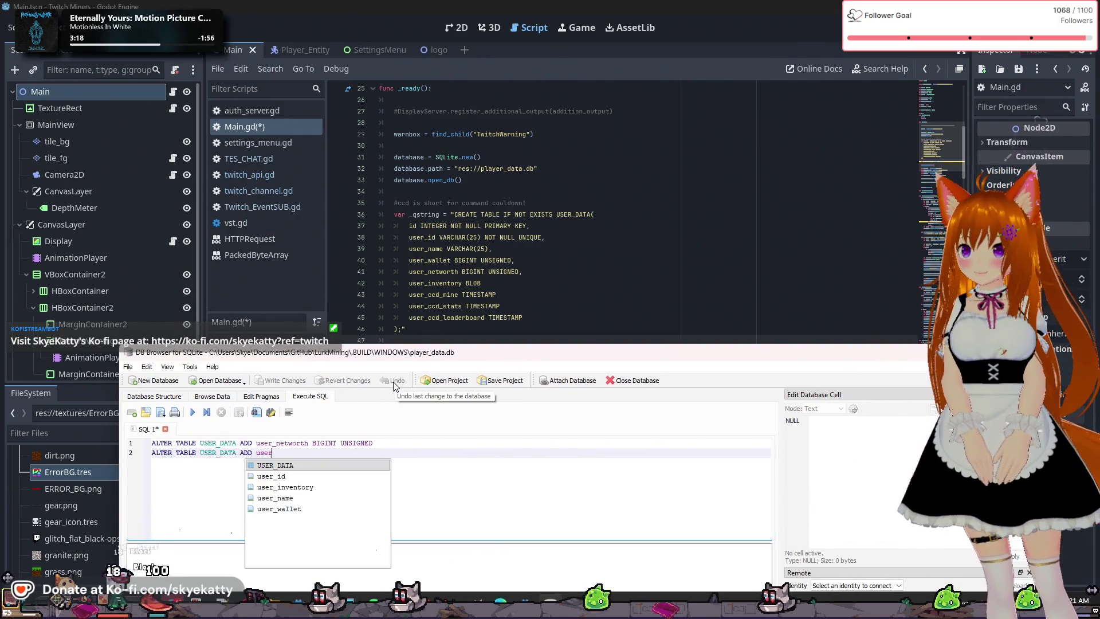
type("_cc")
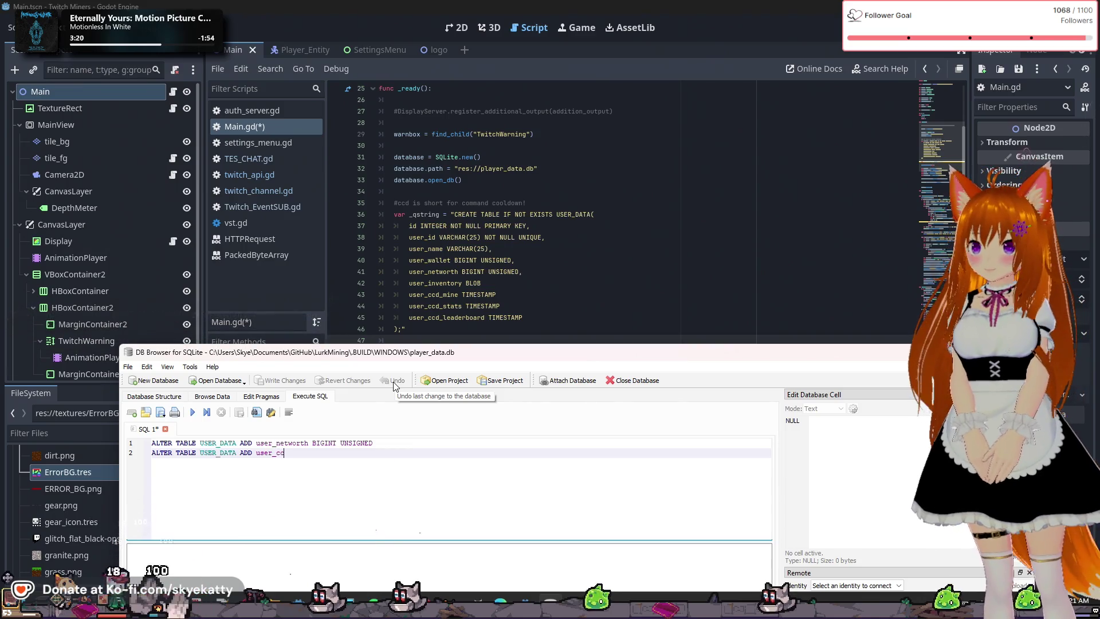
type("d")
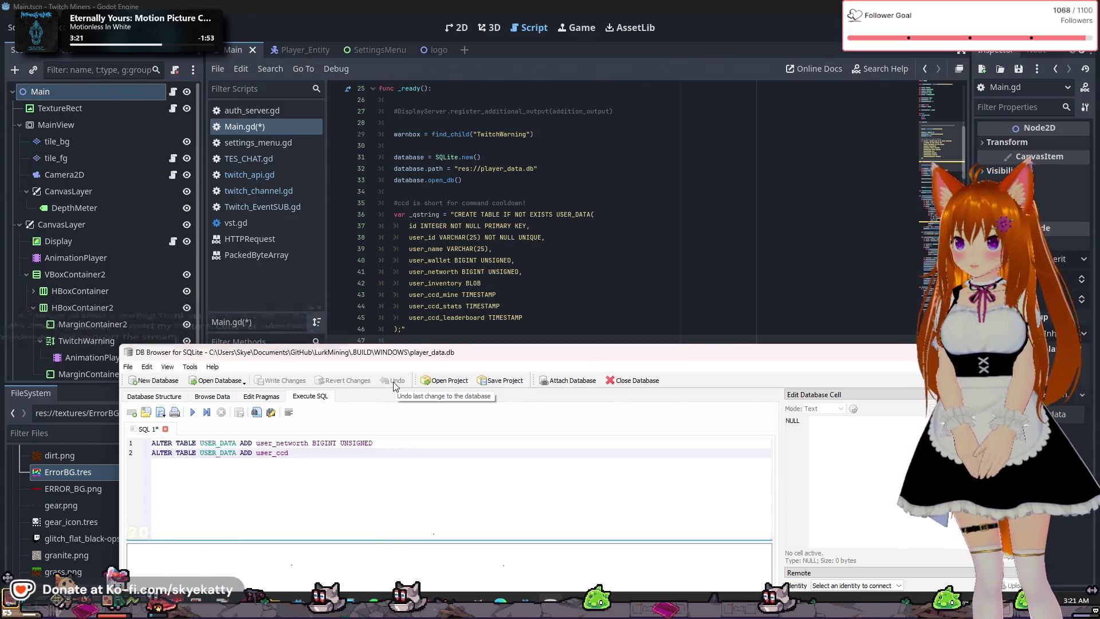
type("_mine ")
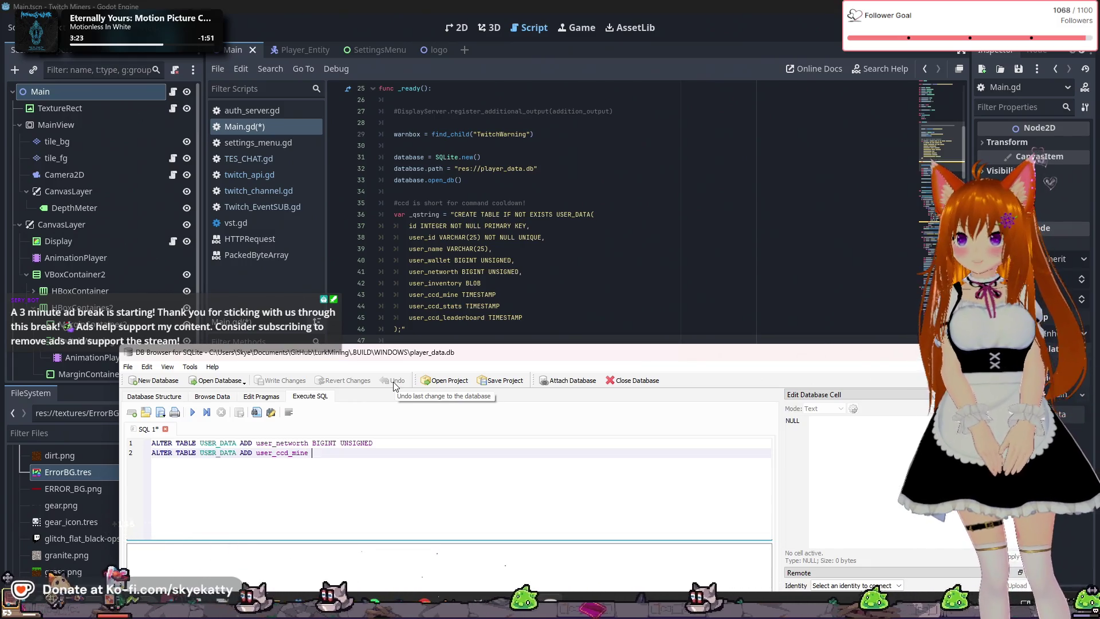
type("TIMESTAMP;")
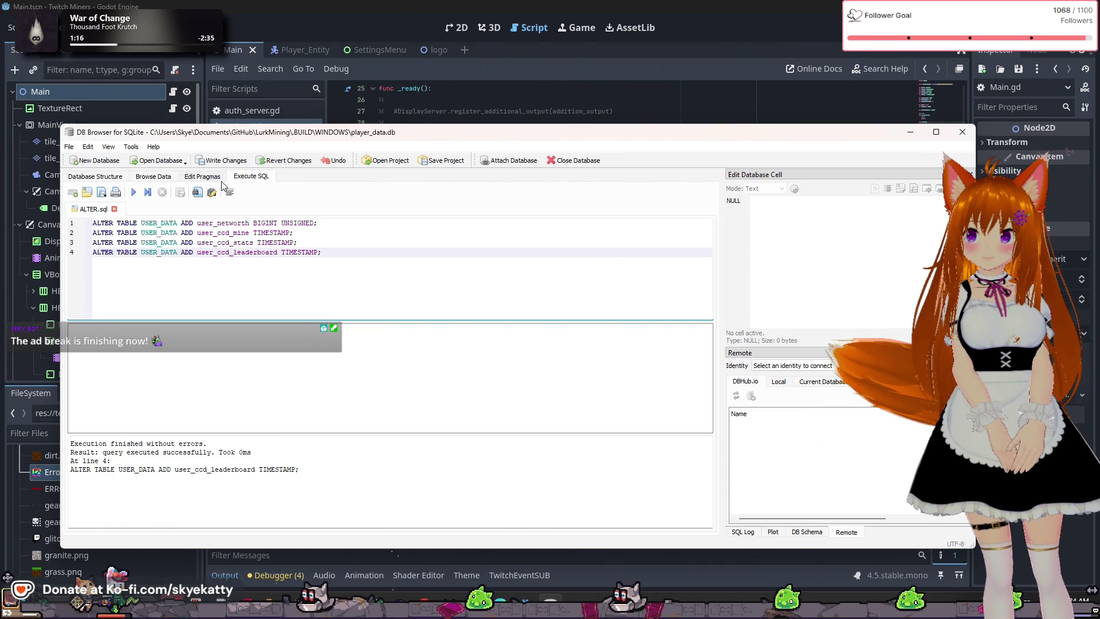
Check the File menu, pragmas and USER_DATA rows, then view the Database Structure listing
left_click(71, 148)
left_click(360, 202)
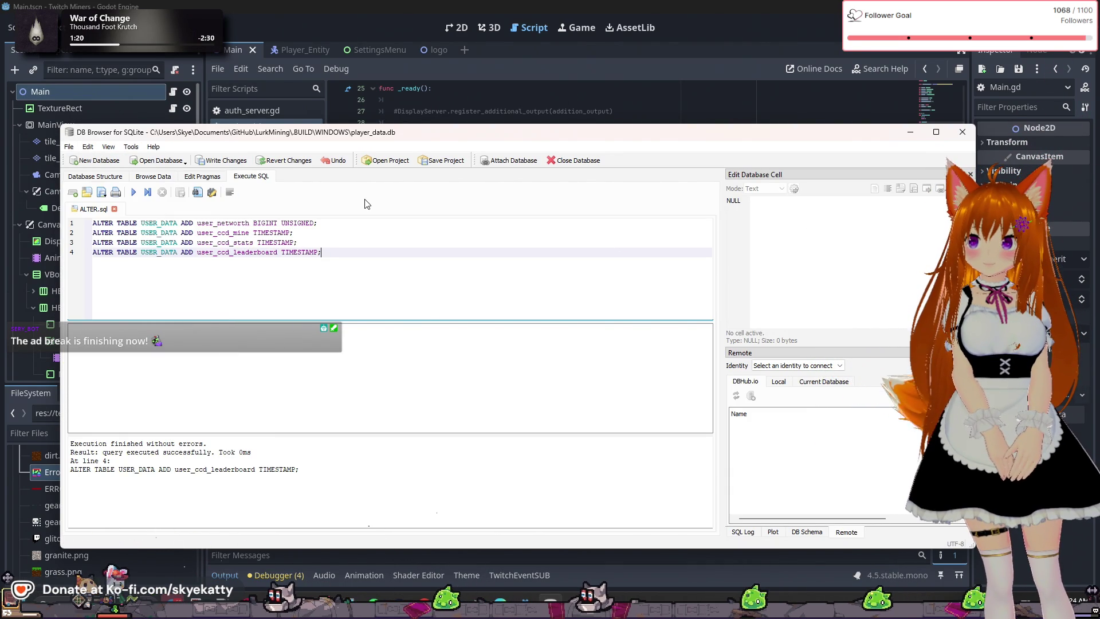
left_click(188, 176)
left_click(153, 176)
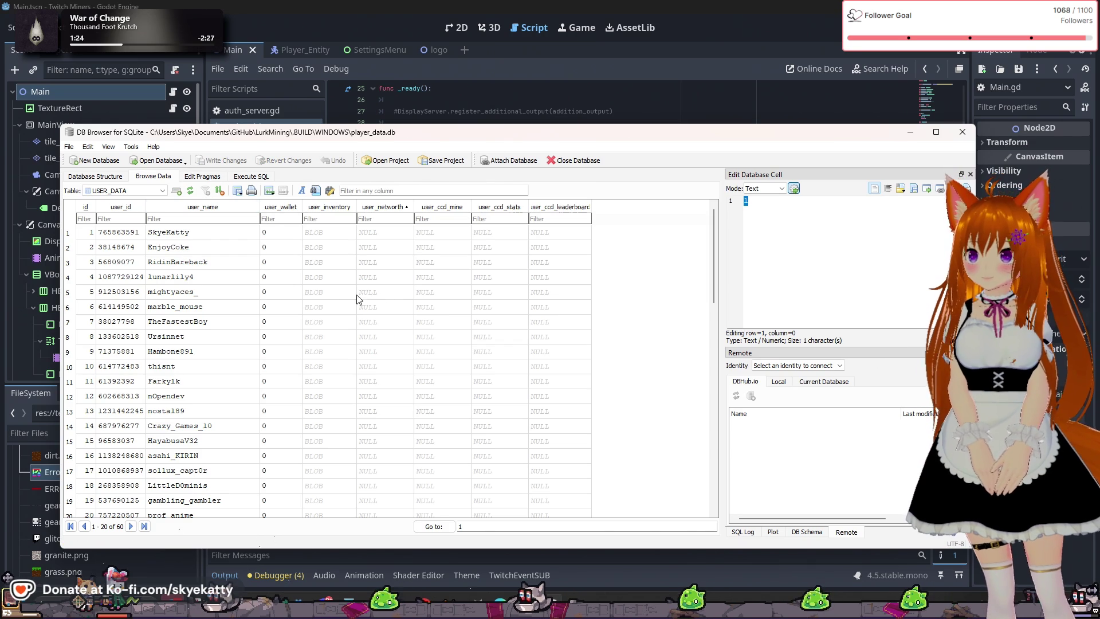
scroll(616, 286, "down", 4)
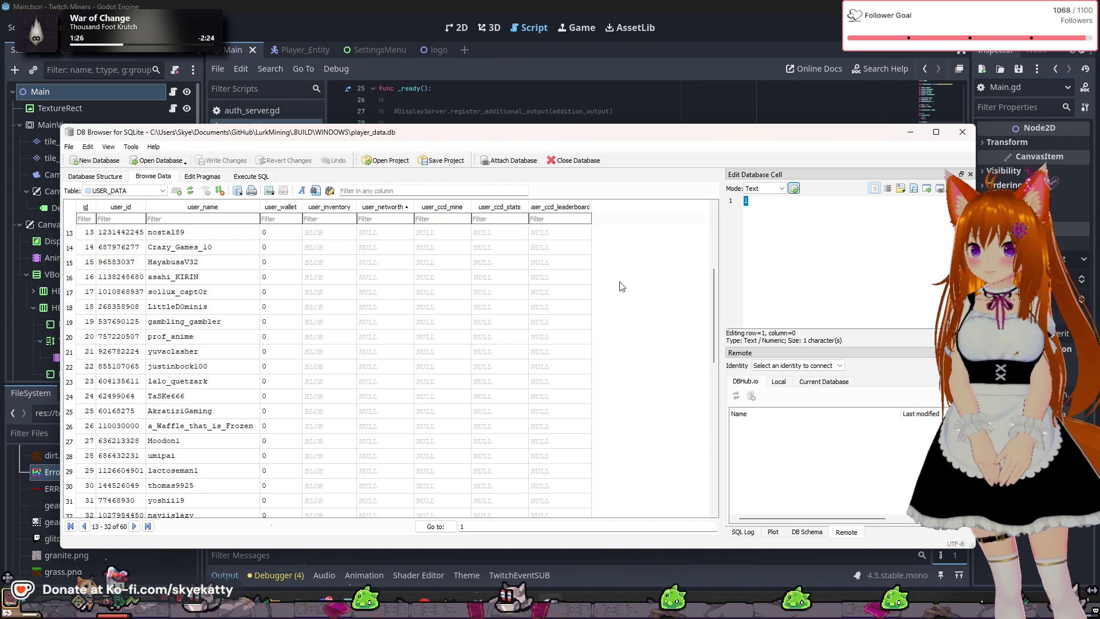
scroll(625, 289, "up", 4)
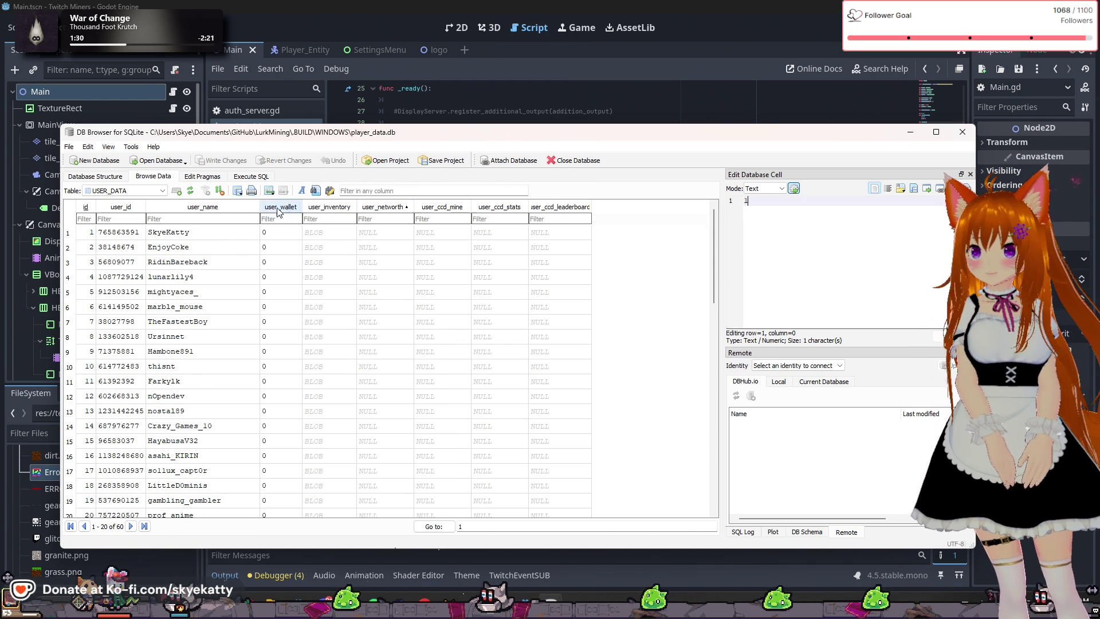
left_click(118, 177)
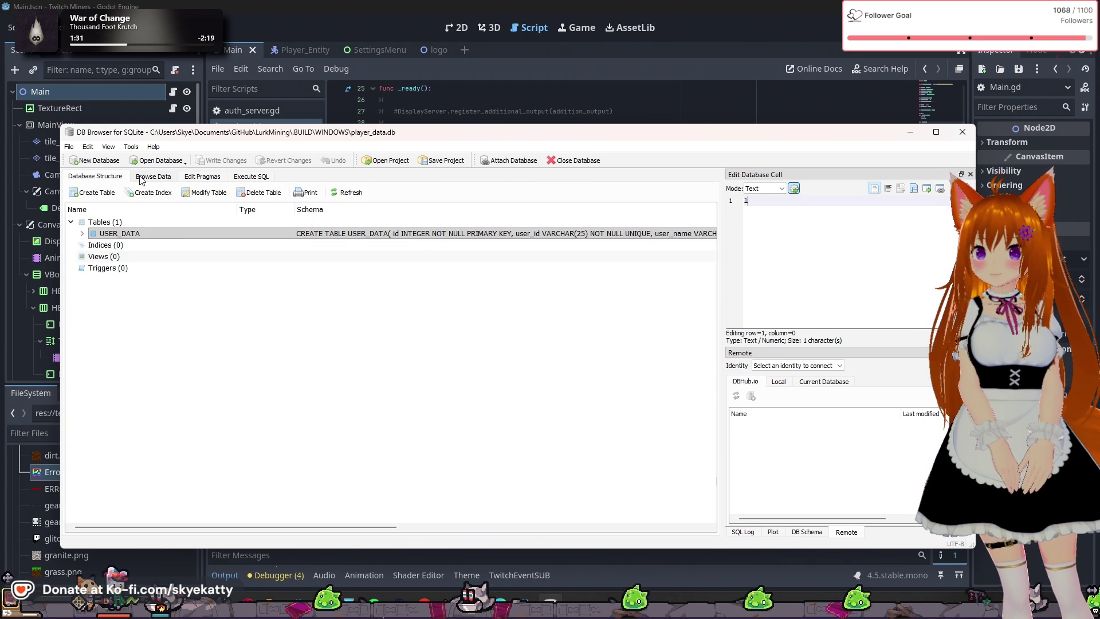
left_click(141, 178)
left_click(121, 178)
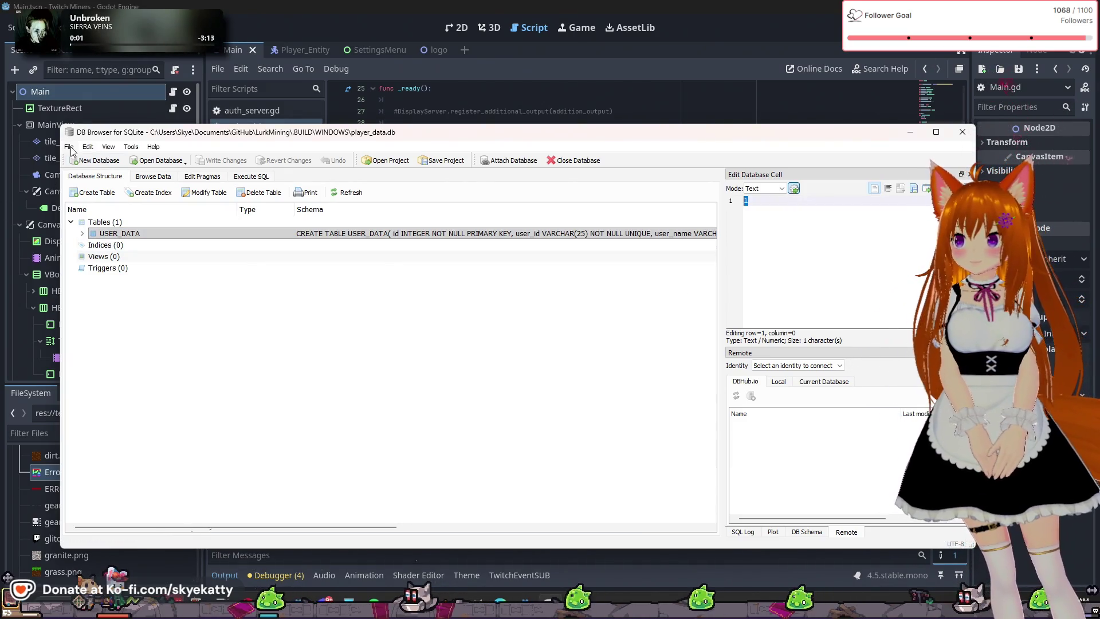
Reopen player_data.db, view the USER_DATA rows, and go to the ALTER.sql script
left_click(150, 161)
left_click(440, 266)
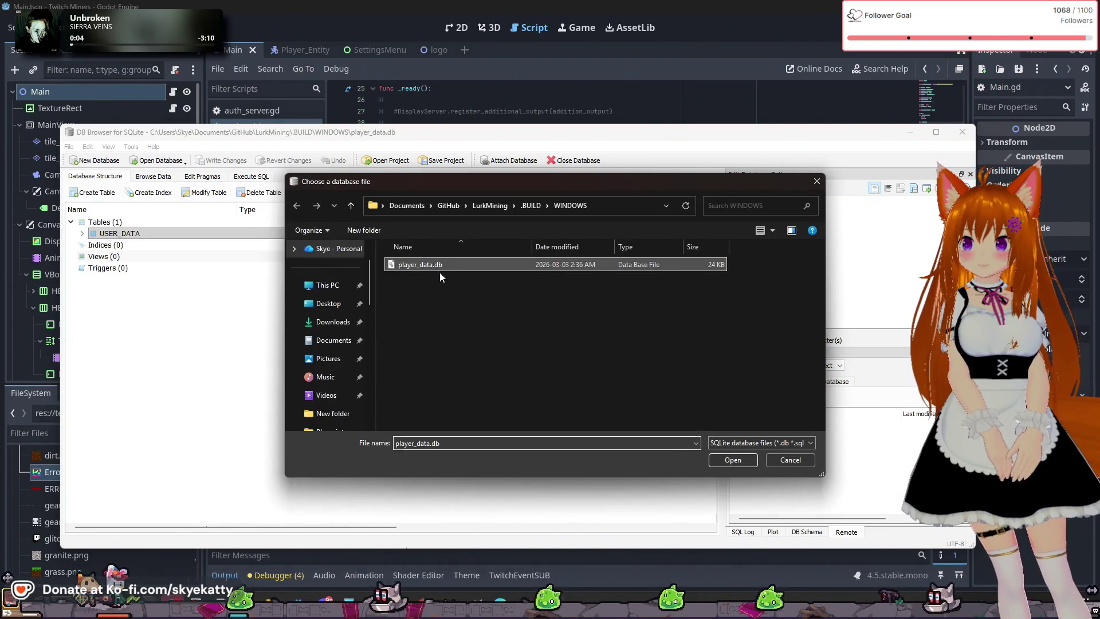
left_click(742, 463)
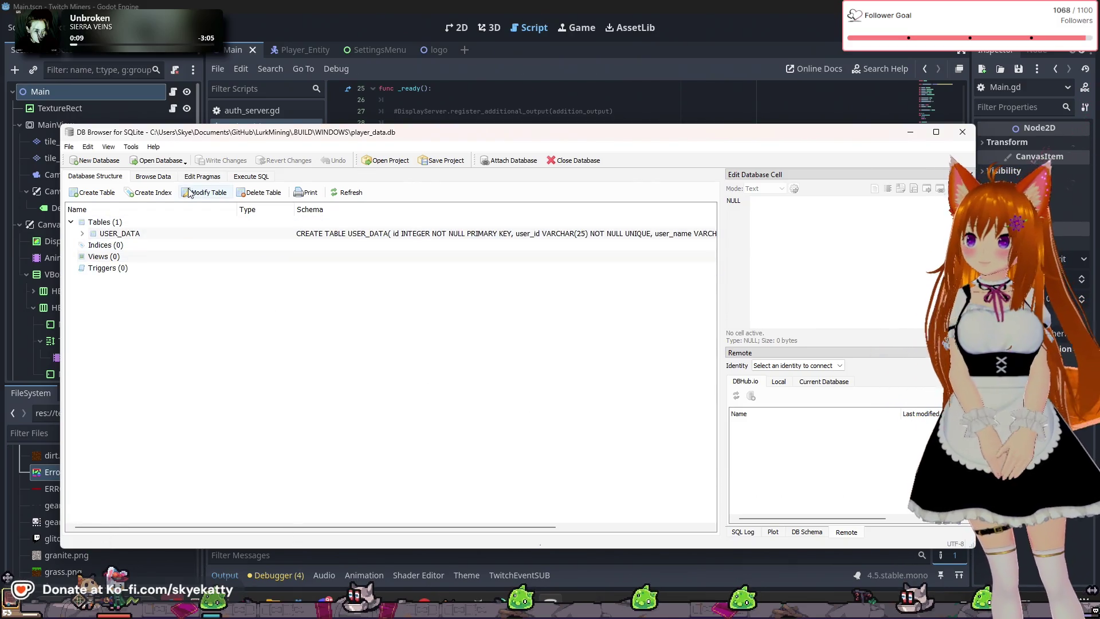
left_click(153, 176)
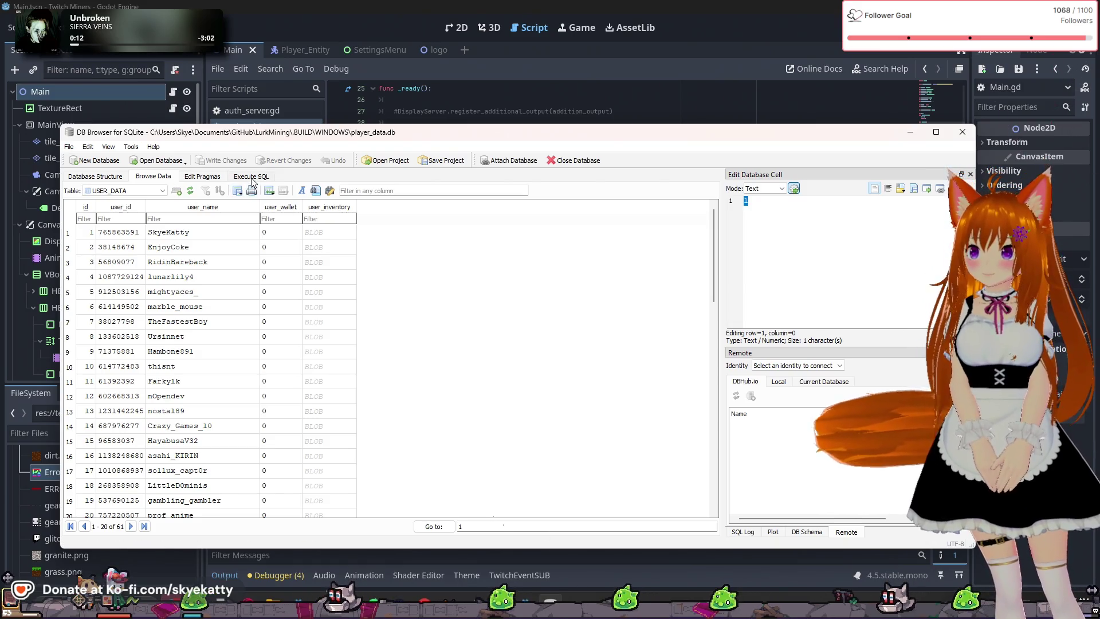
left_click(251, 176)
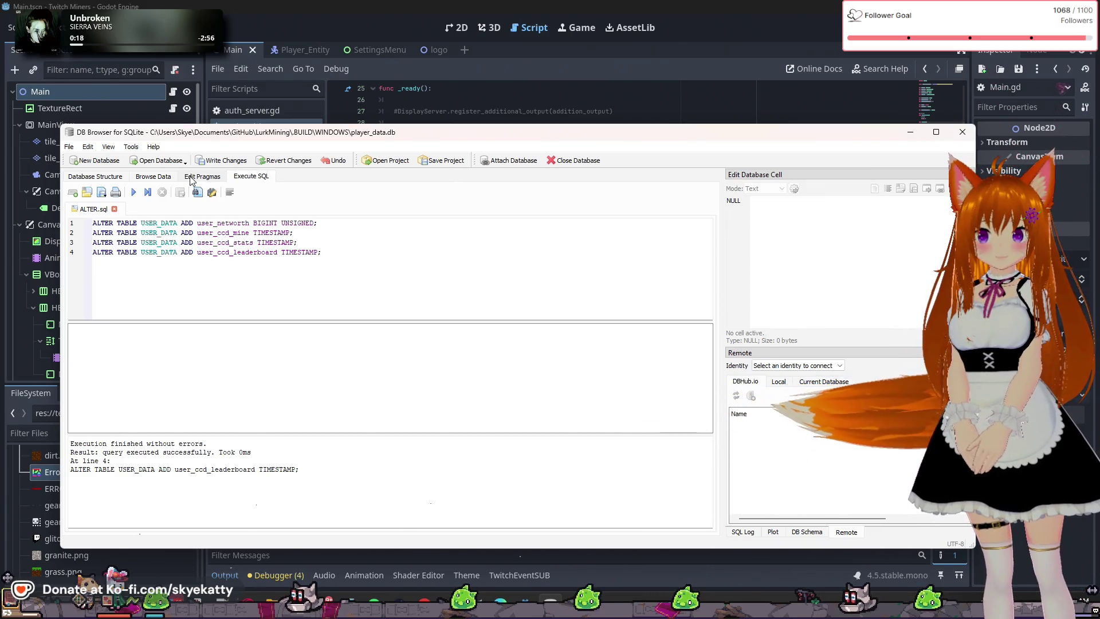
Scroll through USER_DATA's rows to check the new NULL user_networth and user_ccd columns
left_click(148, 178)
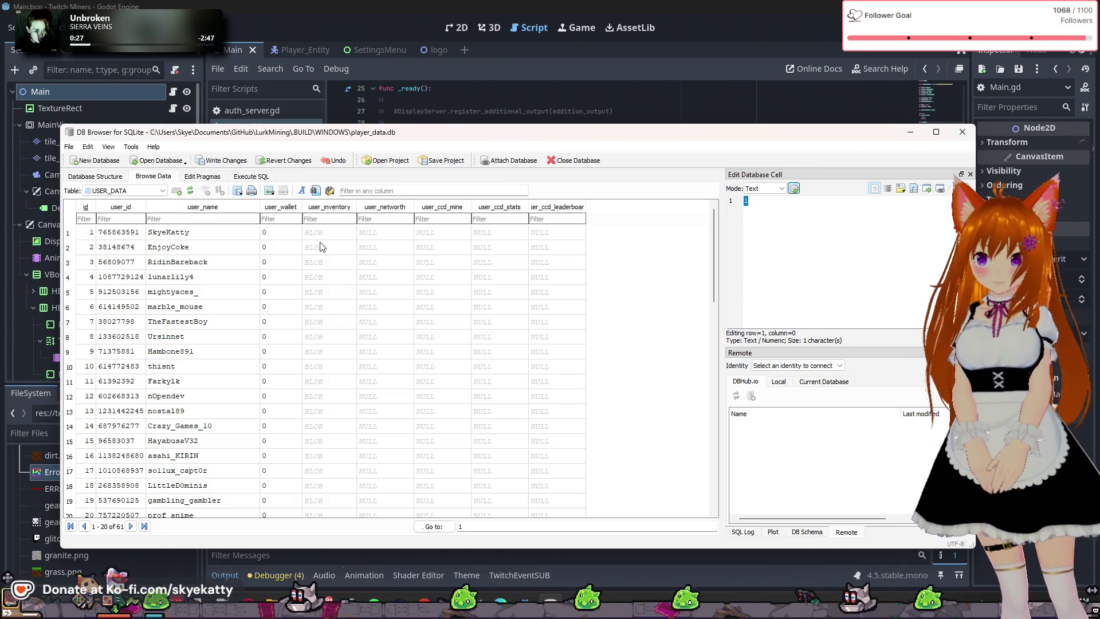
scroll(309, 258, "down", 4)
scroll(344, 266, "up", 4)
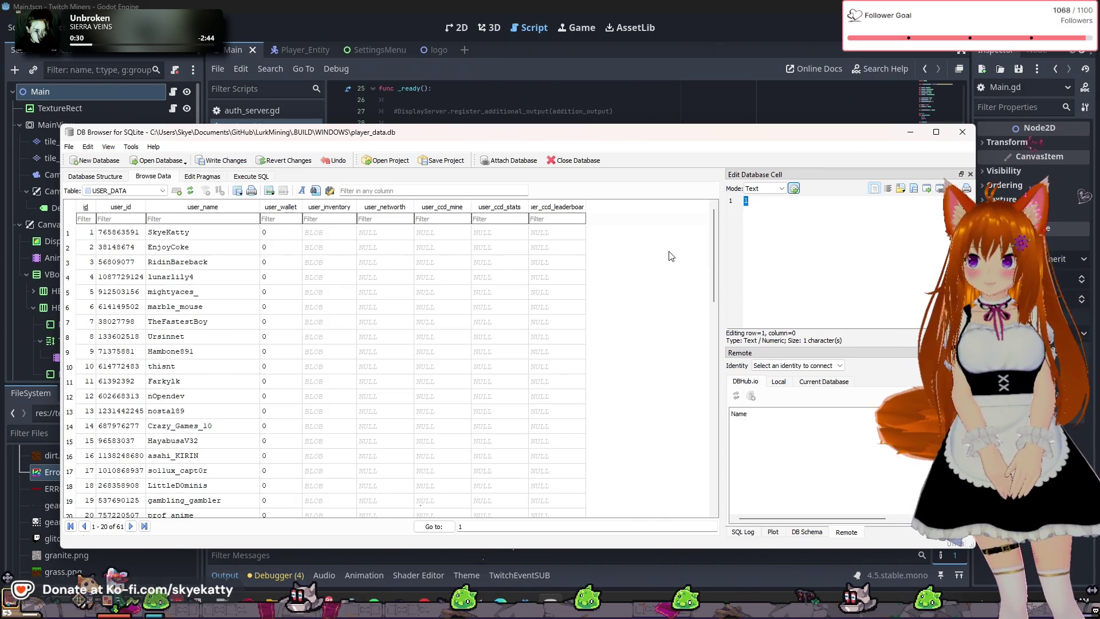
mouse_move(712, 251)
left_mouse_down()
mouse_move(718, 421)
mouse_move(715, 241)
left_mouse_up()
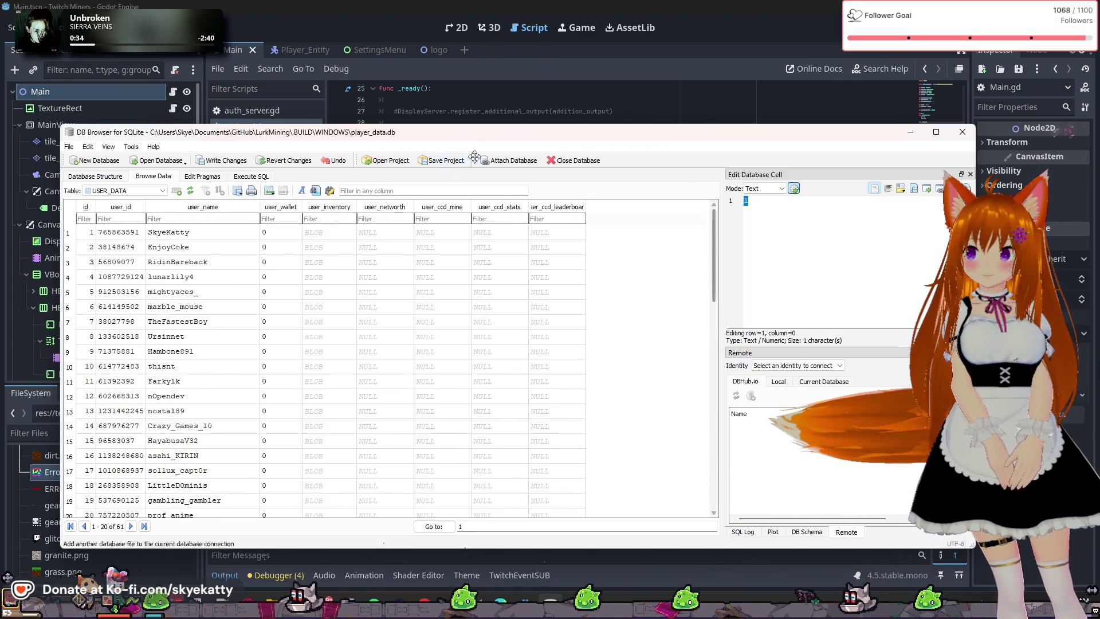
scroll(216, 343, "down", 14)
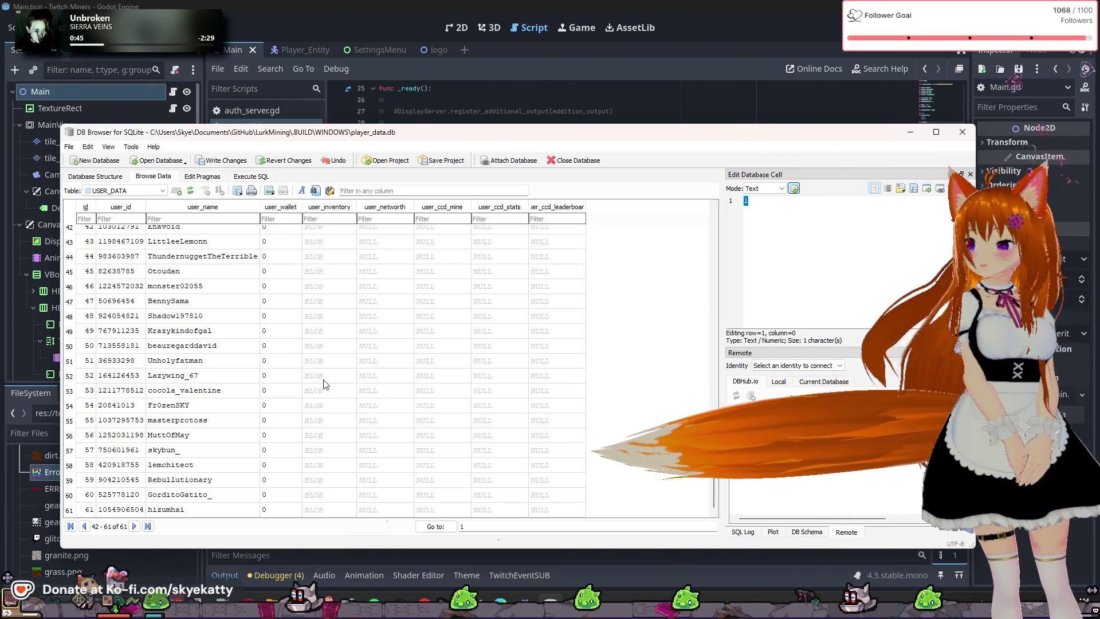
scroll(438, 412, "up", 1)
scroll(430, 406, "down", 1)
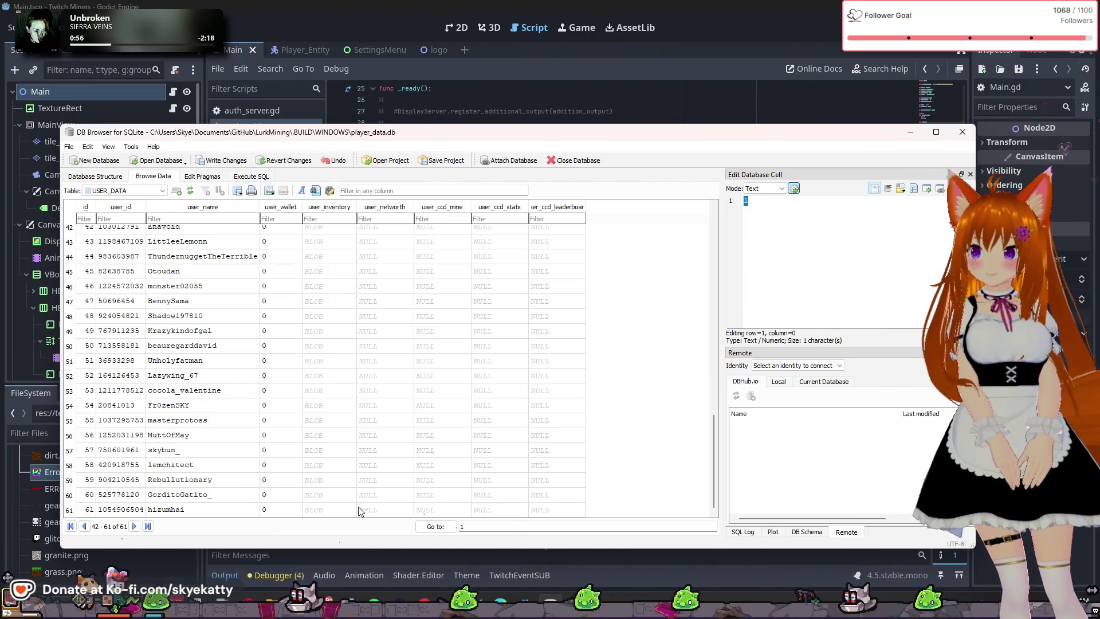
Write the new column changes to player_data.db with Ctrl+S
left_click(72, 148)
left_click(229, 178)
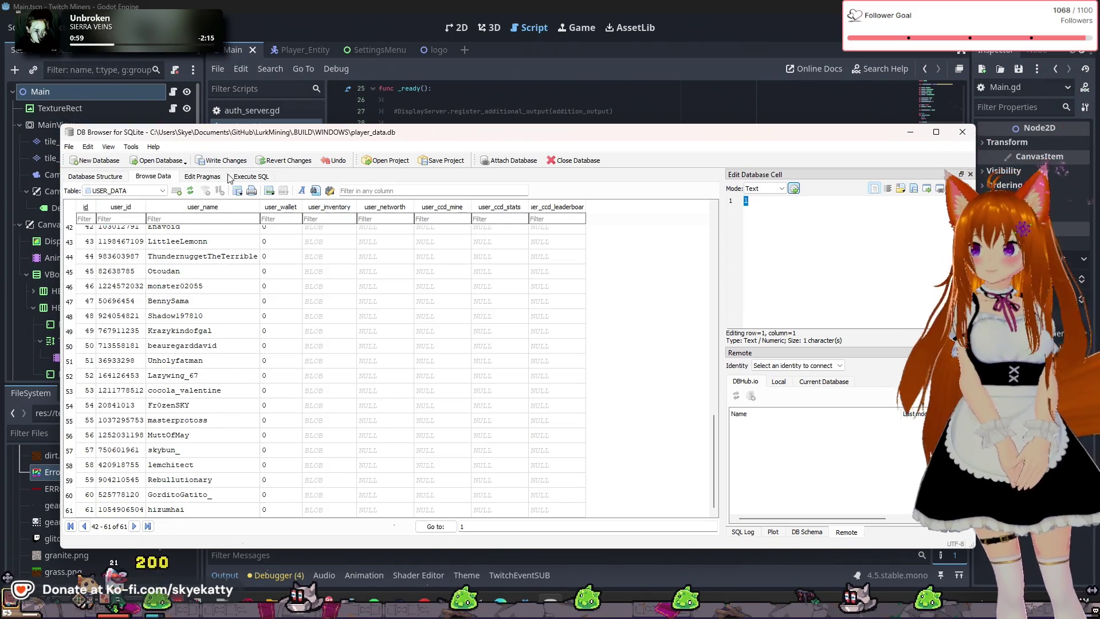
key("ctrl+s")
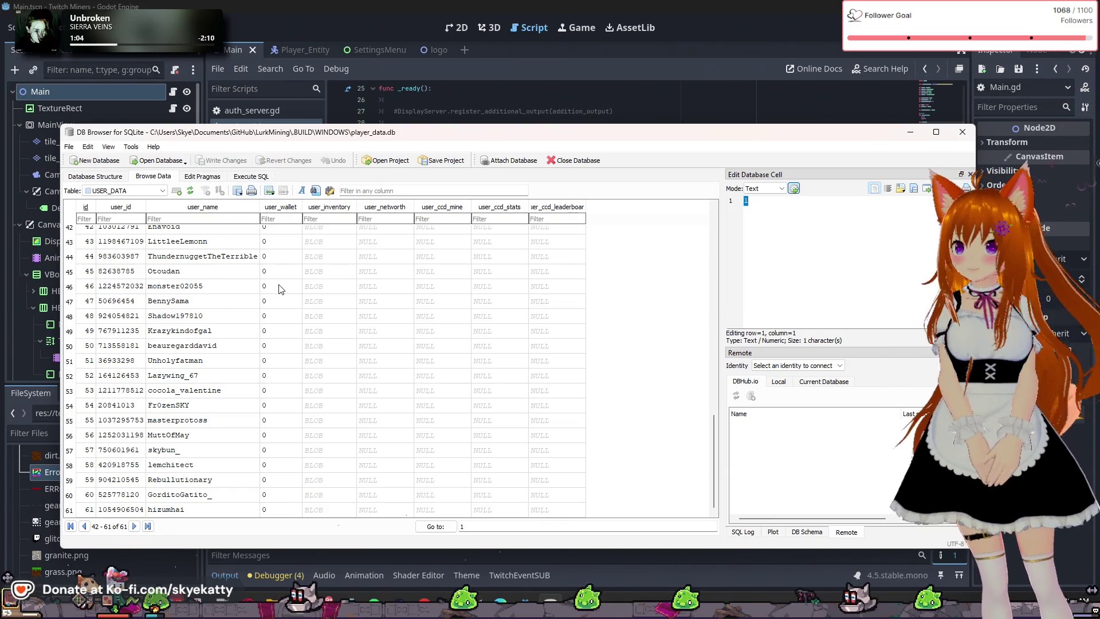
scroll(280, 289, "up", 6)
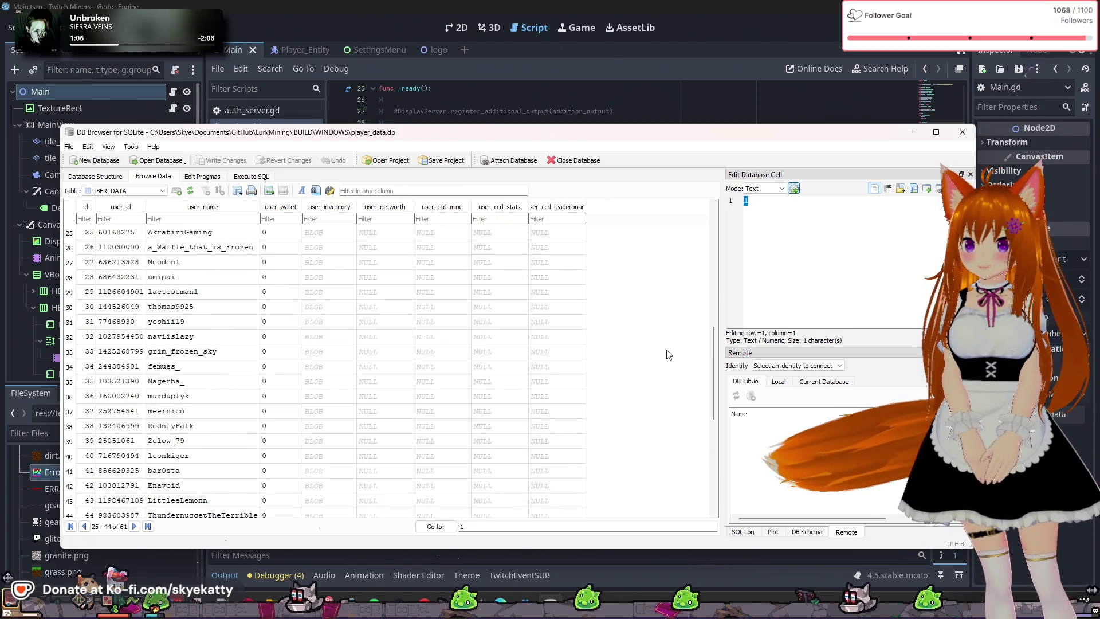
left_click_drag(714, 373, 714, 252)
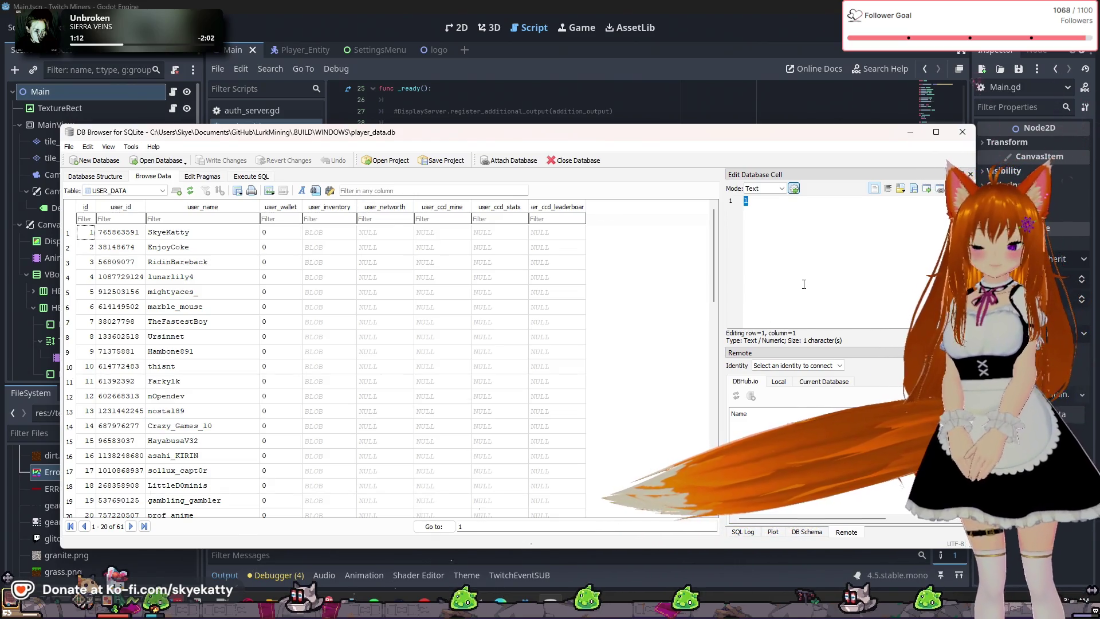
Close DB Browser and scroll Main.gd down to the _on_player_death INSERT INTO USER_DATA query
left_click(951, 139)
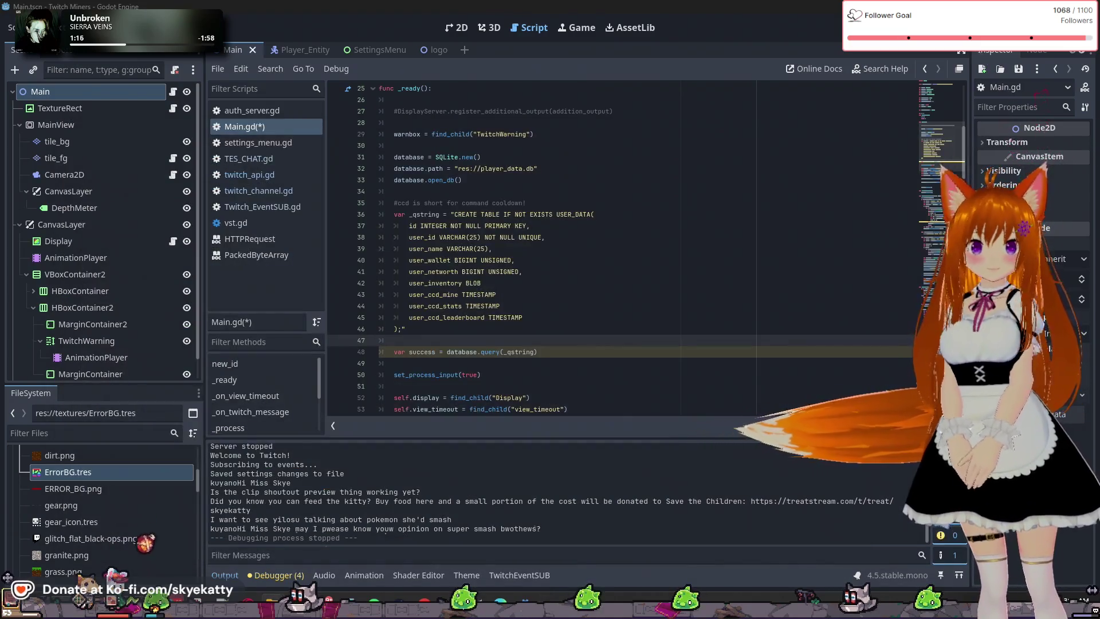
mouse_move(1003, 84)
left_mouse_down()
mouse_move(676, 94)
mouse_move(1099, 86)
left_mouse_up()
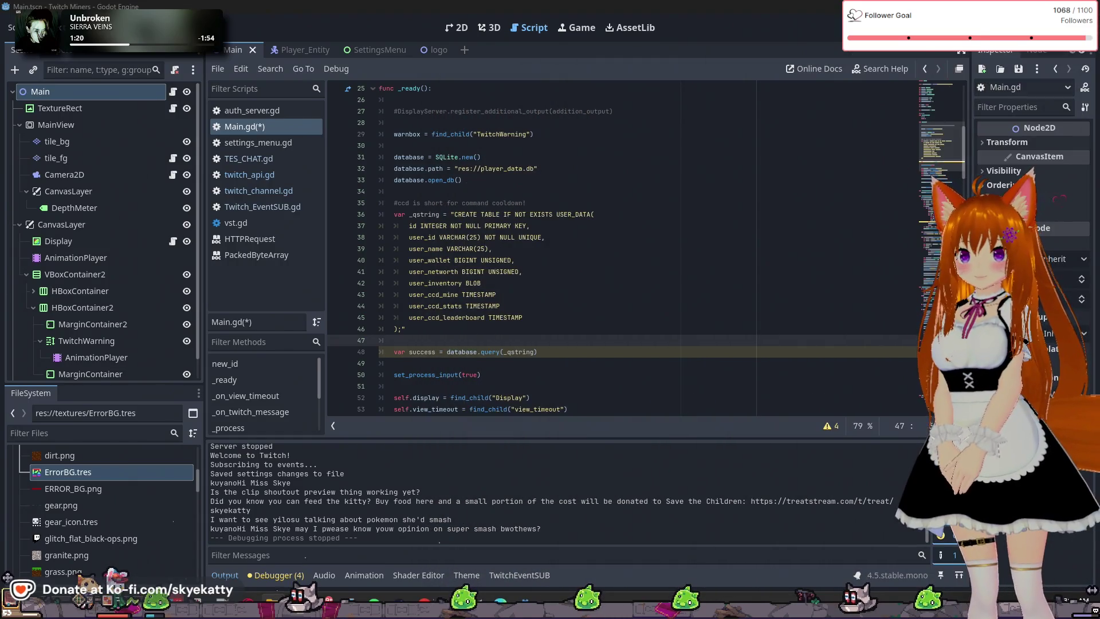
left_click(525, 332)
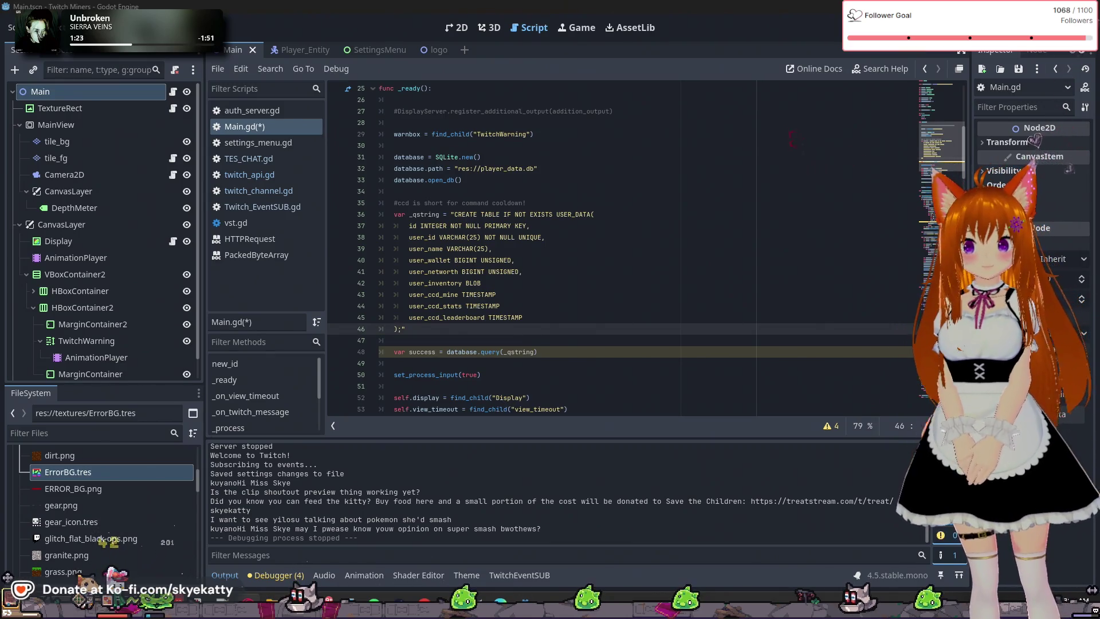
scroll(567, 342, "down", 3)
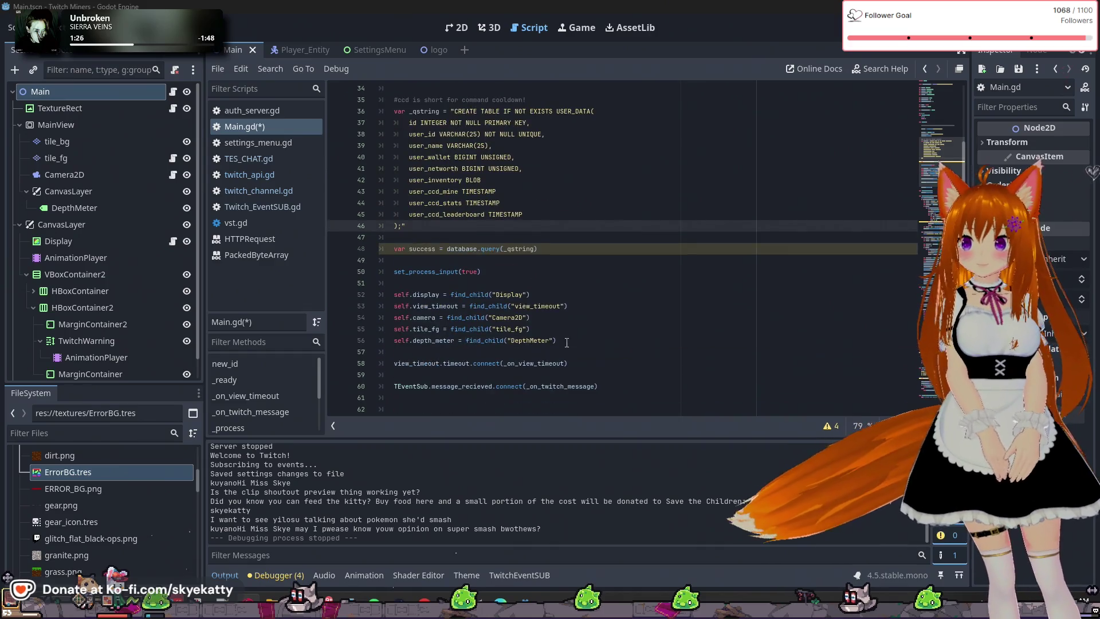
scroll(567, 342, "down", 2)
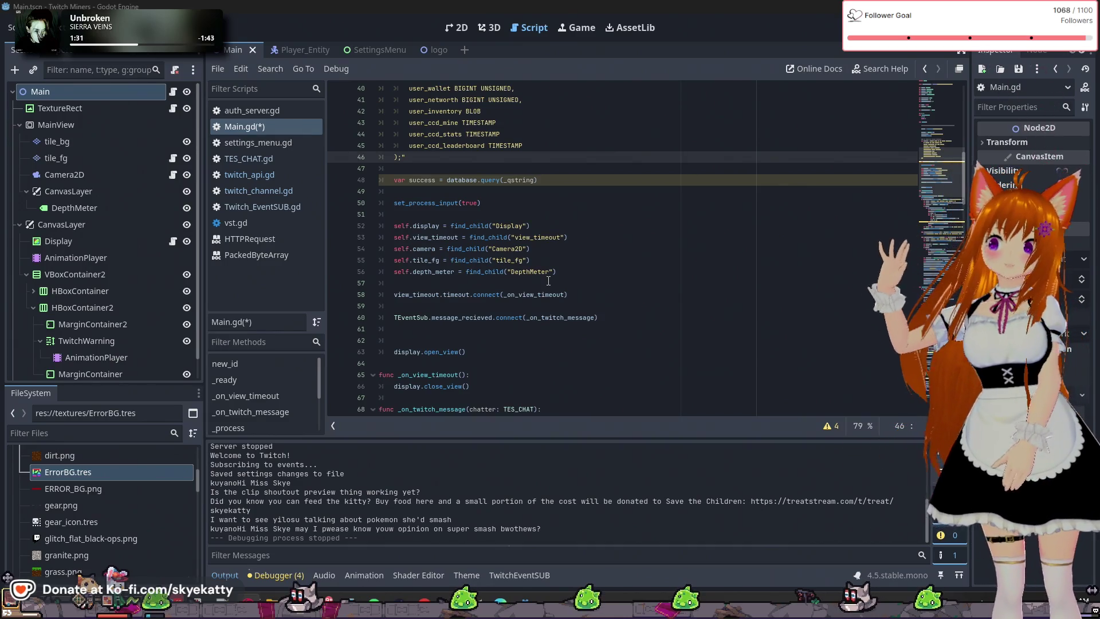
scroll(548, 281, "down", 17)
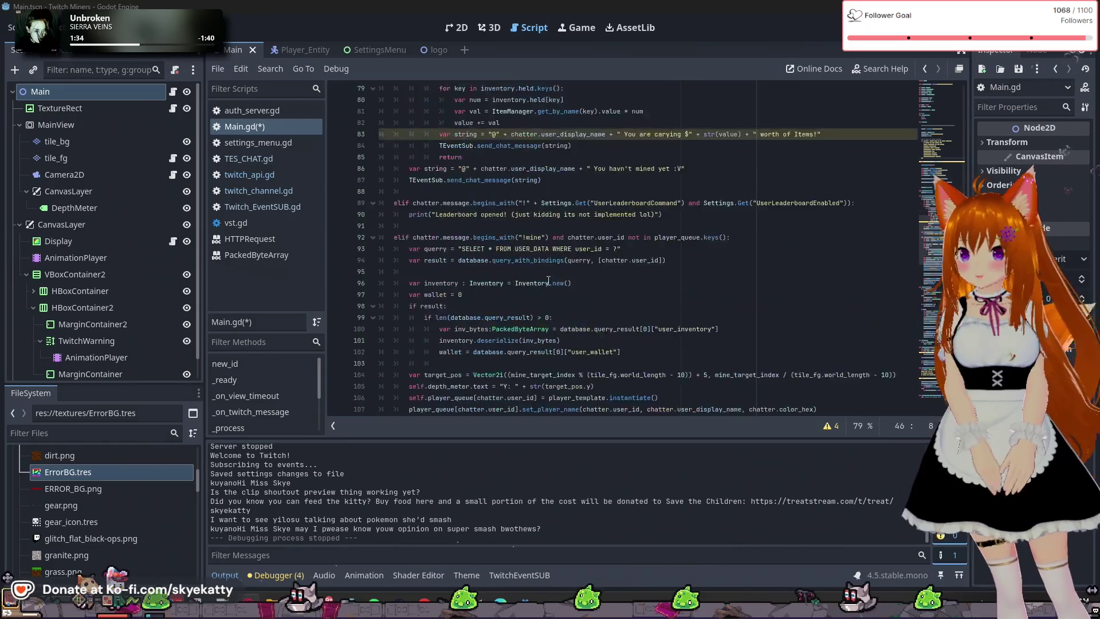
scroll(548, 281, "down", 12)
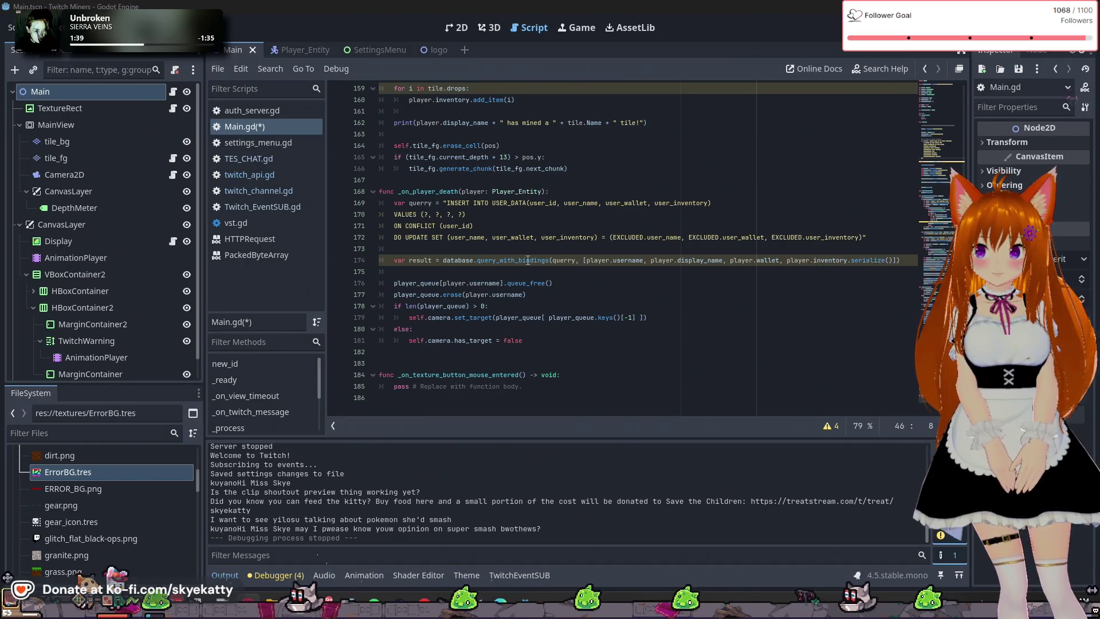
mouse_move(532, 260)
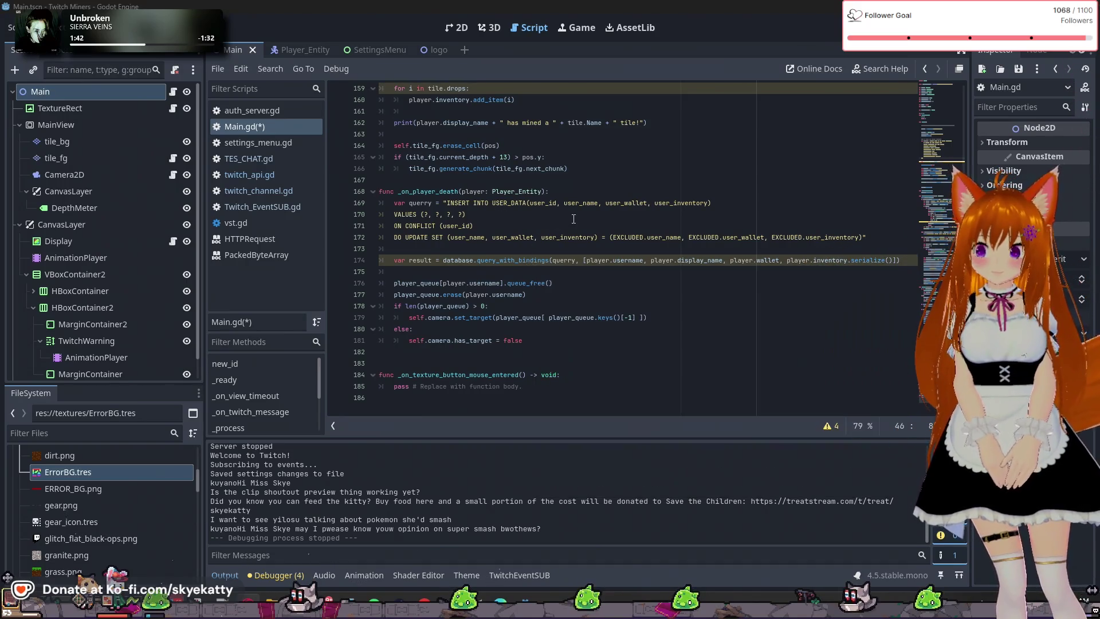
left_click(573, 219)
left_click(526, 204)
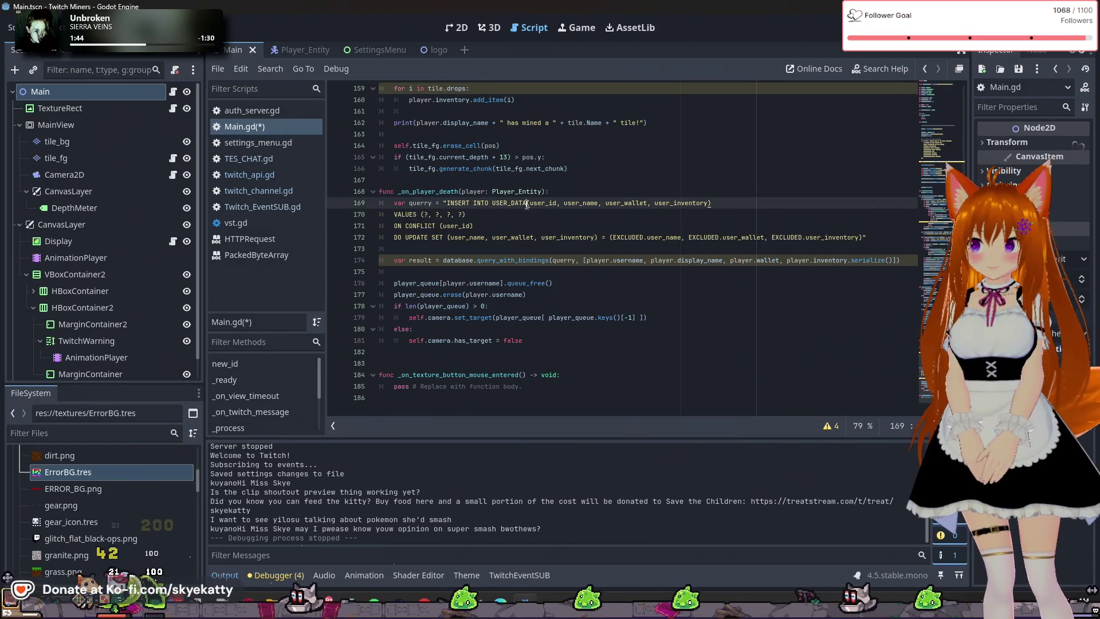
left_click(537, 235)
key("Up")
key("Up")
key("Up")
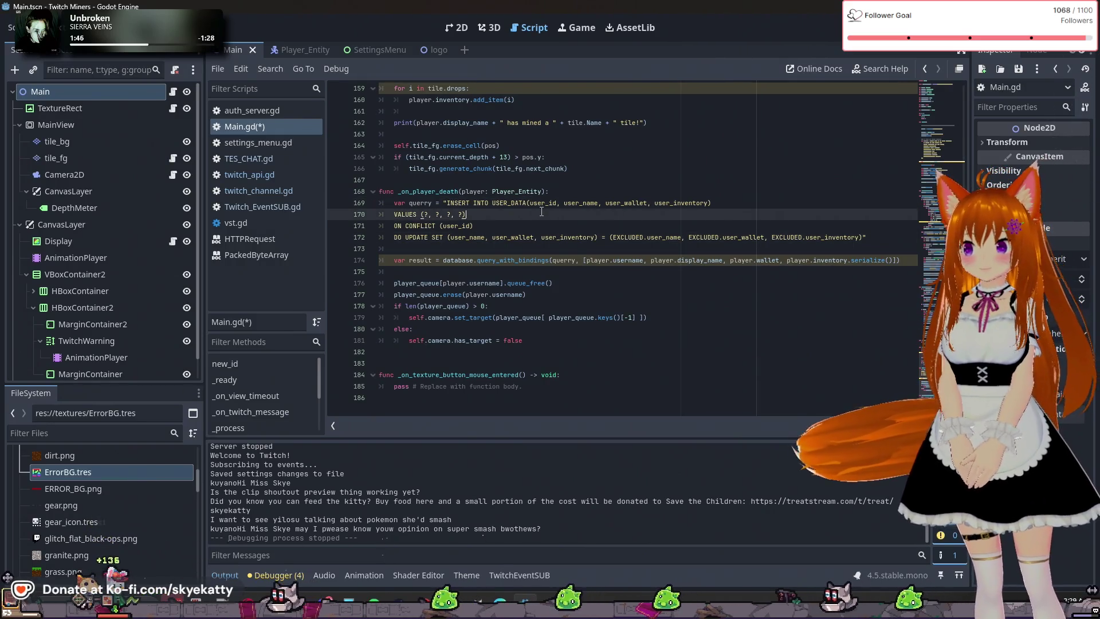
left_click(499, 205)
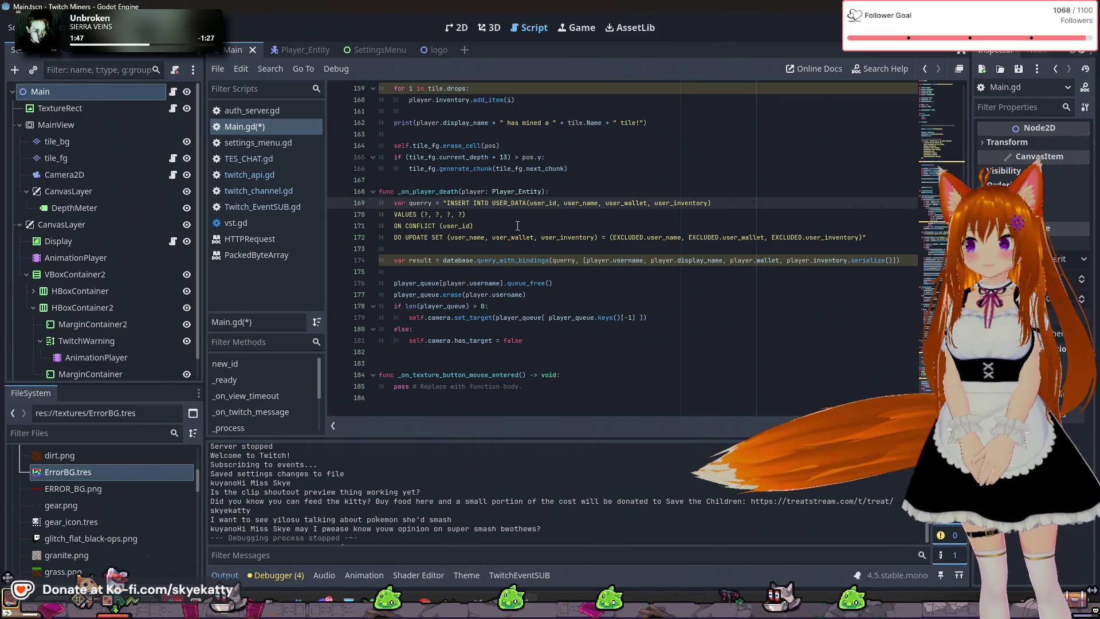
double_click(499, 205)
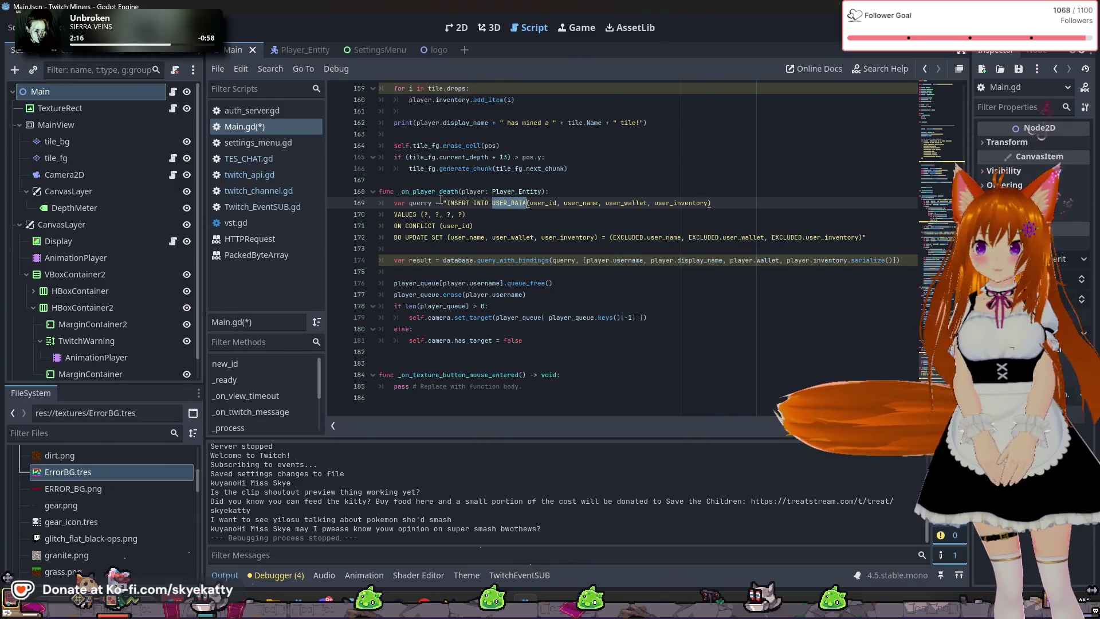
left_click(516, 283)
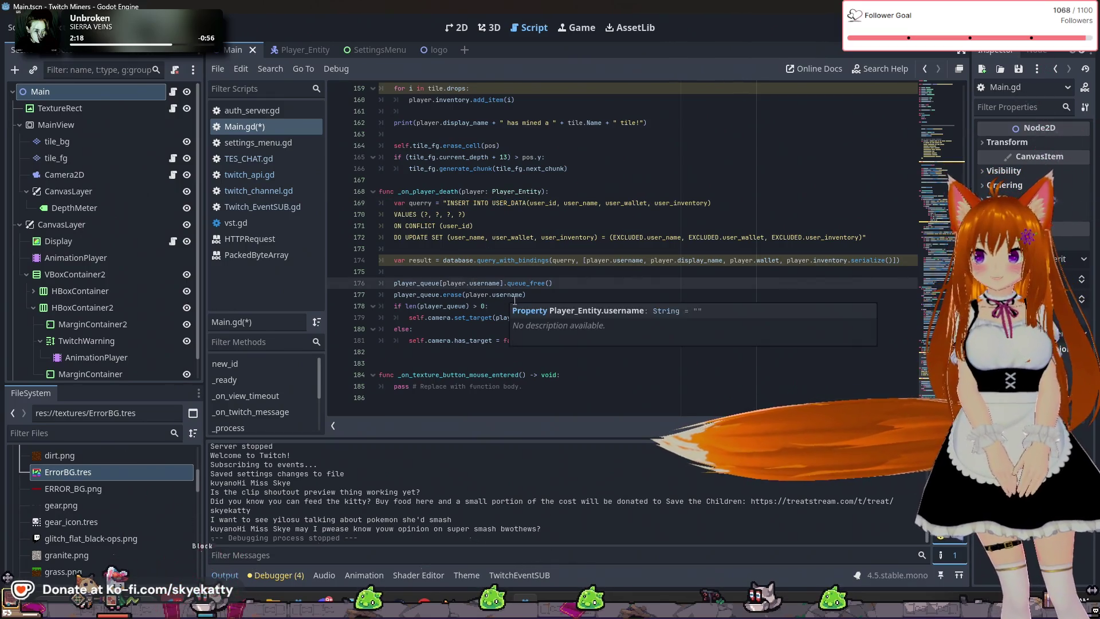
left_click(583, 306)
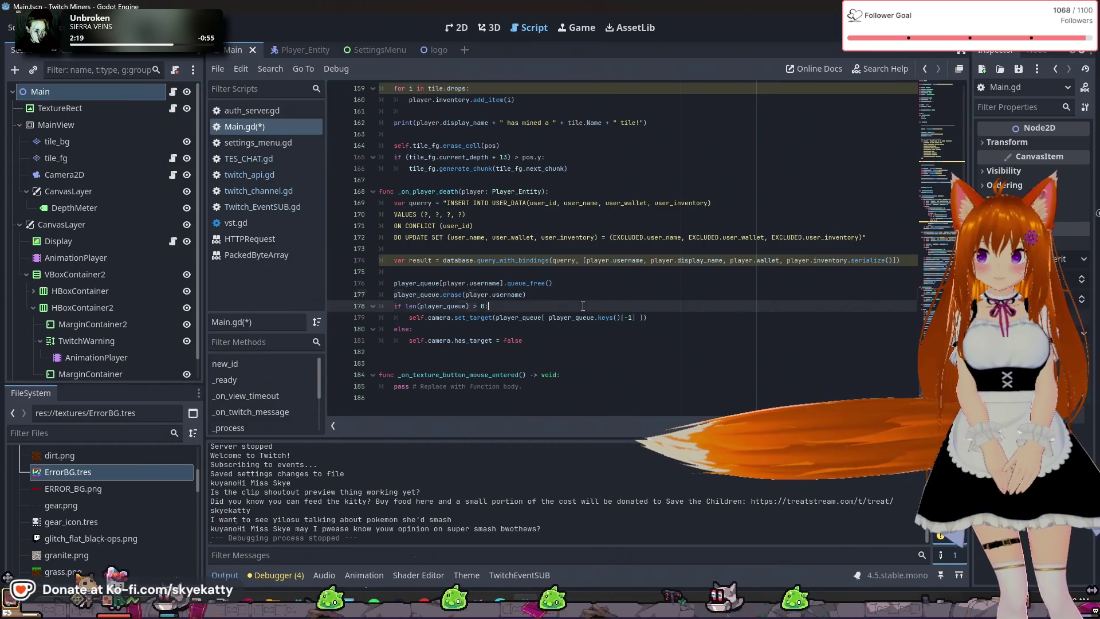
key("Up")
key("Up")
key("Up")
key("Down")
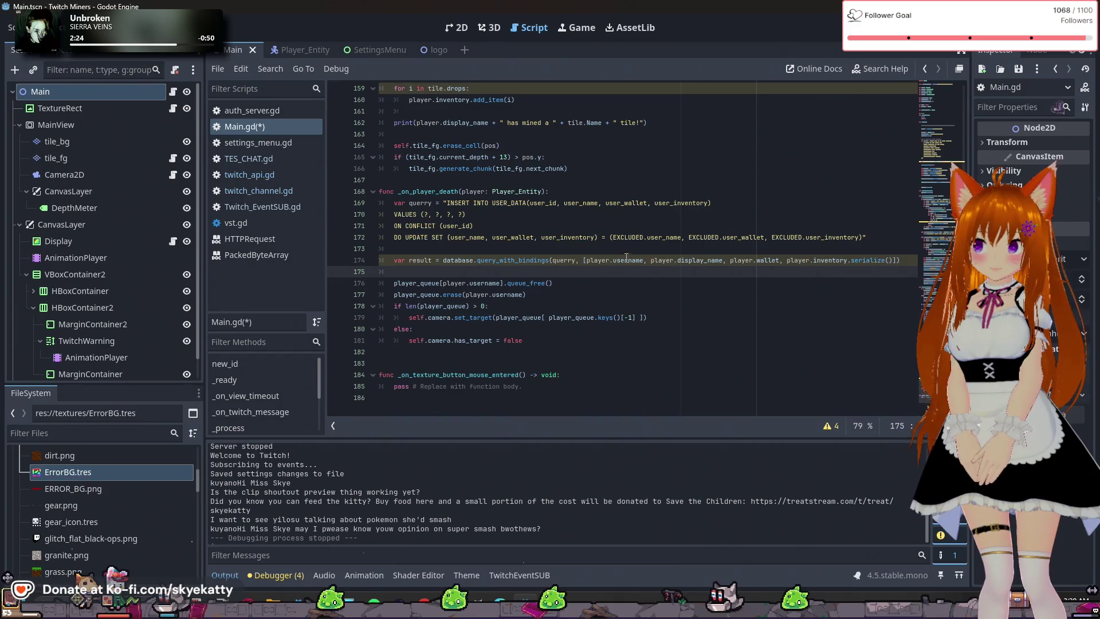
left_click(774, 284)
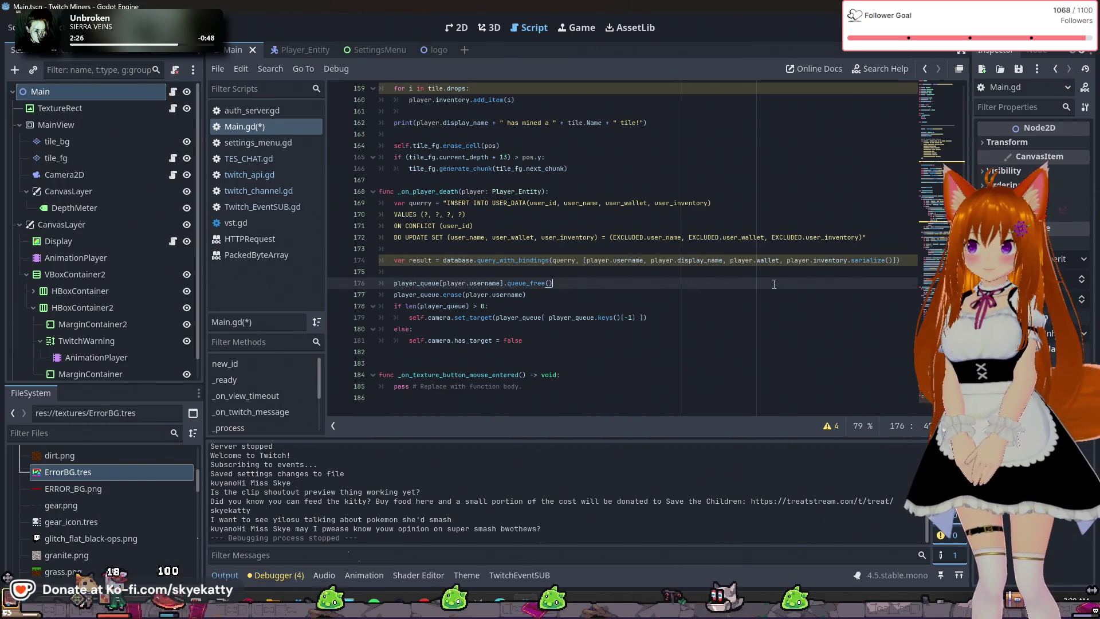
left_click(712, 269)
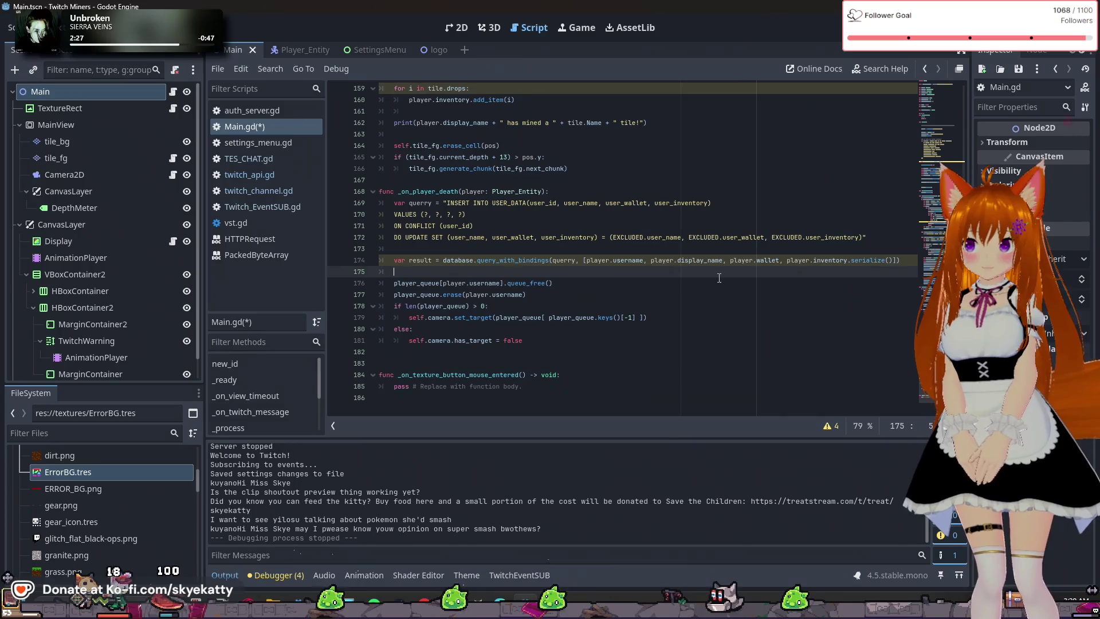
double_click(628, 260)
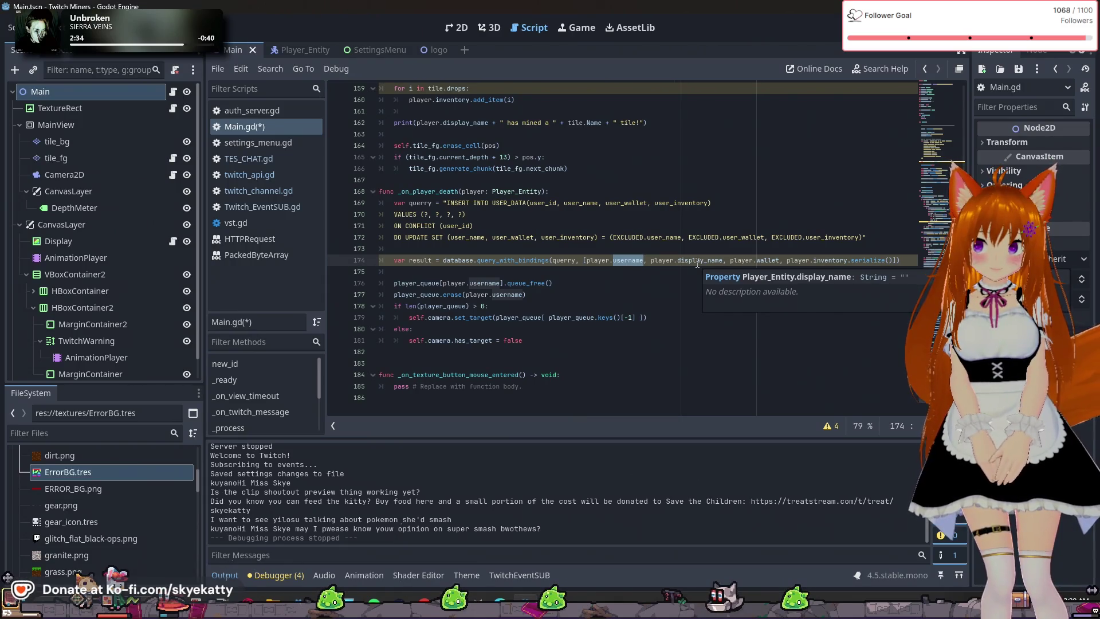
double_click(697, 261)
left_click(862, 265)
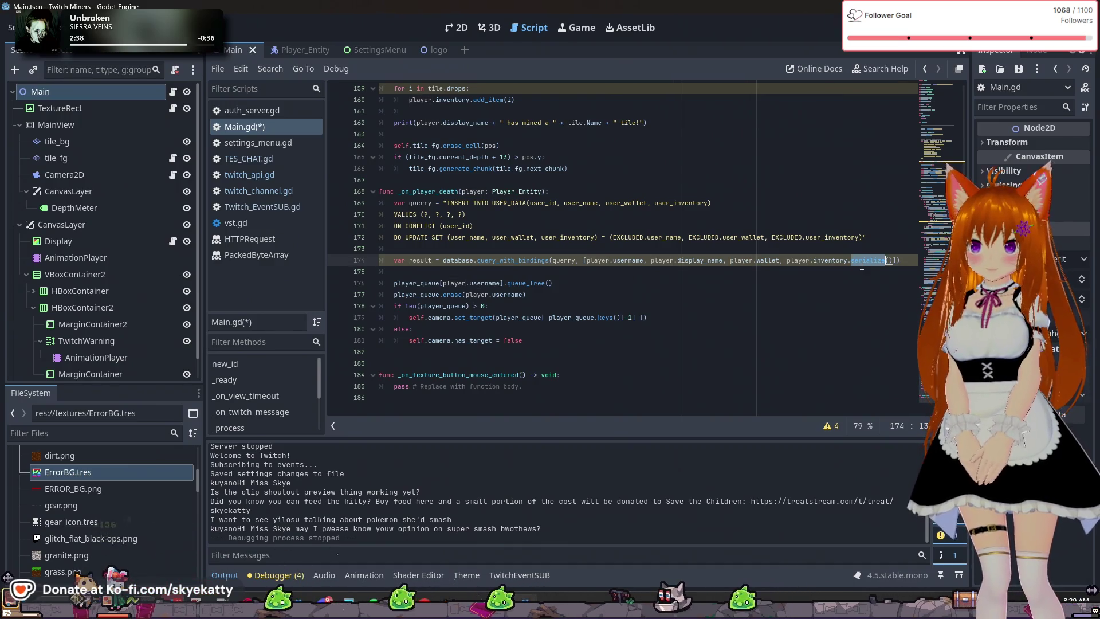
key("Down")
key("Down")
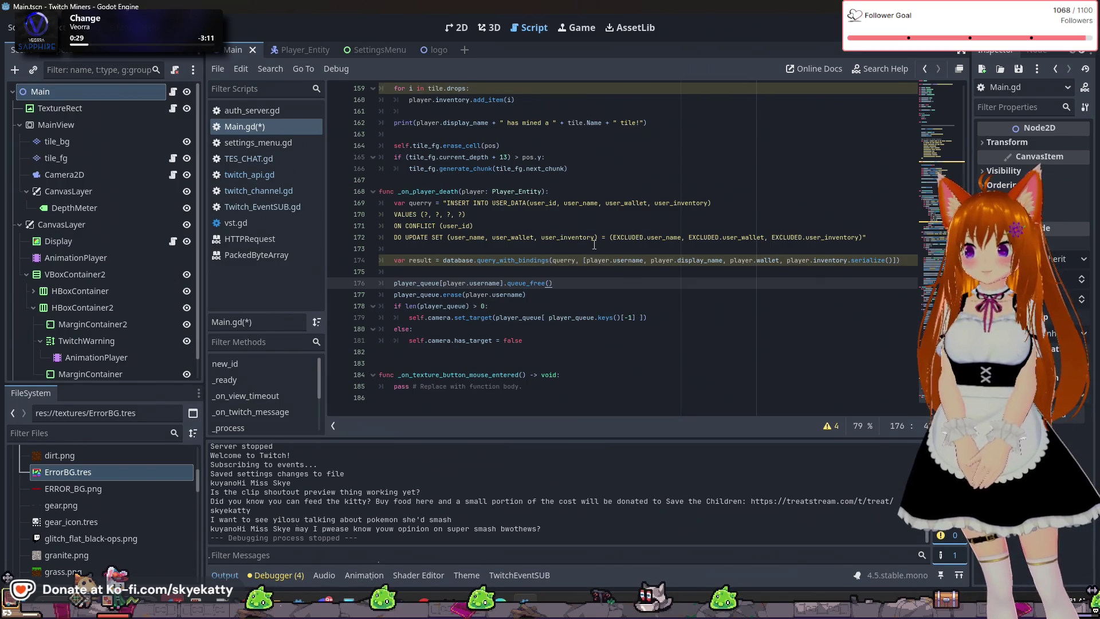
left_click(593, 256)
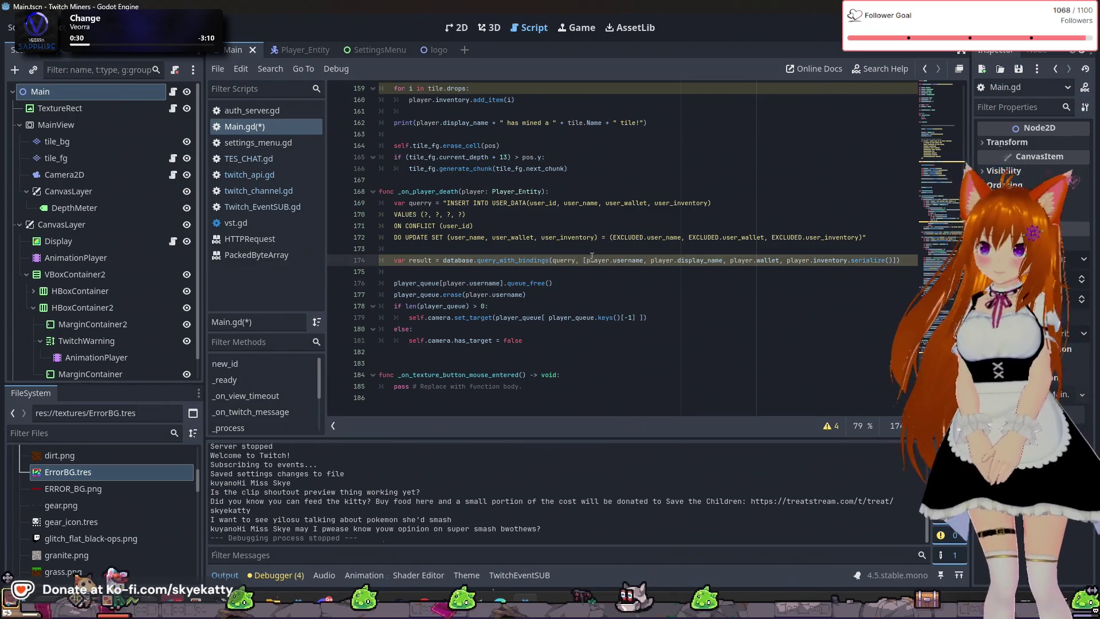
left_click(601, 252)
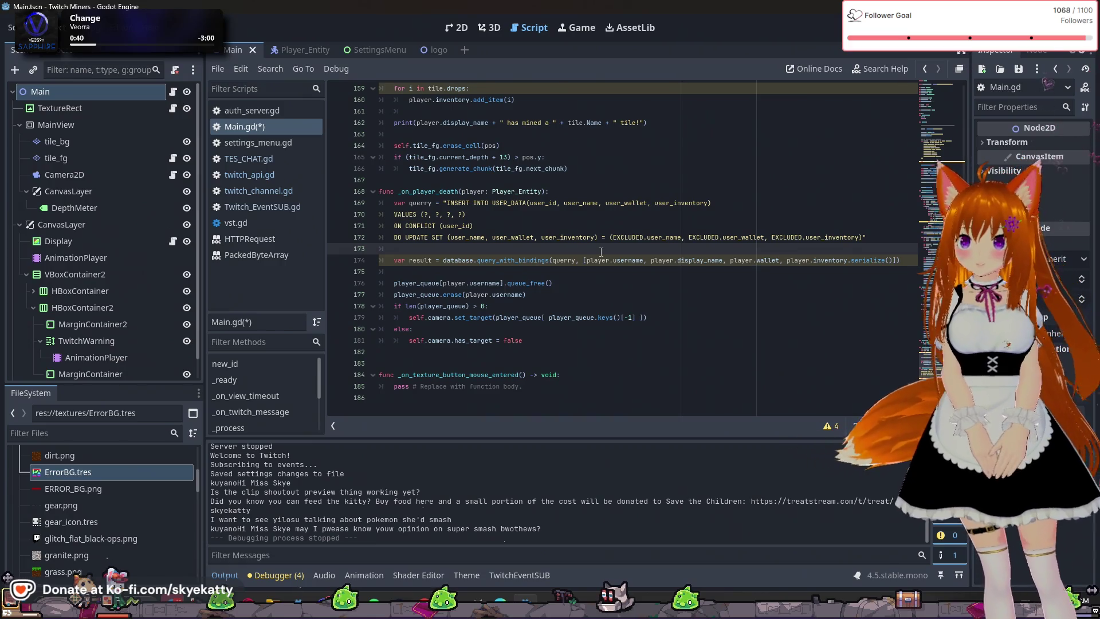
key("Return")
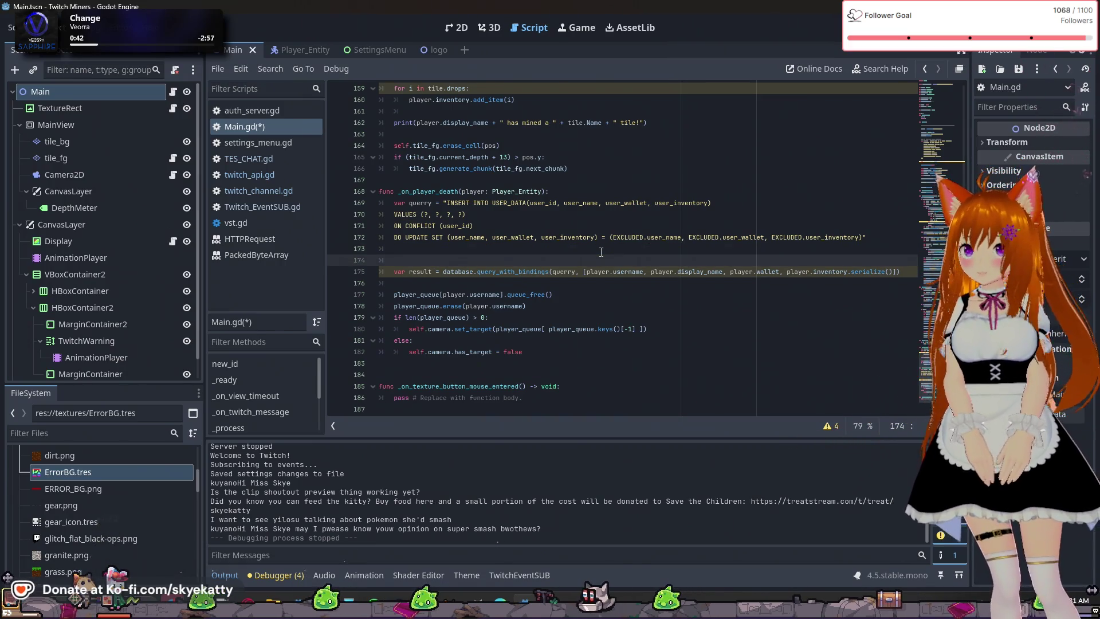
Declare var mine_cooldown_time on line 174, settling on 'Time.' as its initial value
type("var ")
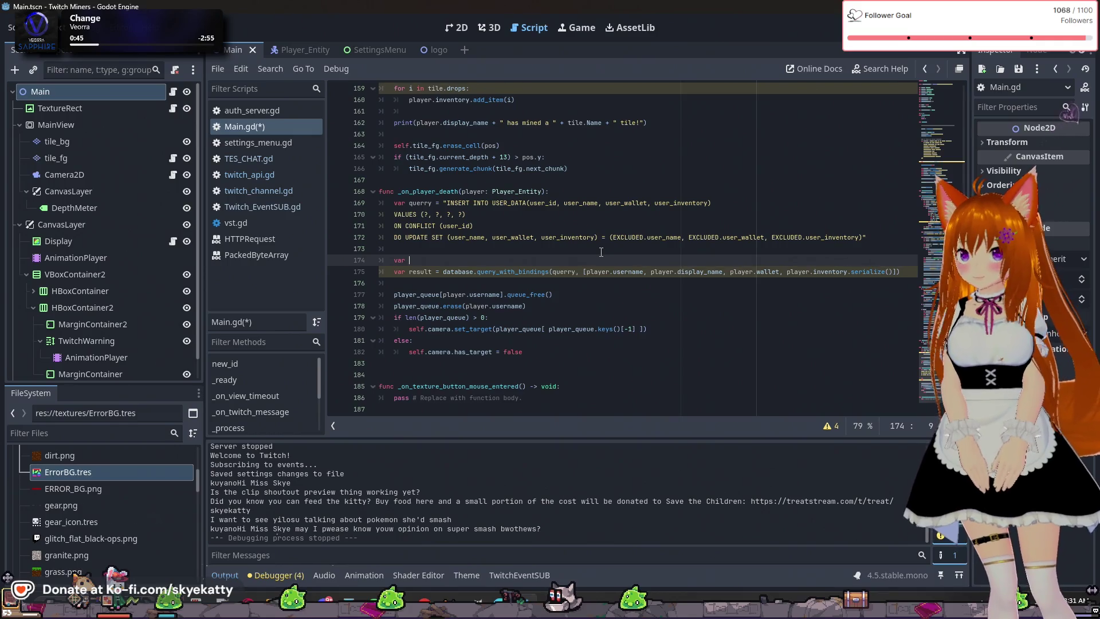
type("cool")
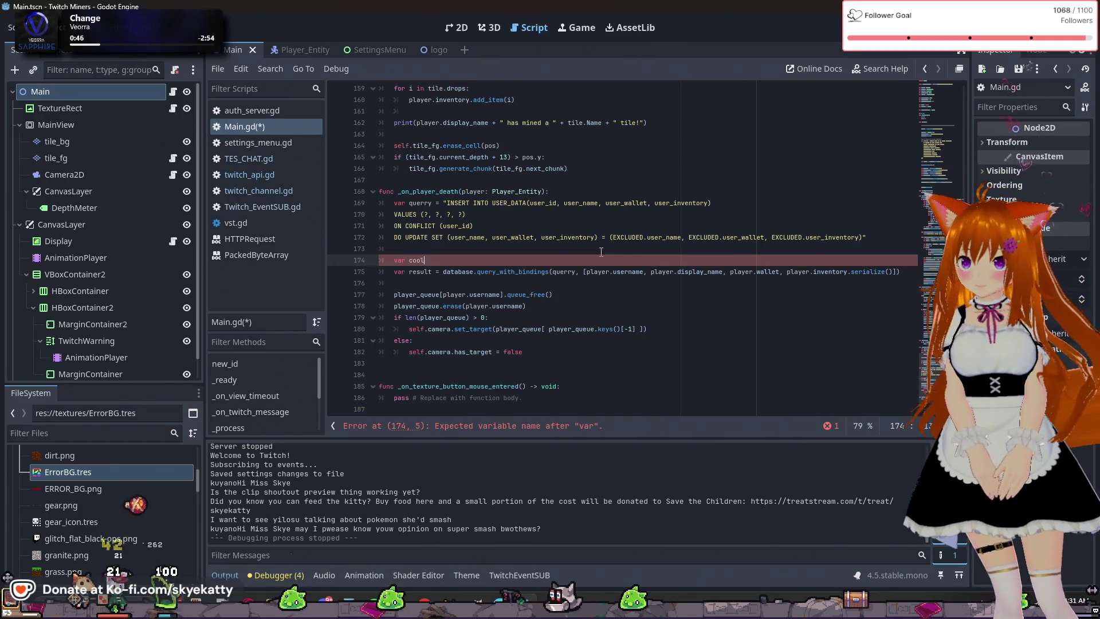
key("BackSpace")
key("BackSpace")
key("BackSpace")
key("BackSpace")
type("mine")
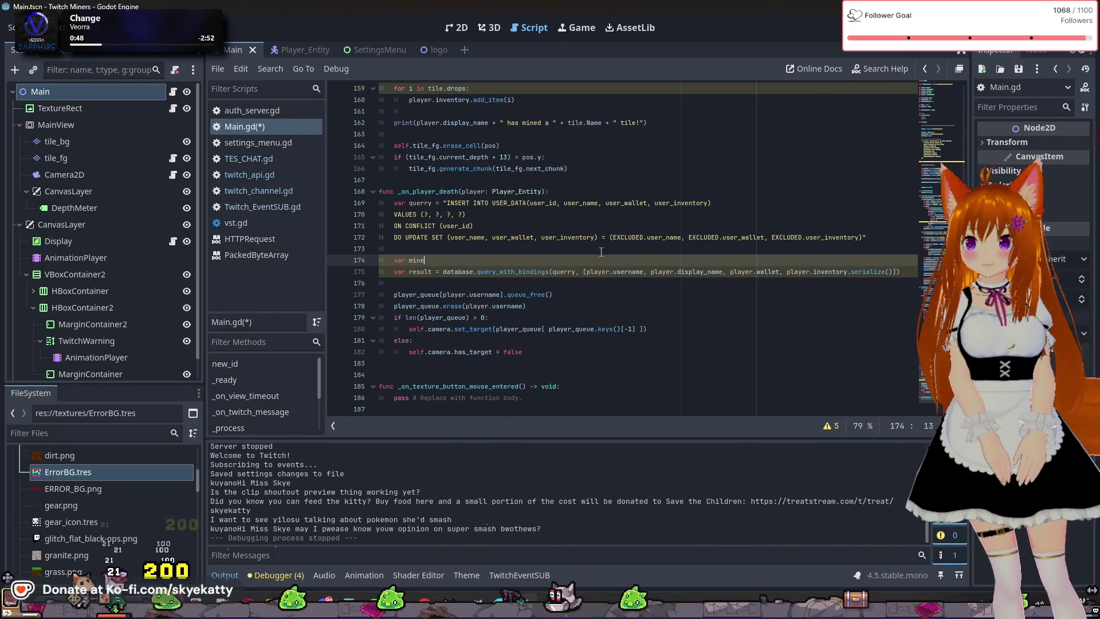
type("_cooldown_time = ")
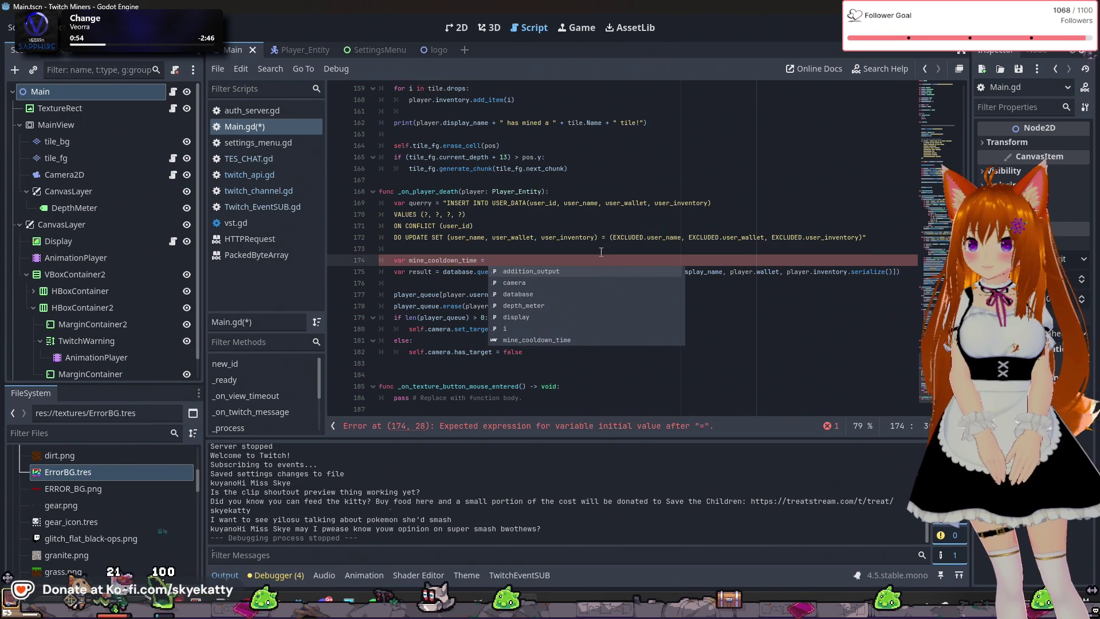
type("D")
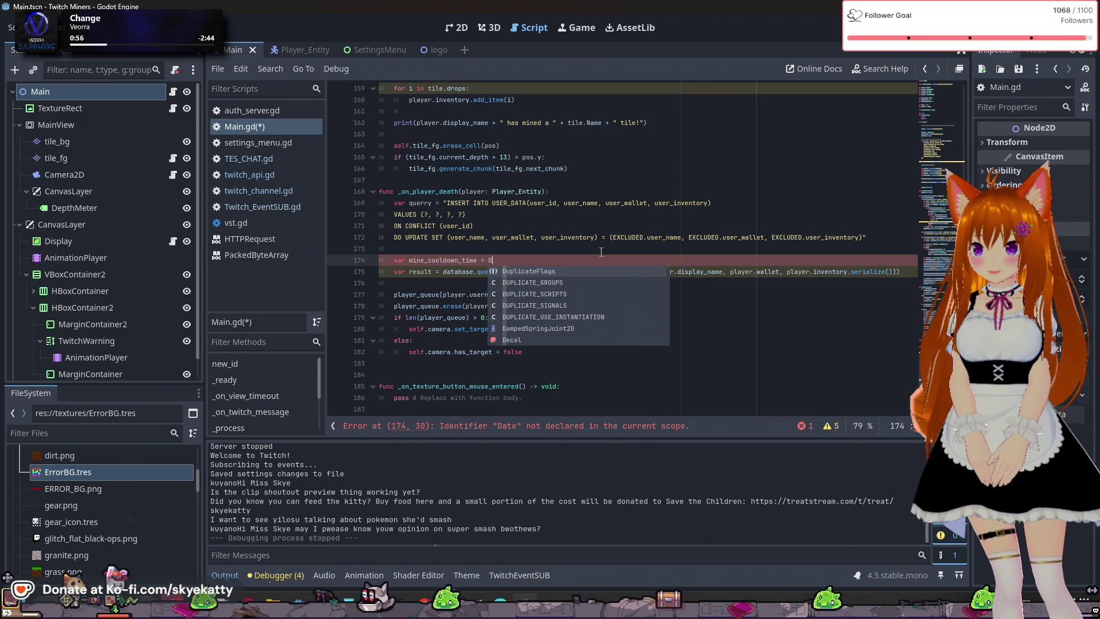
key("BackSpace")
type("Time")
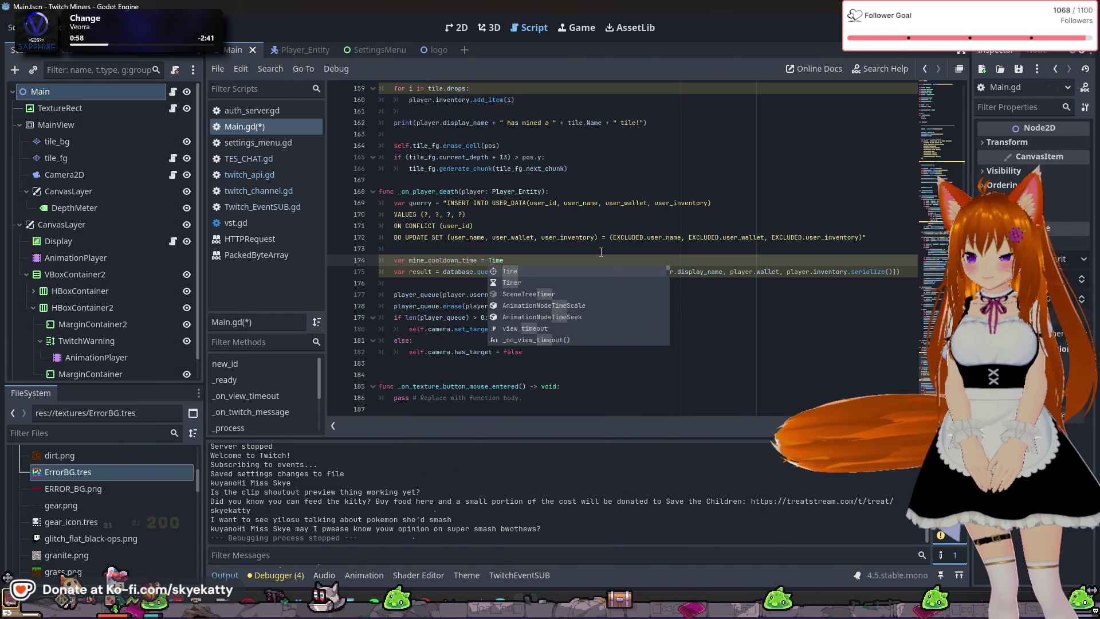
key("Escape")
key("BackSpace")
key("BackSpace")
key("BackSpace")
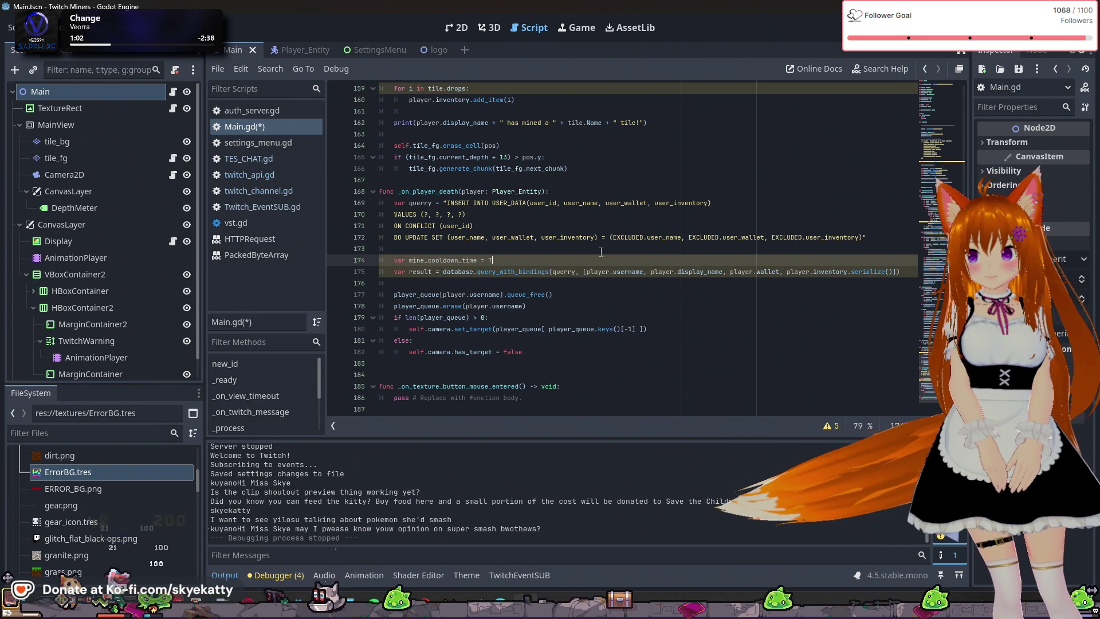
type("T")
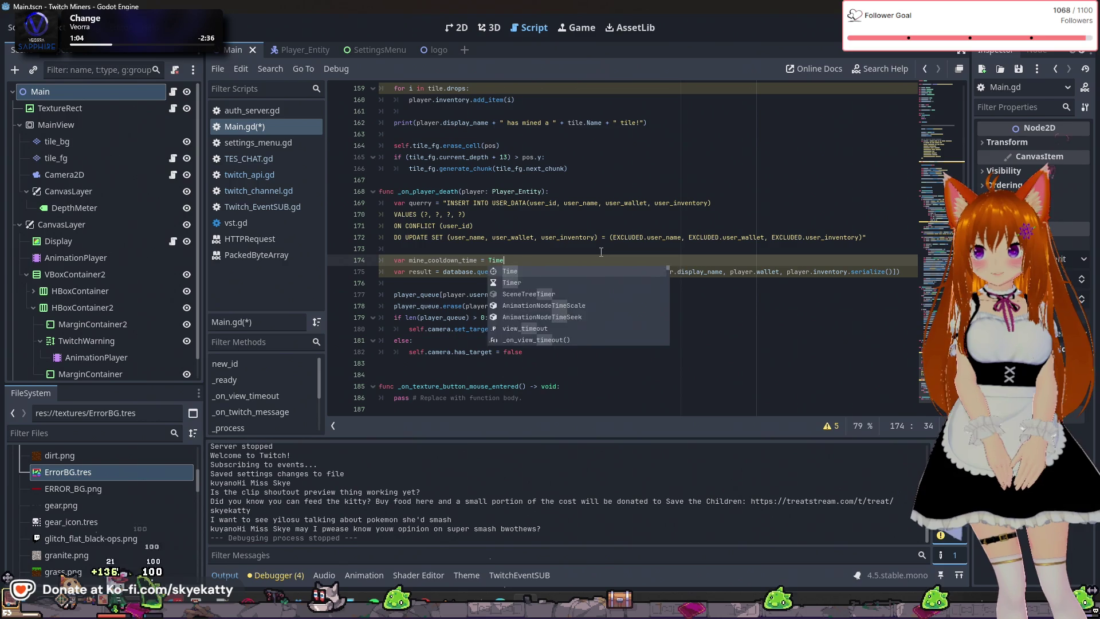
key("BackSpace")
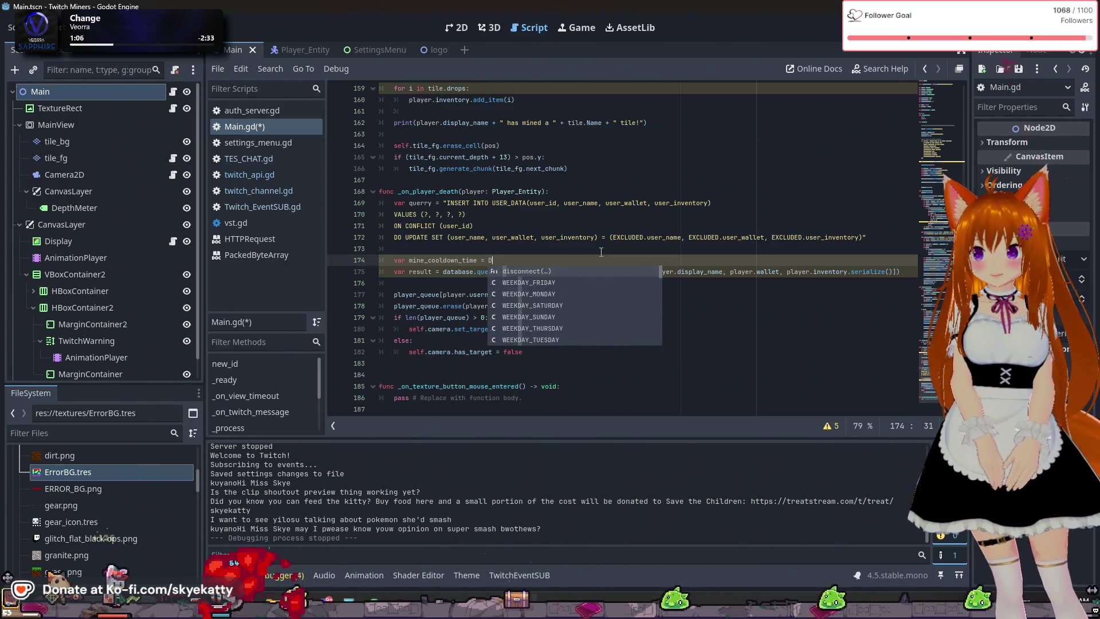
type("Date")
type("time")
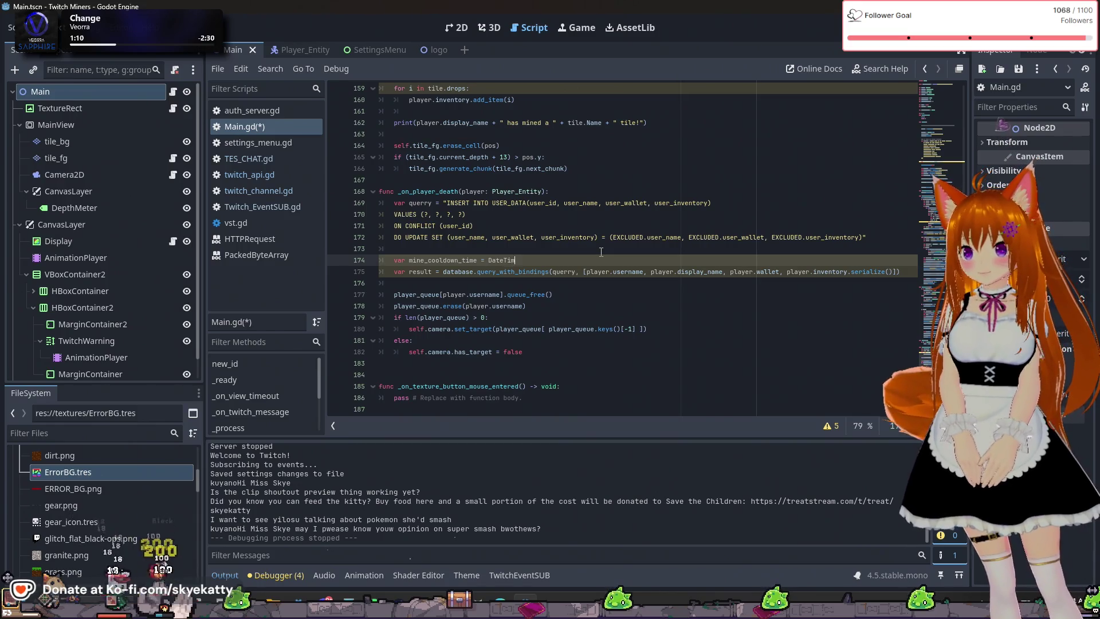
key("BackSpace")
key("BackSpace")
key("BackSpace")
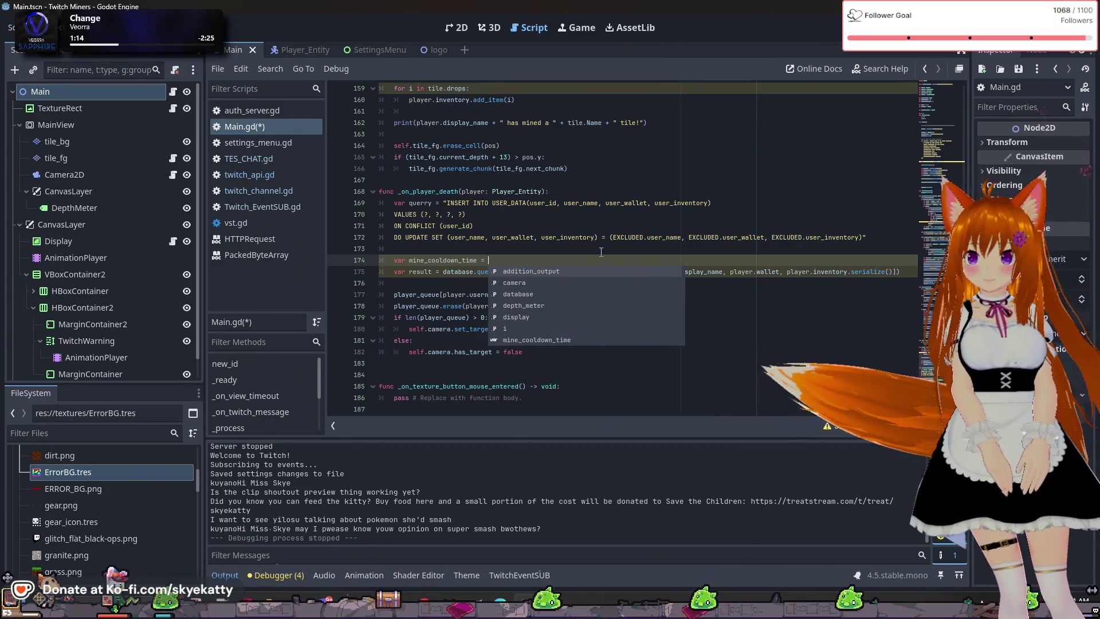
type("D")
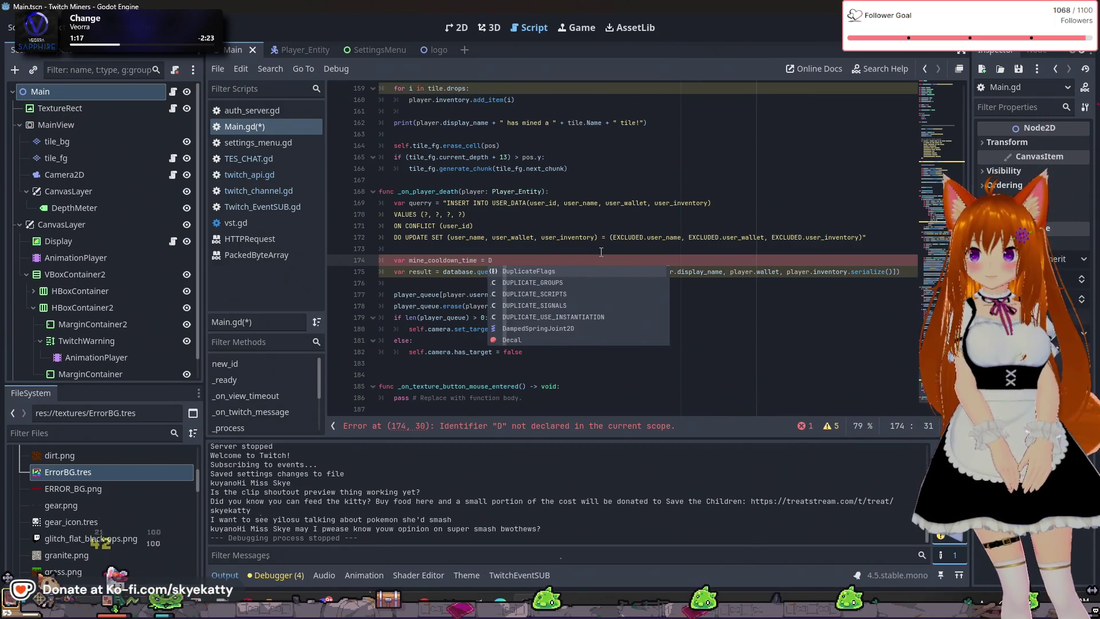
key("BackSpace")
type("Time")
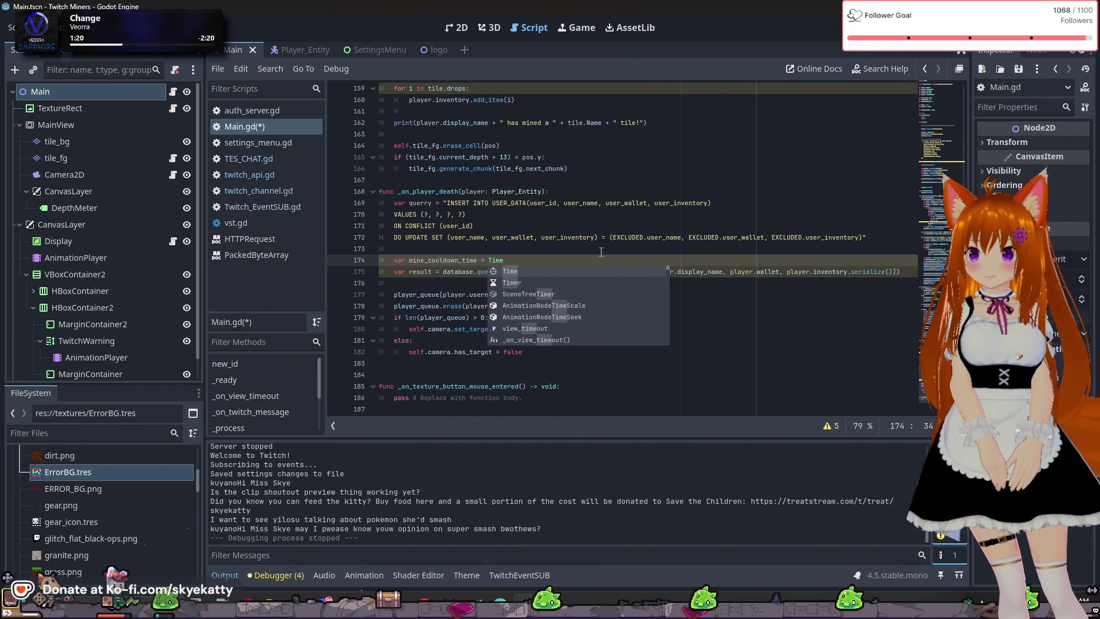
type(".")
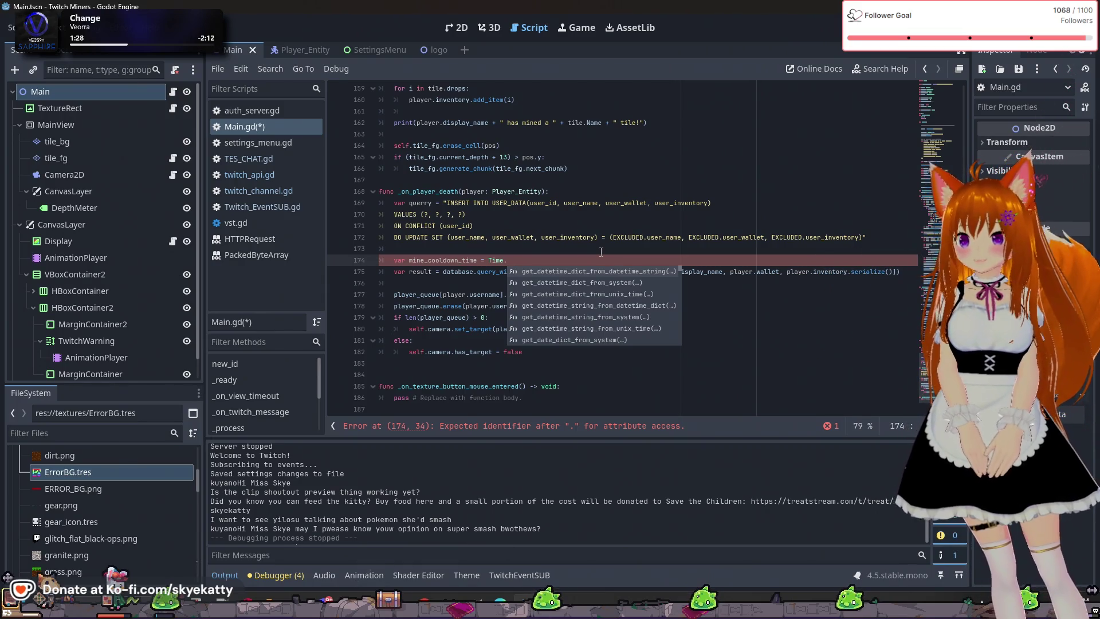
Insert Time.get_unix_time_from_system() from autocomplete and start a '+ Time.se' addition
key("Down")
key("Down")
key("Down")
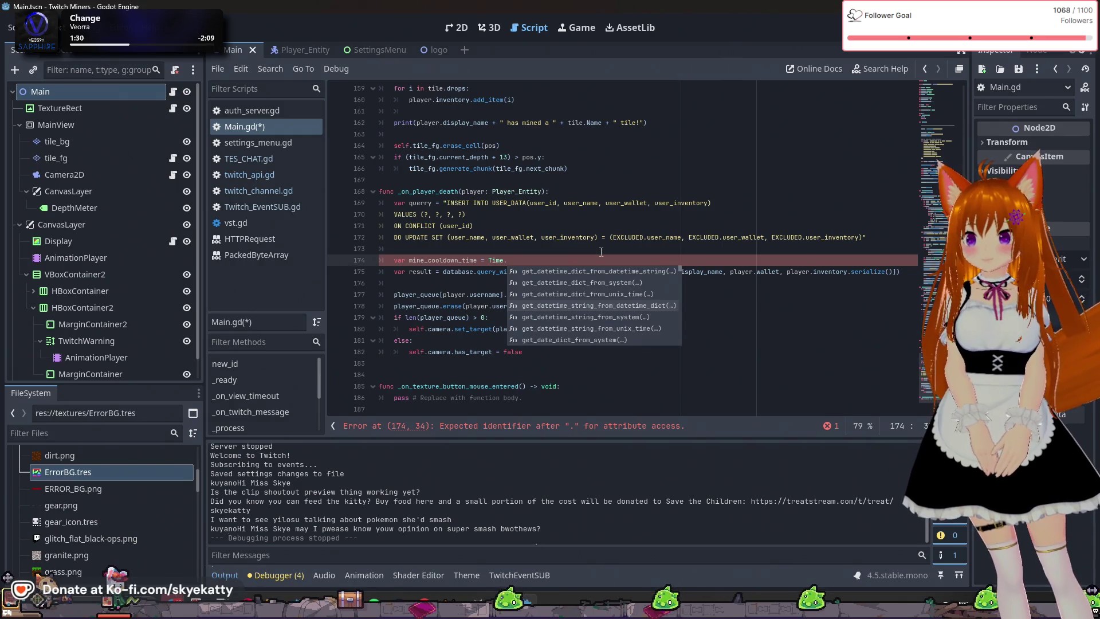
key("Down")
key("Down")
key("Down")
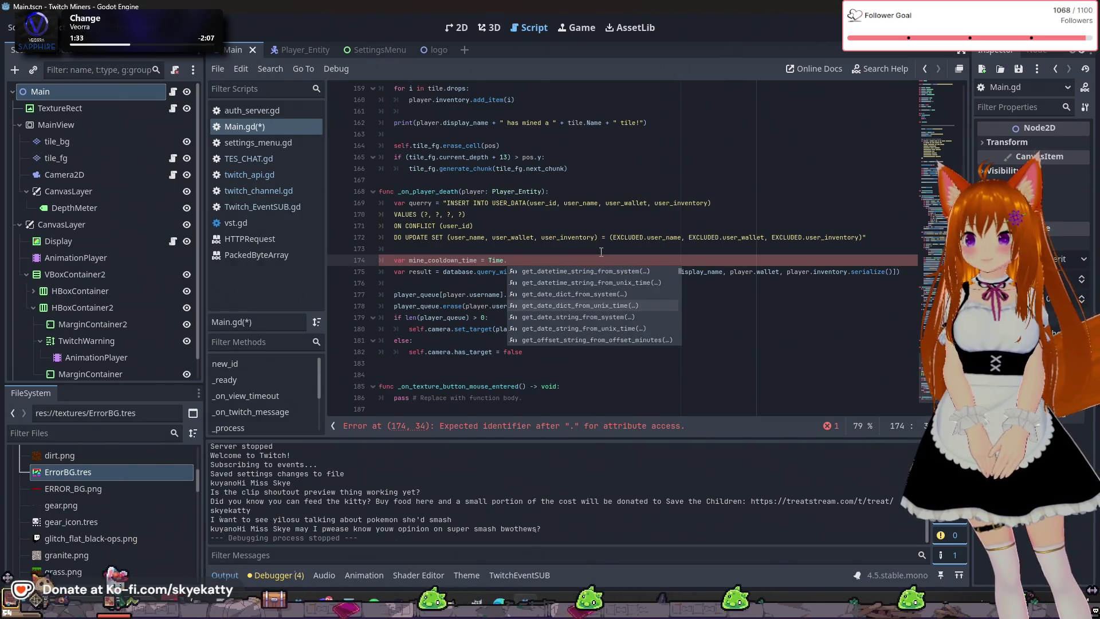
key("Down")
key("Down")
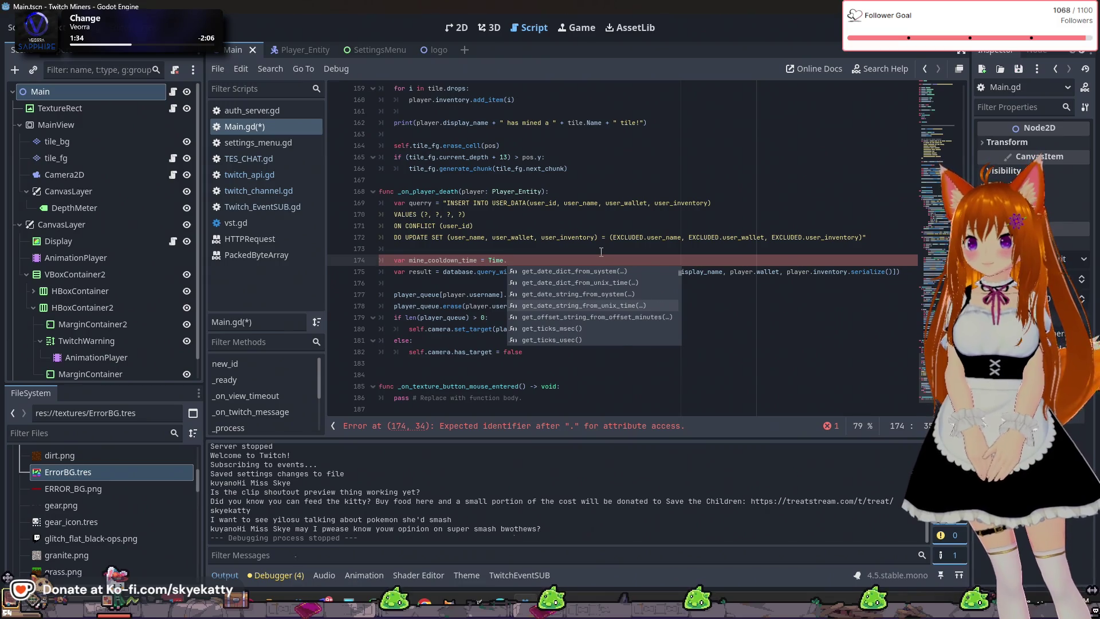
key("Down")
key("Down")
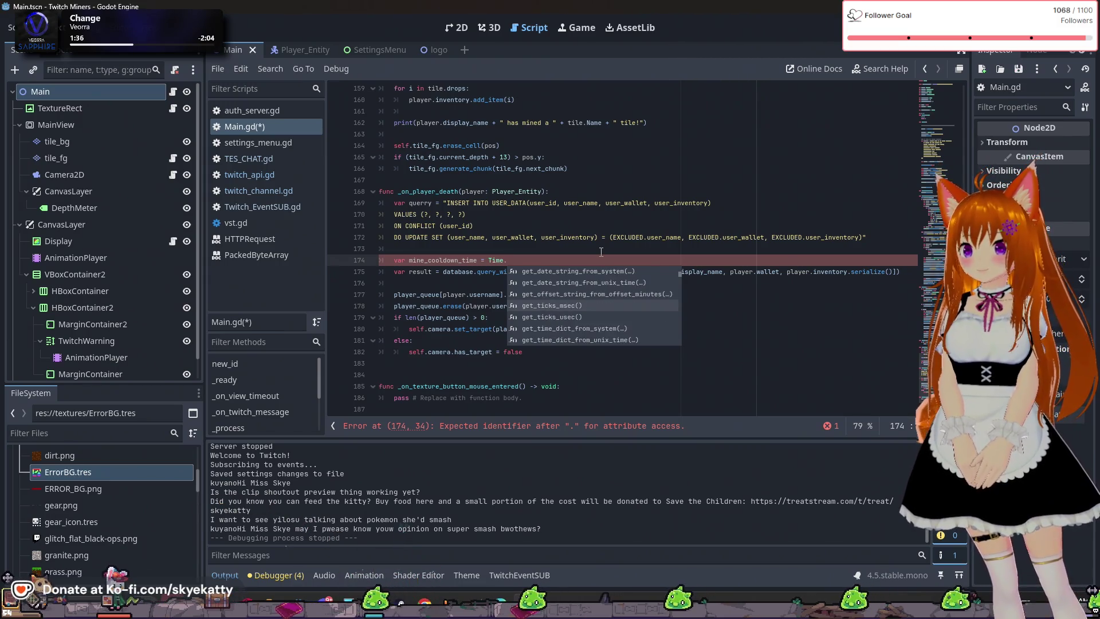
key("Down")
key("Down")
key("Down")
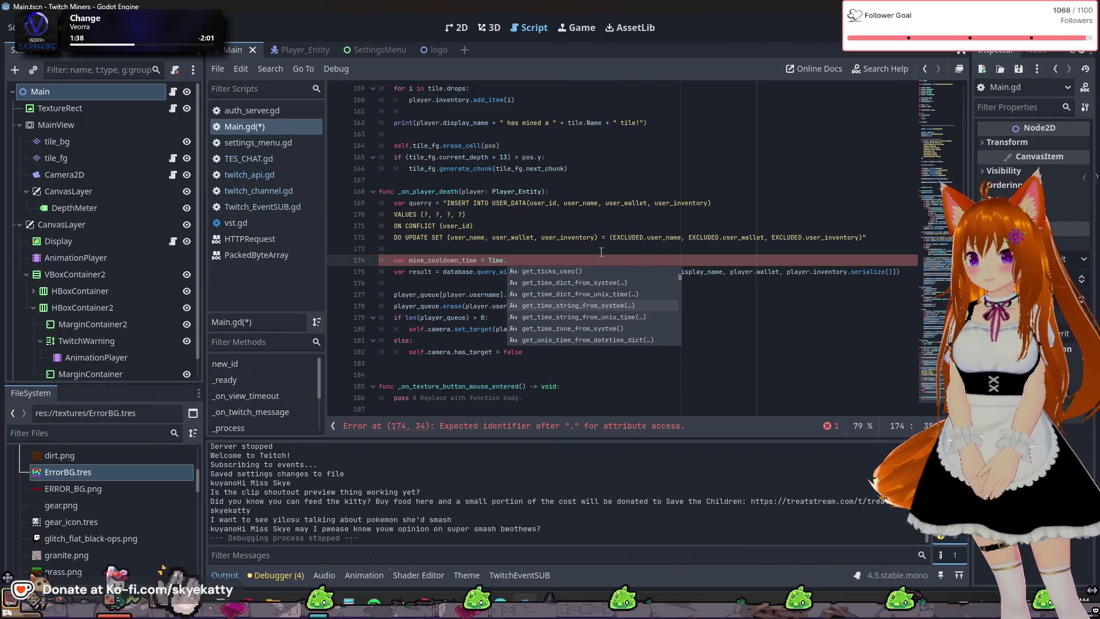
key("Down")
key("Down")
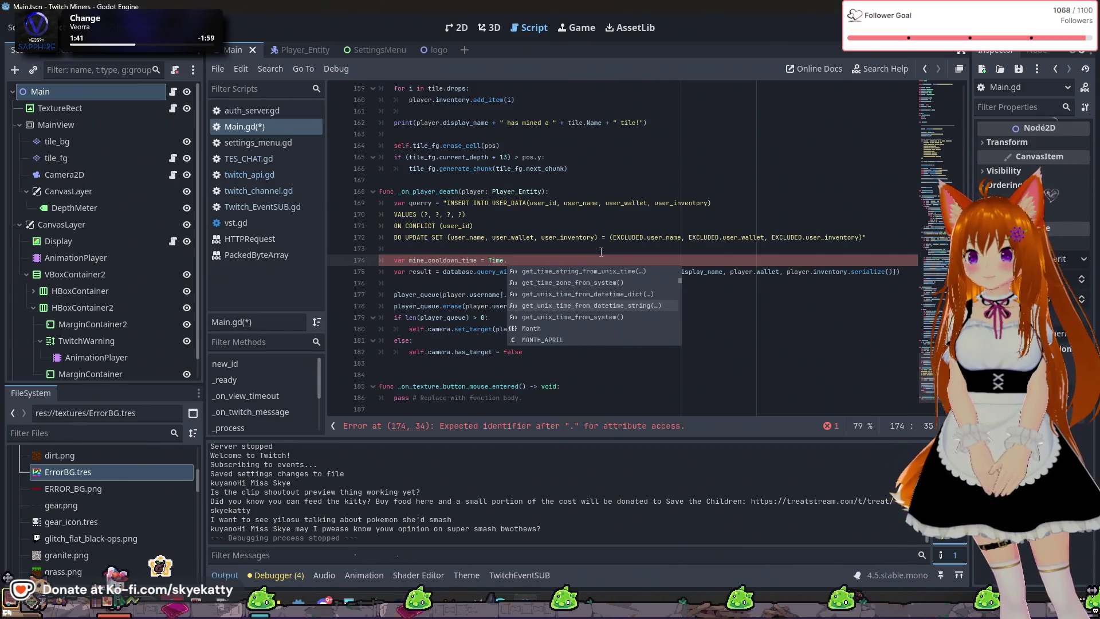
key("Down")
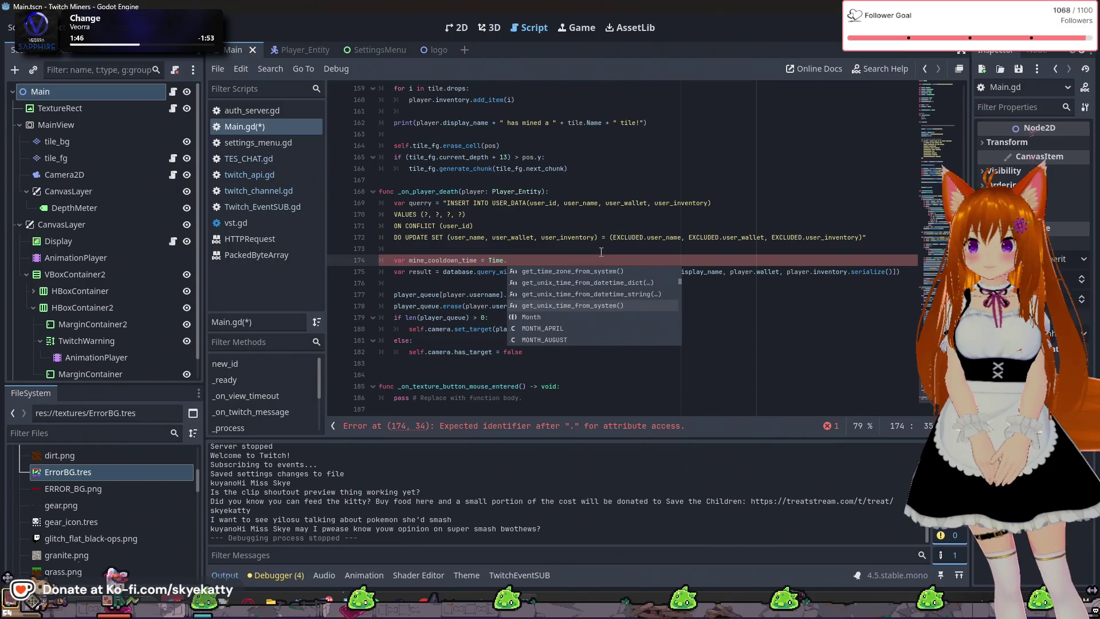
key("Up")
key("Down")
key("Return")
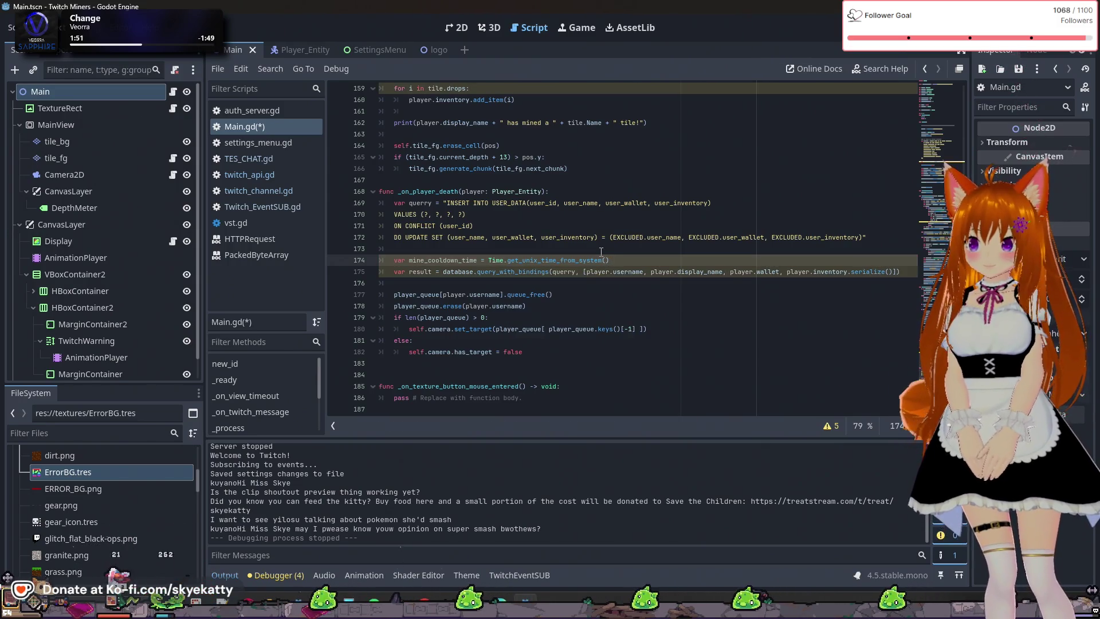
key("BackSpace")
key("BackSpace")
type("+ ")
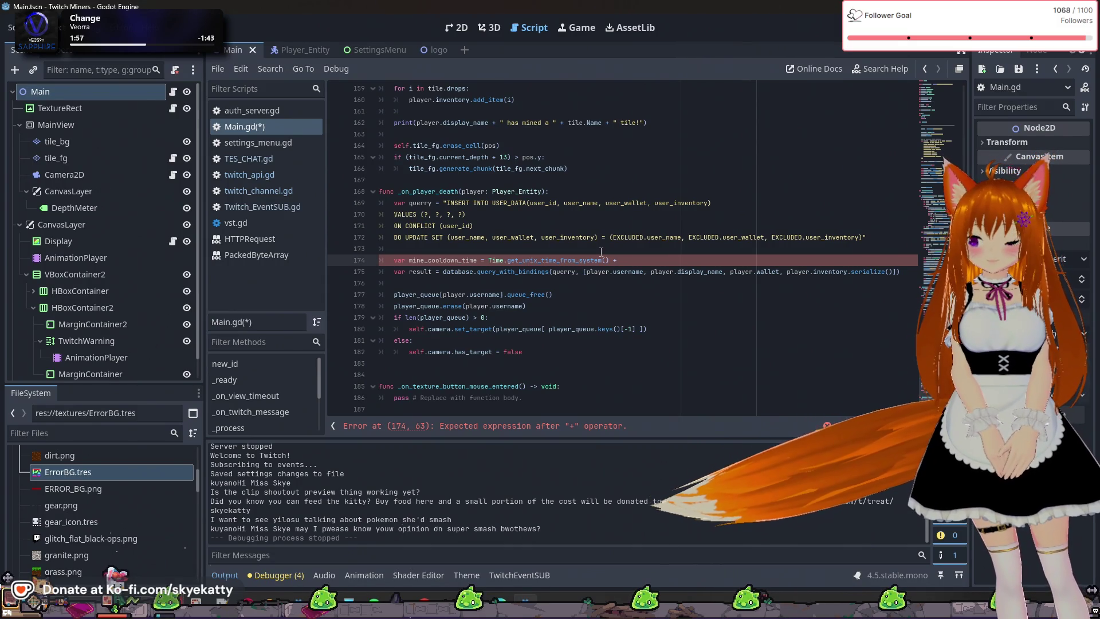
type("Time.se")
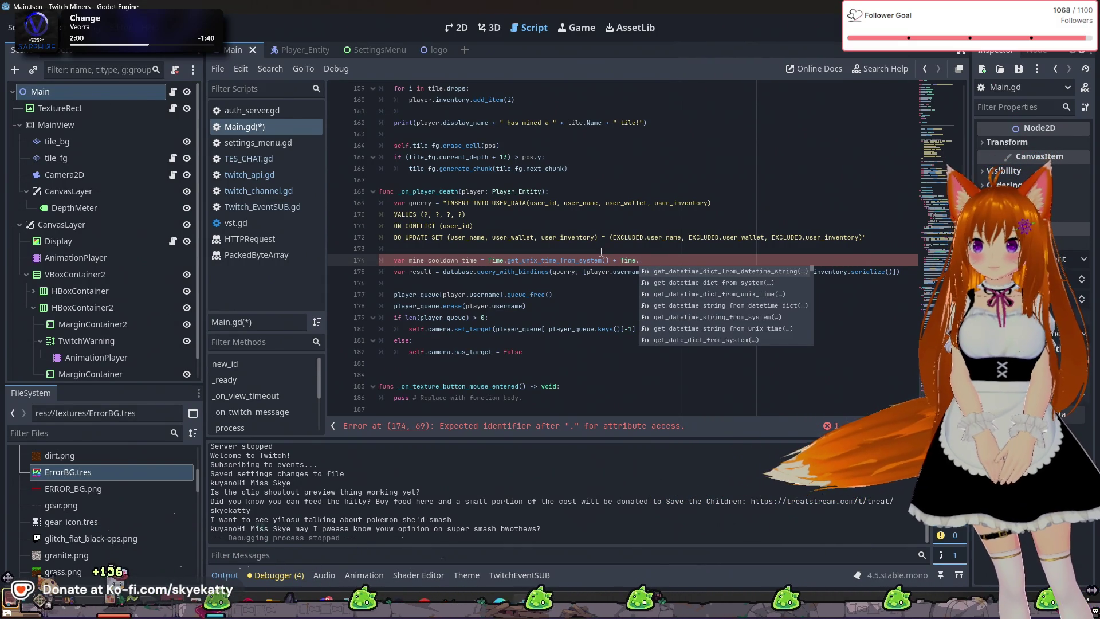
Fix the typo after Time.s and add + Settings.Get("MineCooldown") to line 174 of Main.gd
key("BackSpace")
key("BackSpace")
key("BackSpace")
key("BackSpace")
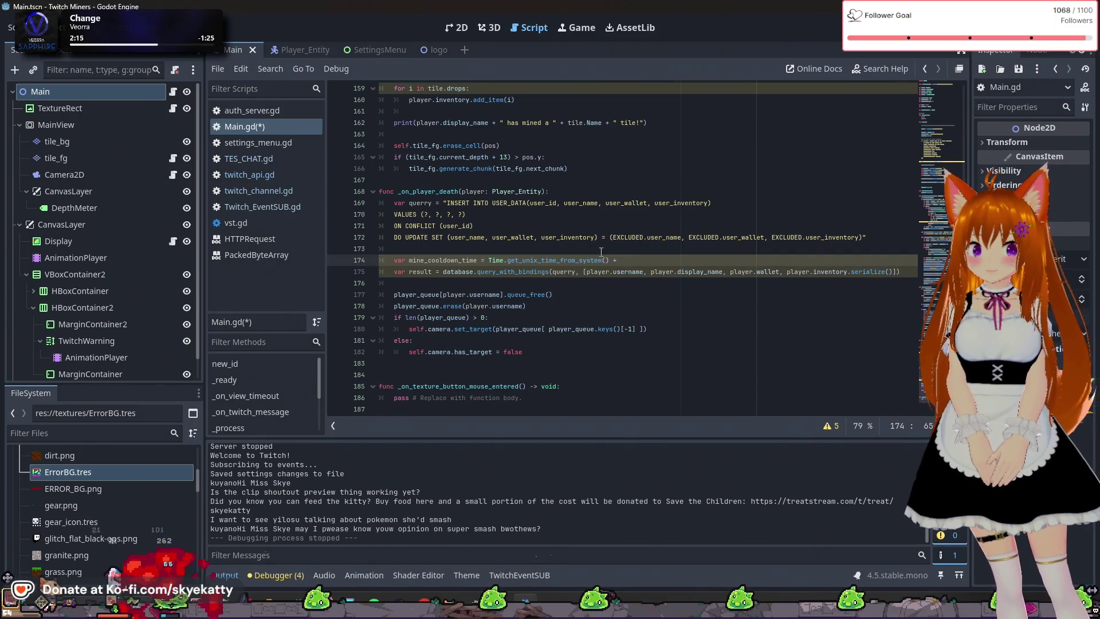
type("5ettings.")
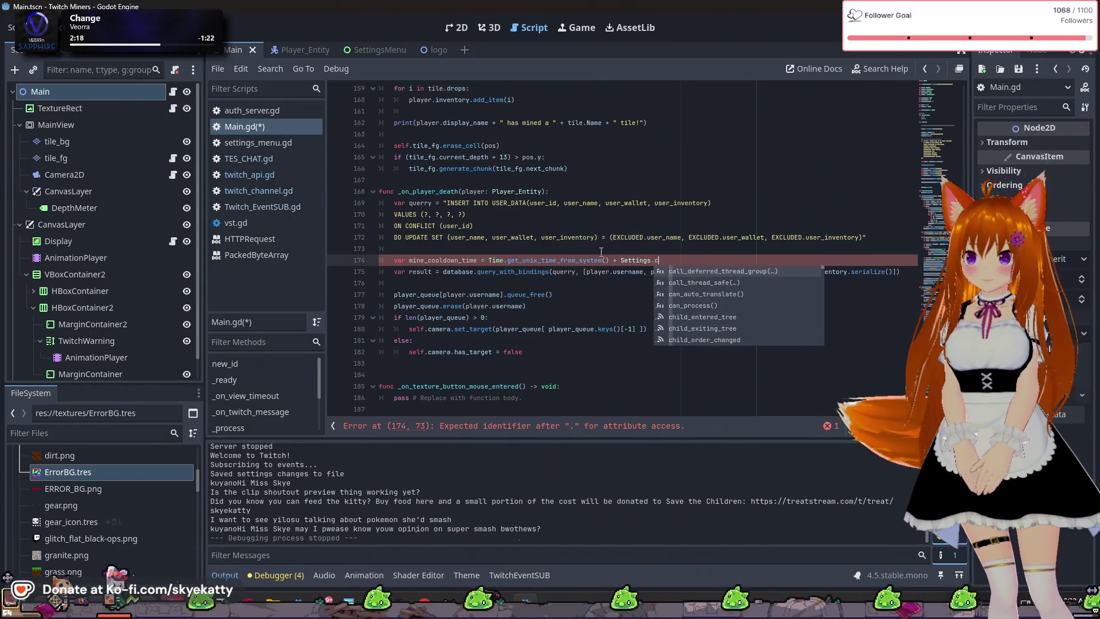
type("Get")
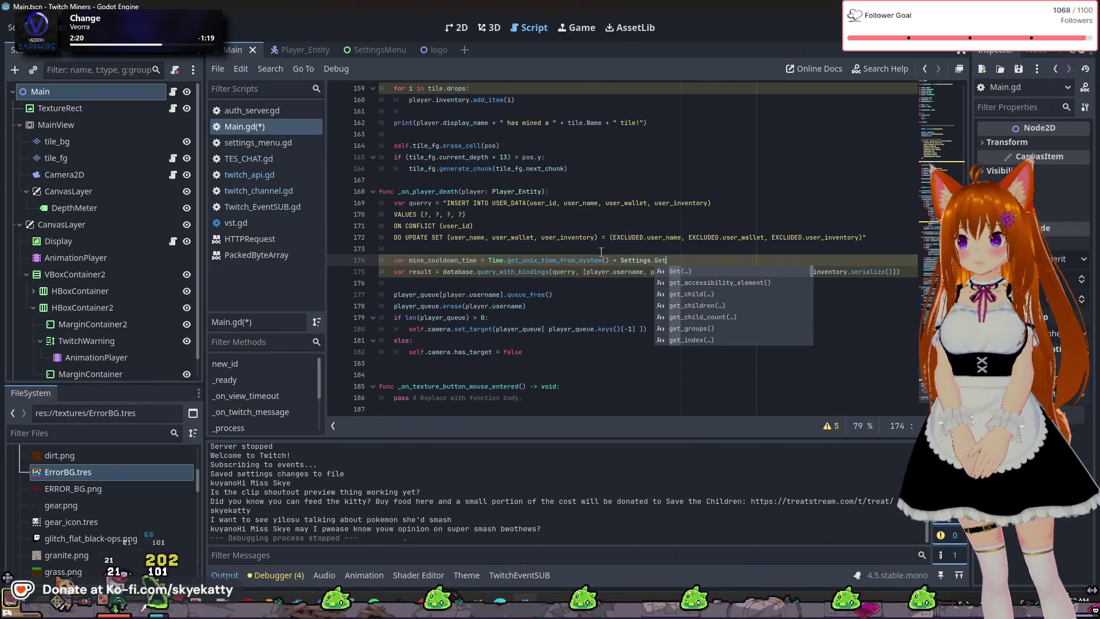
key("Return")
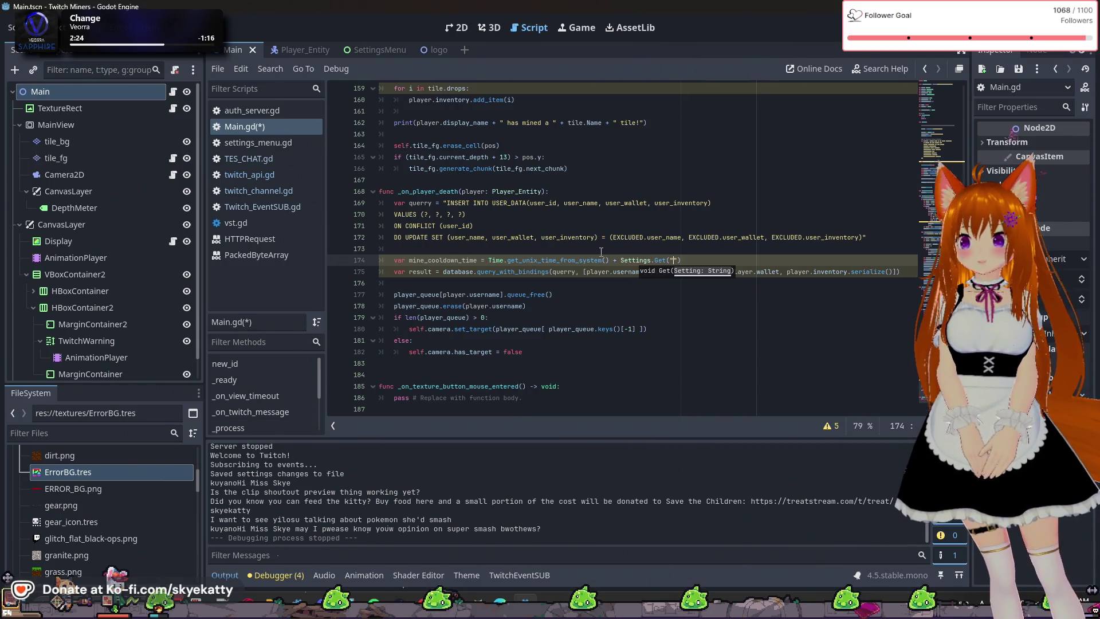
type("U")
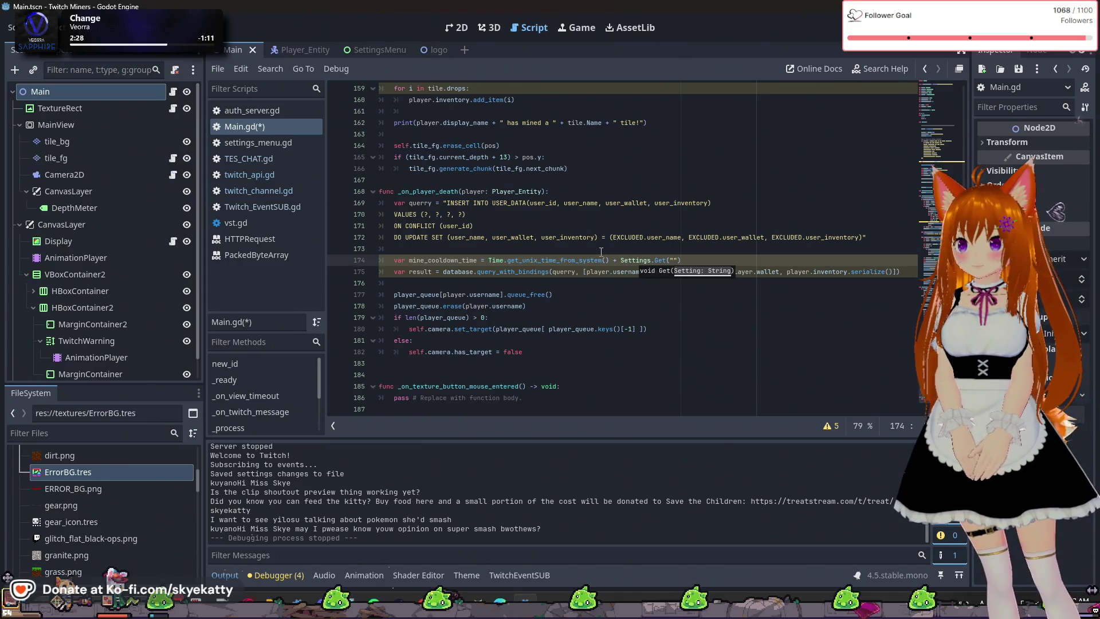
type("MineC")
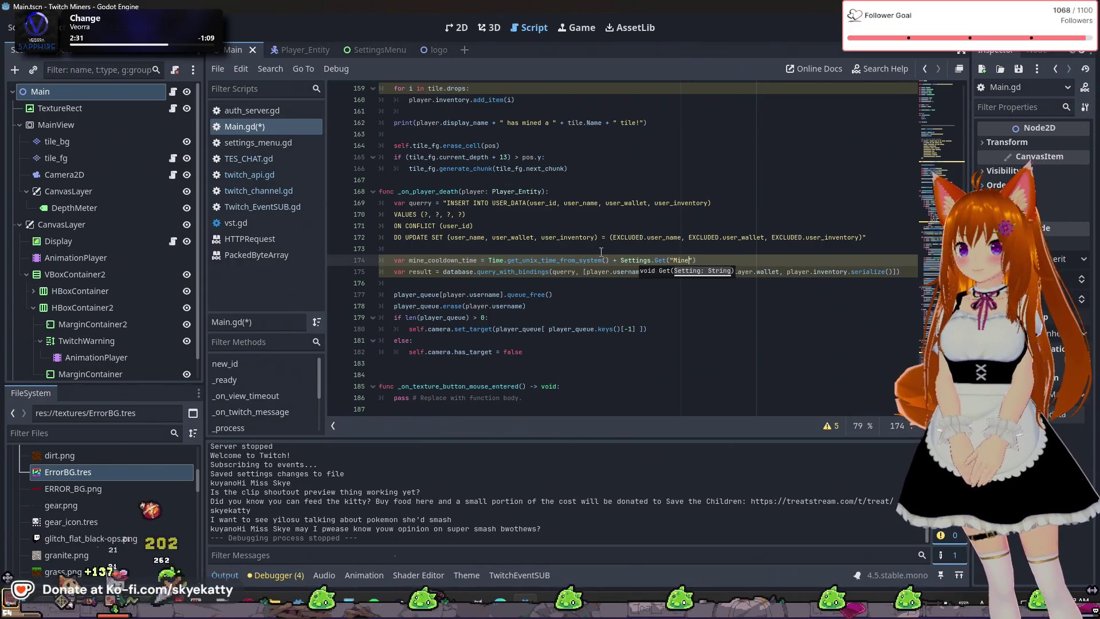
type("ooldown")
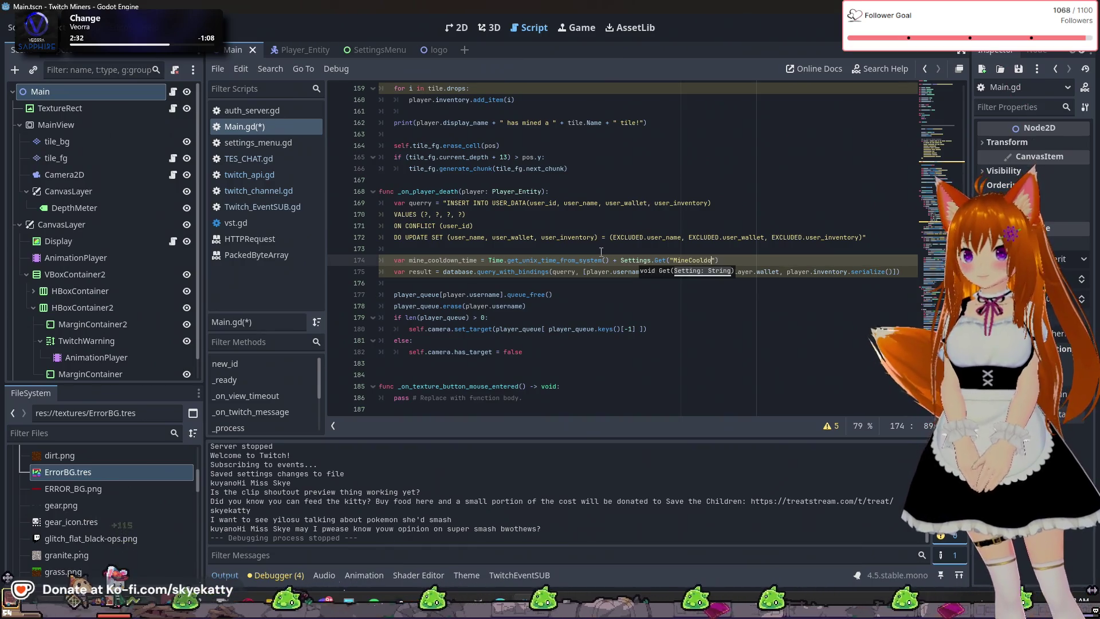
left_click(264, 142)
left_click(256, 126)
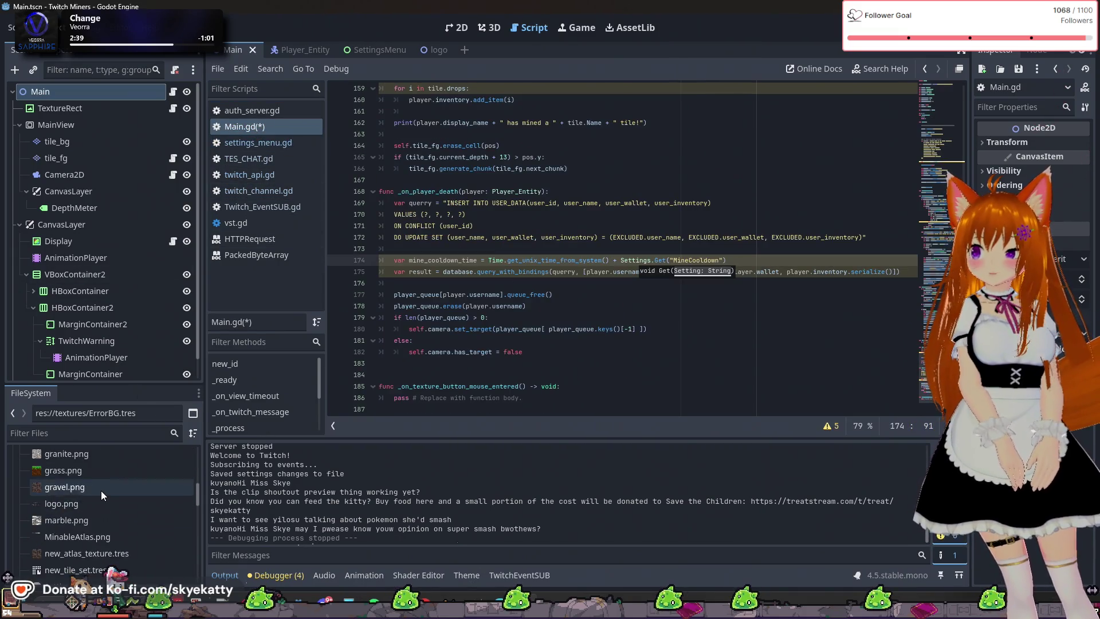
scroll(101, 491, "up", 5)
left_click(23, 491)
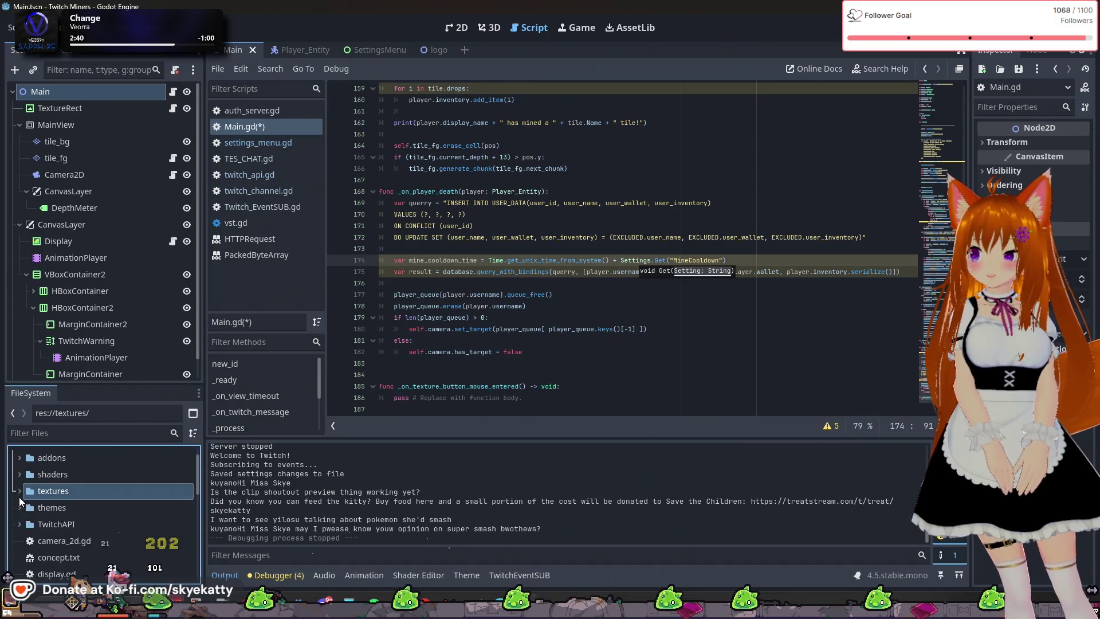
scroll(33, 498, "down", 2)
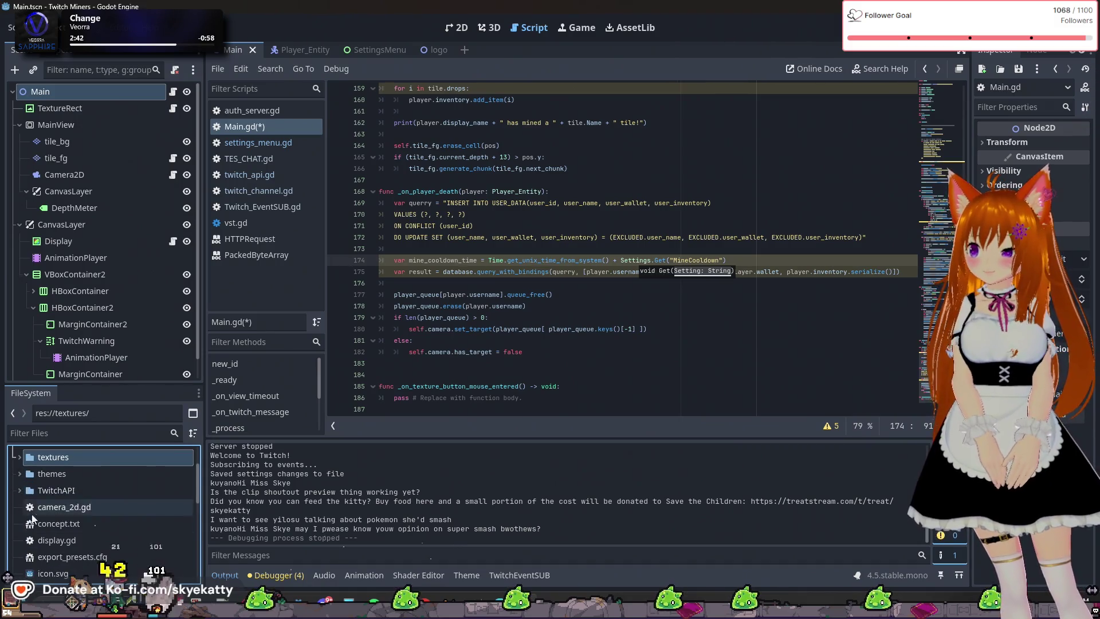
scroll(49, 526, "down", 3)
scroll(49, 526, "down", 4)
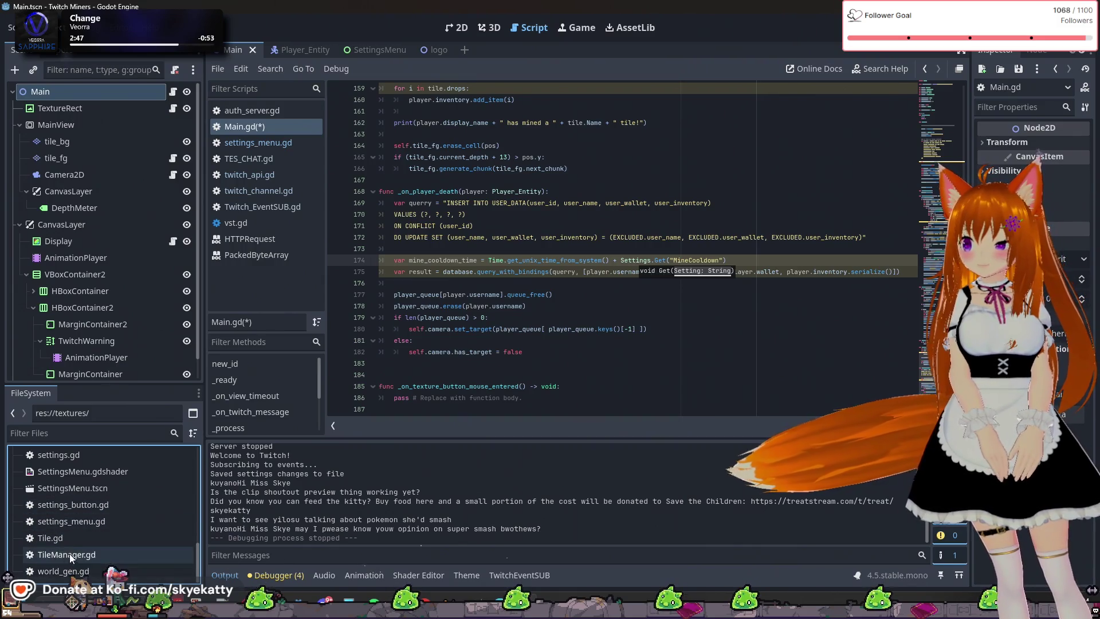
scroll(72, 544, "up", 1)
double_click(67, 471)
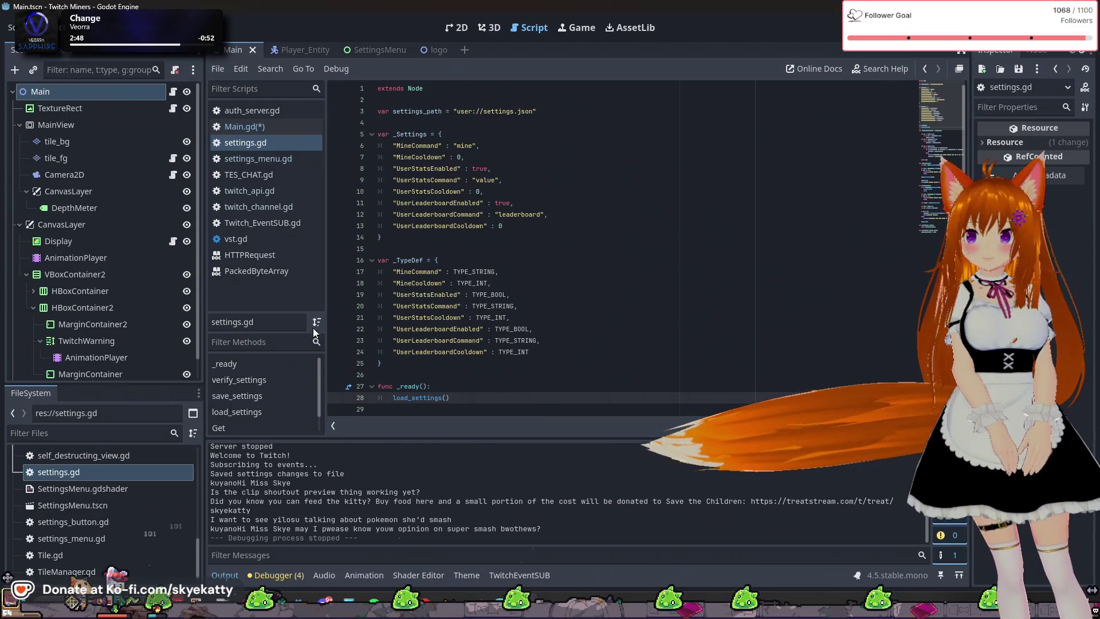
left_click(401, 157)
left_click(260, 128)
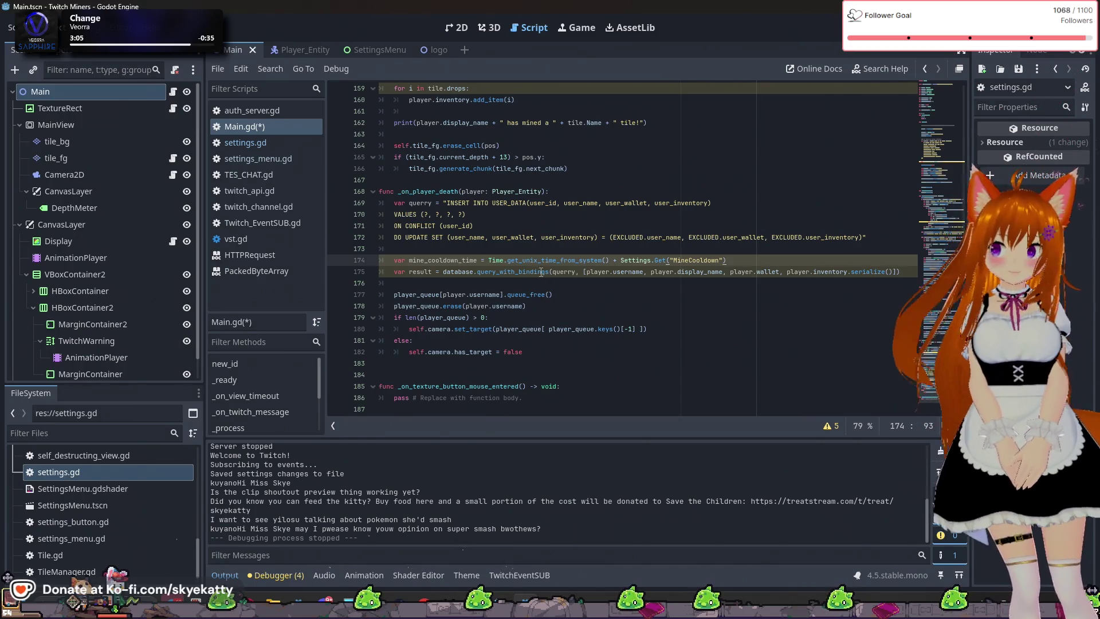
double_click(496, 260)
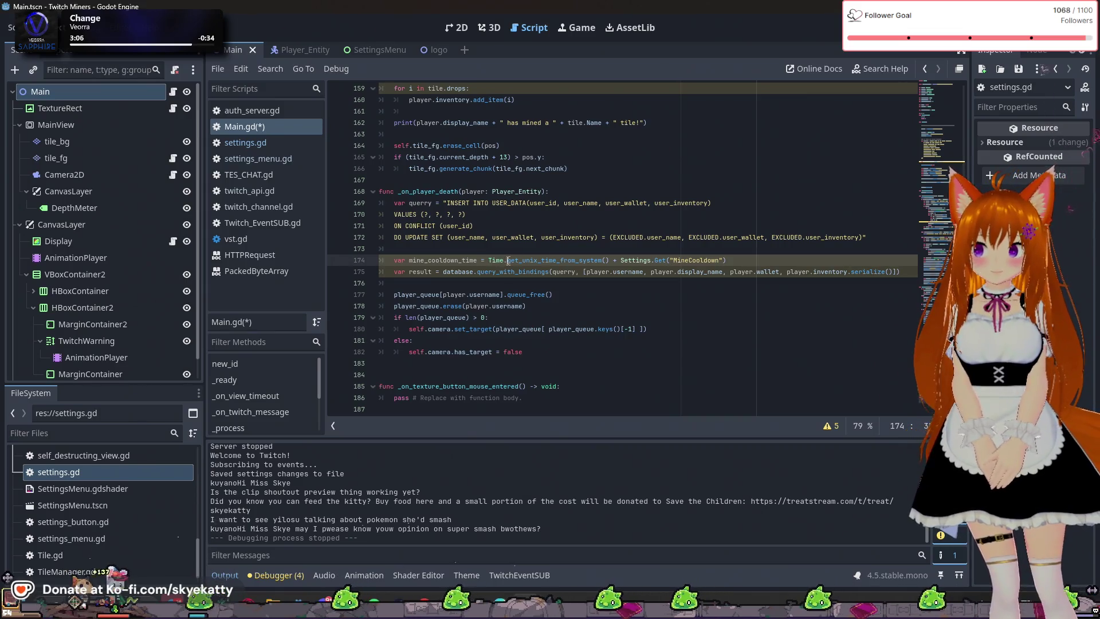
double_click(528, 260)
right_click(528, 261)
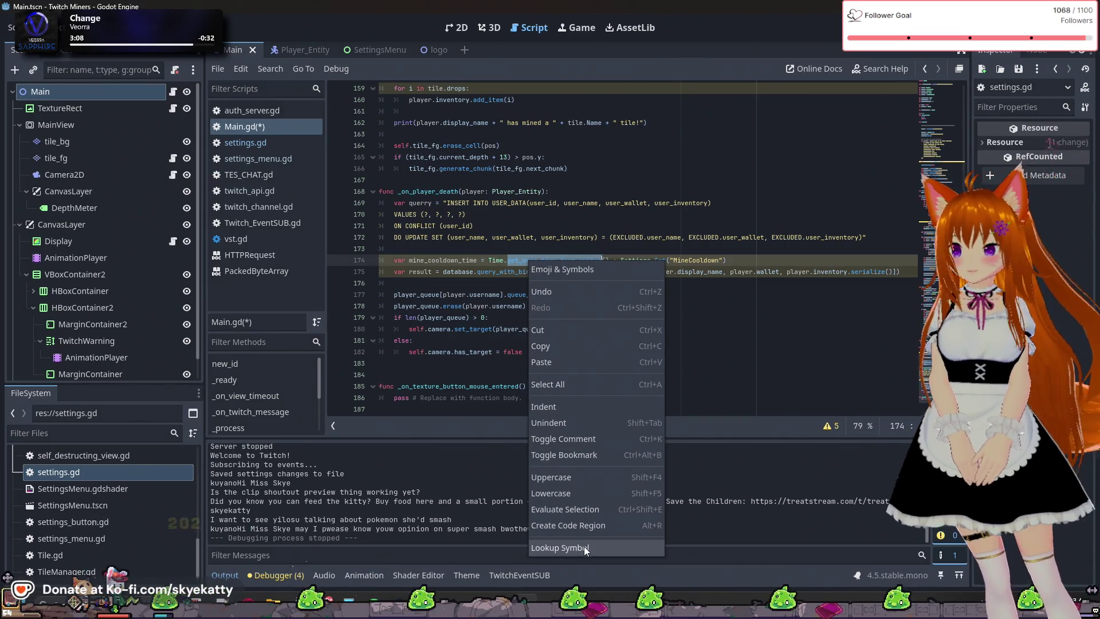
left_click(583, 547)
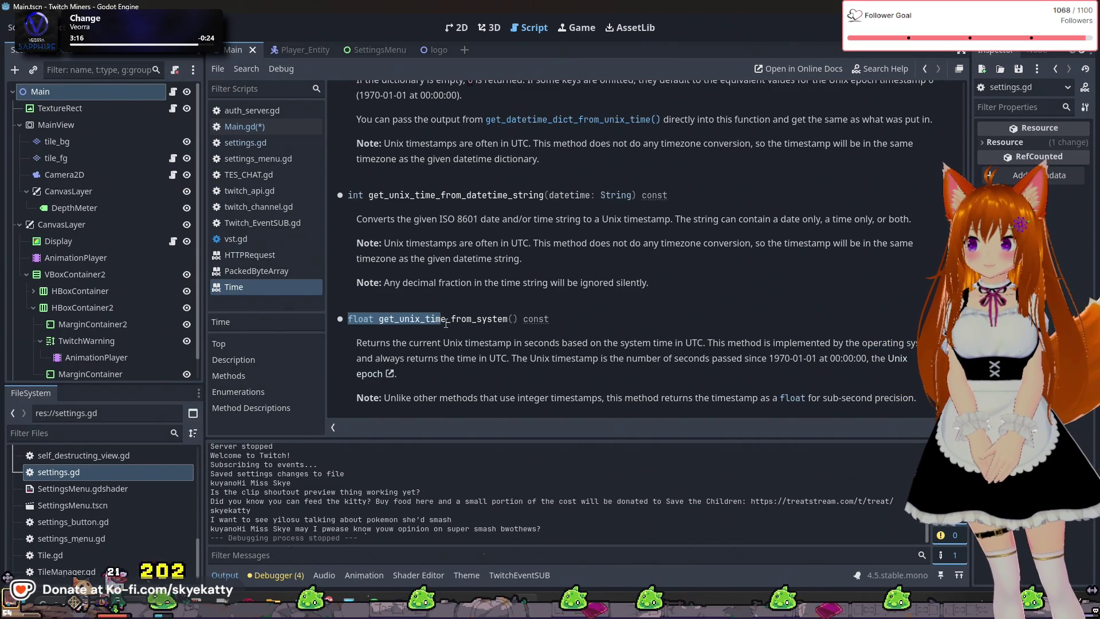
left_click_drag(419, 342, 469, 343)
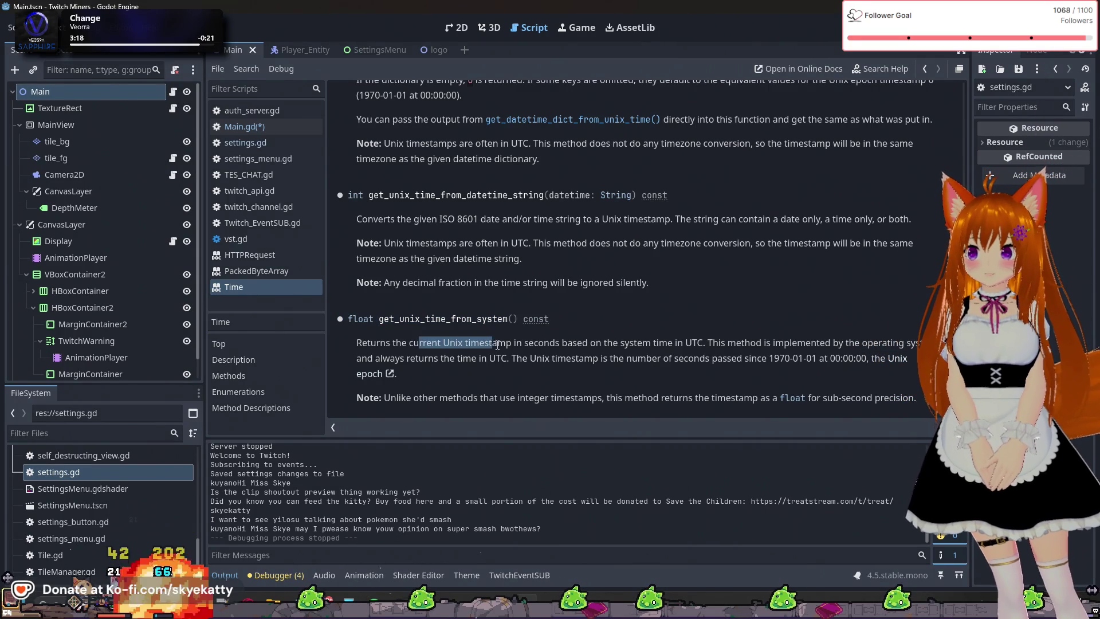
left_click(559, 346)
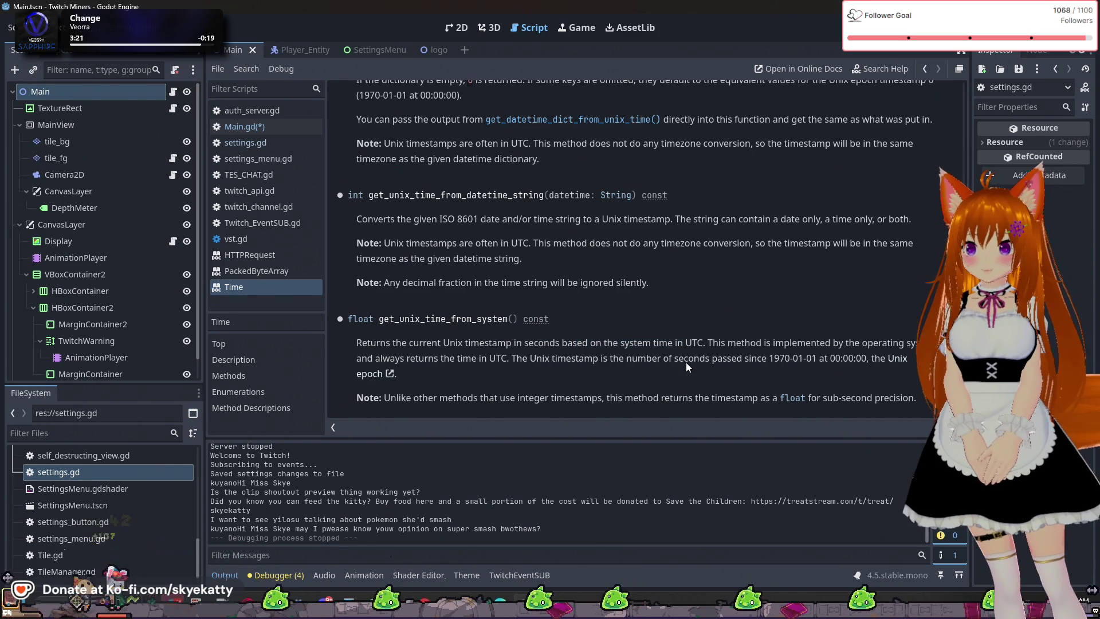
left_click_drag(621, 347, 671, 345)
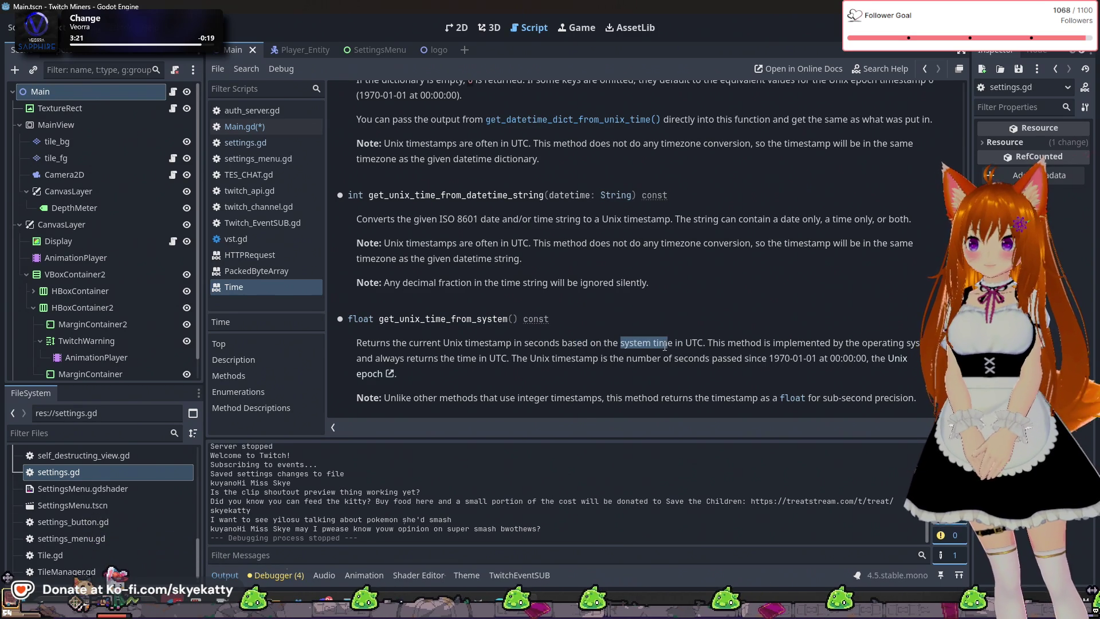
left_click(693, 357)
double_click(699, 344)
left_click(734, 346)
left_click_drag(734, 346, 823, 345)
left_click(812, 359)
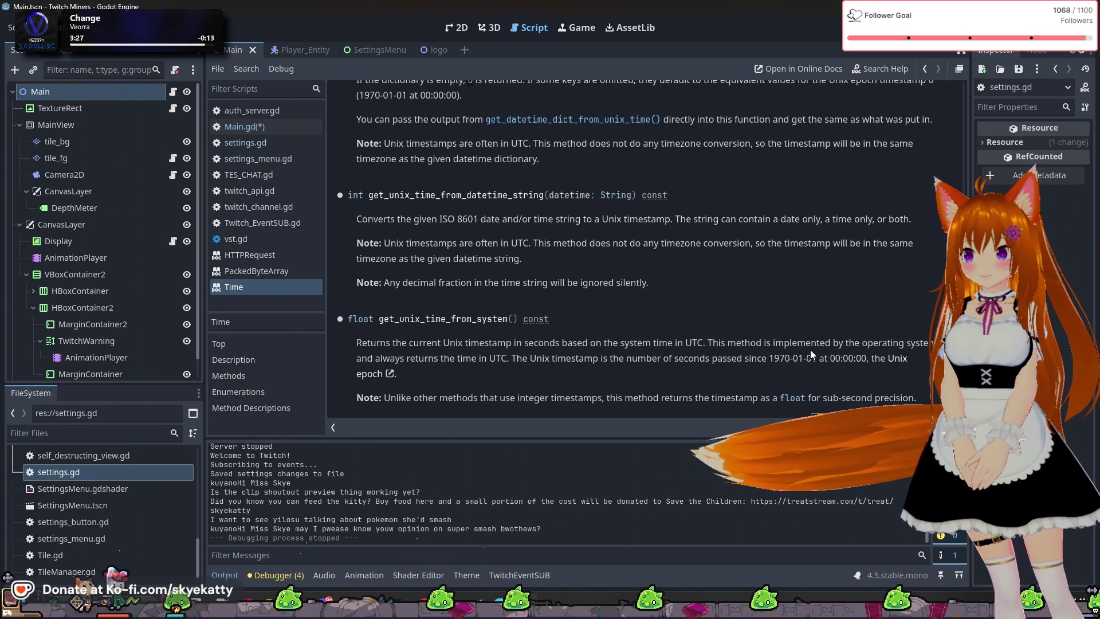
left_click_drag(415, 361, 495, 382)
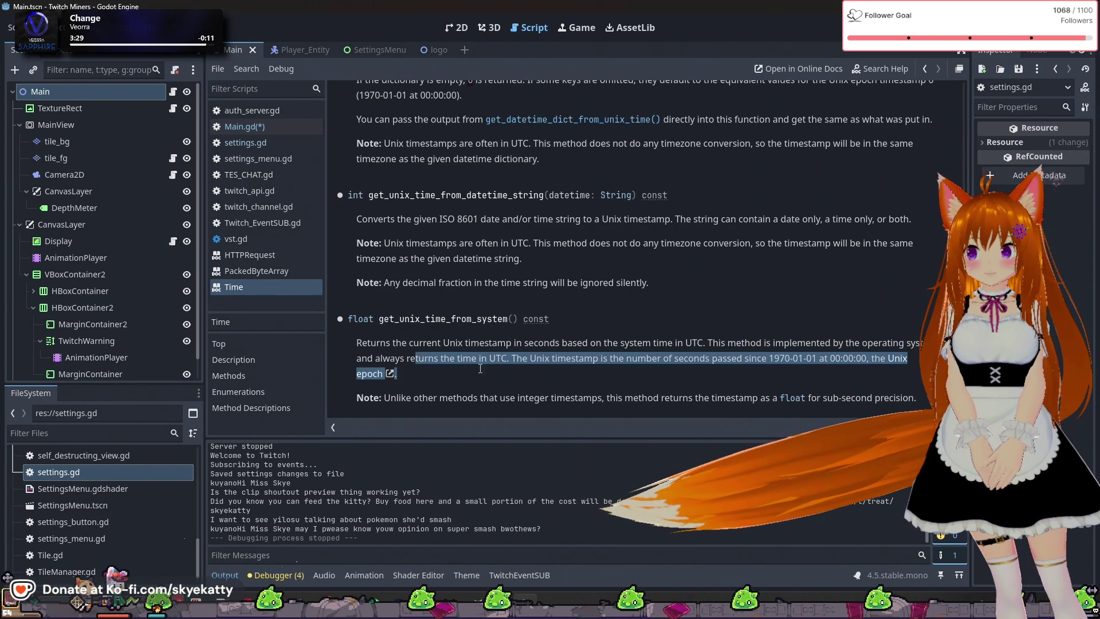
mouse_move(577, 360)
left_mouse_down()
mouse_move(646, 360)
mouse_move(697, 379)
mouse_move(610, 362)
mouse_move(672, 361)
left_mouse_up()
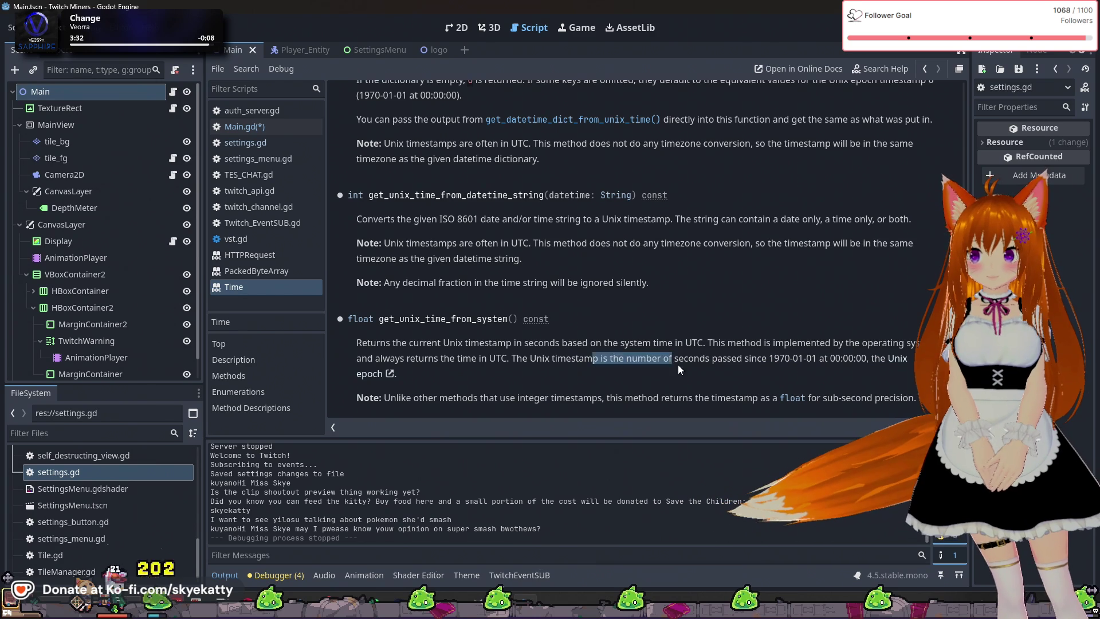
left_click(673, 363)
left_click_drag(760, 362, 803, 369)
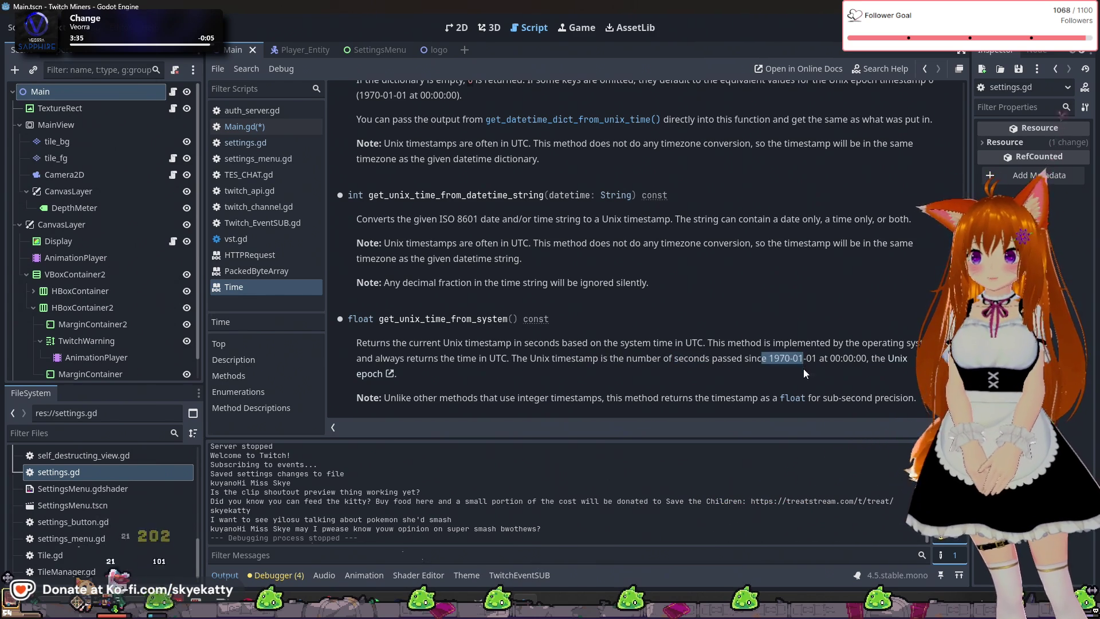
left_click(634, 367)
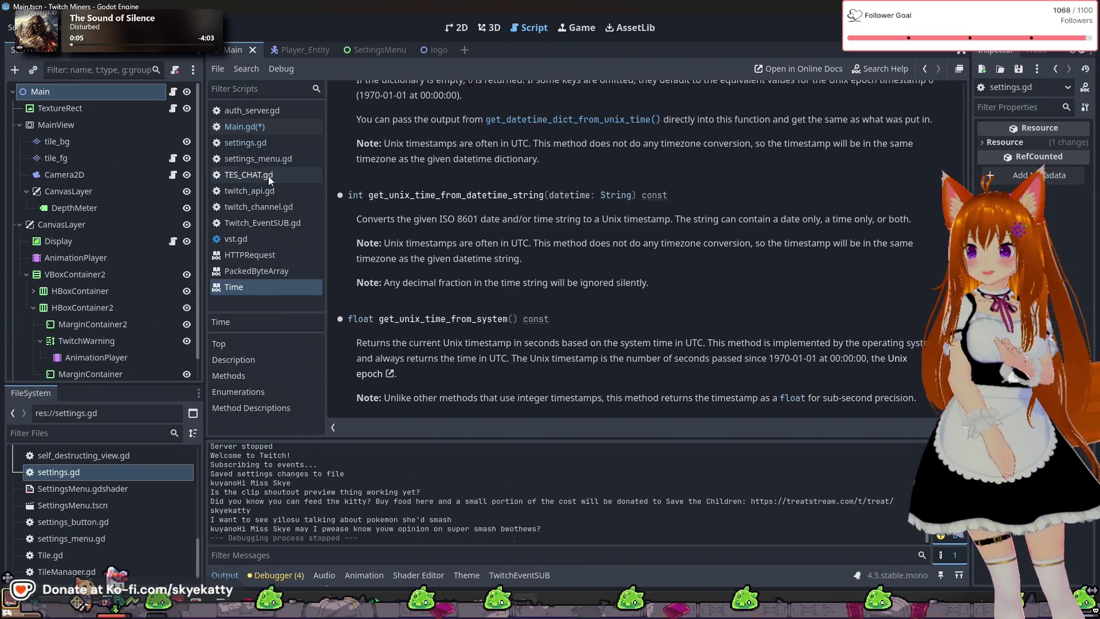
Leave the Time docs and return to Main.gd's code at the INSERT column list on line 169
left_click(241, 126)
left_click(739, 260)
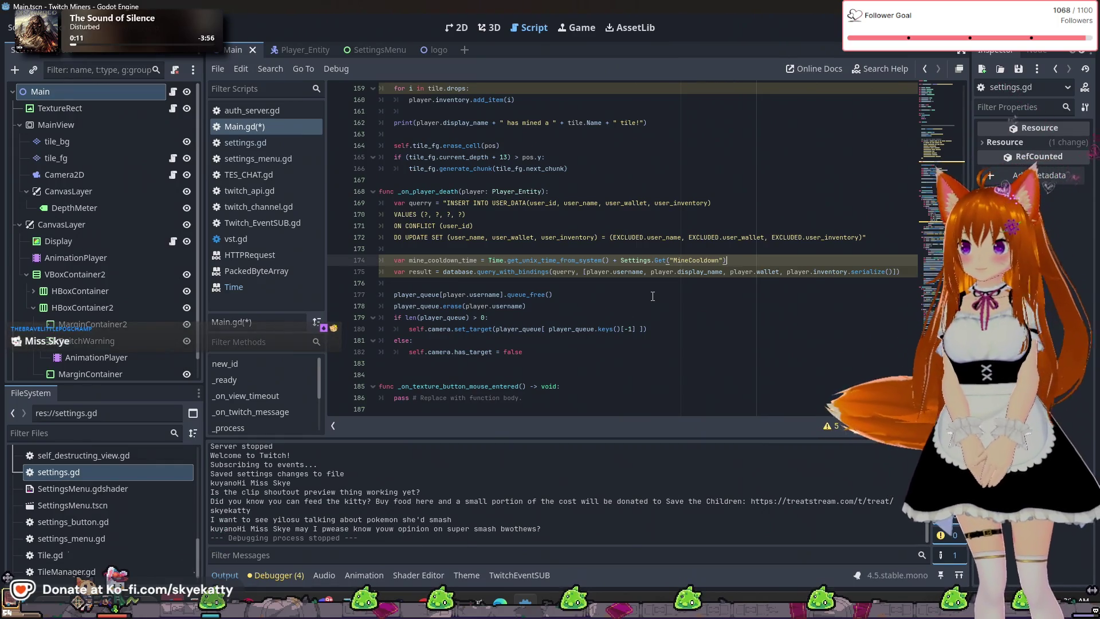
left_click(709, 203)
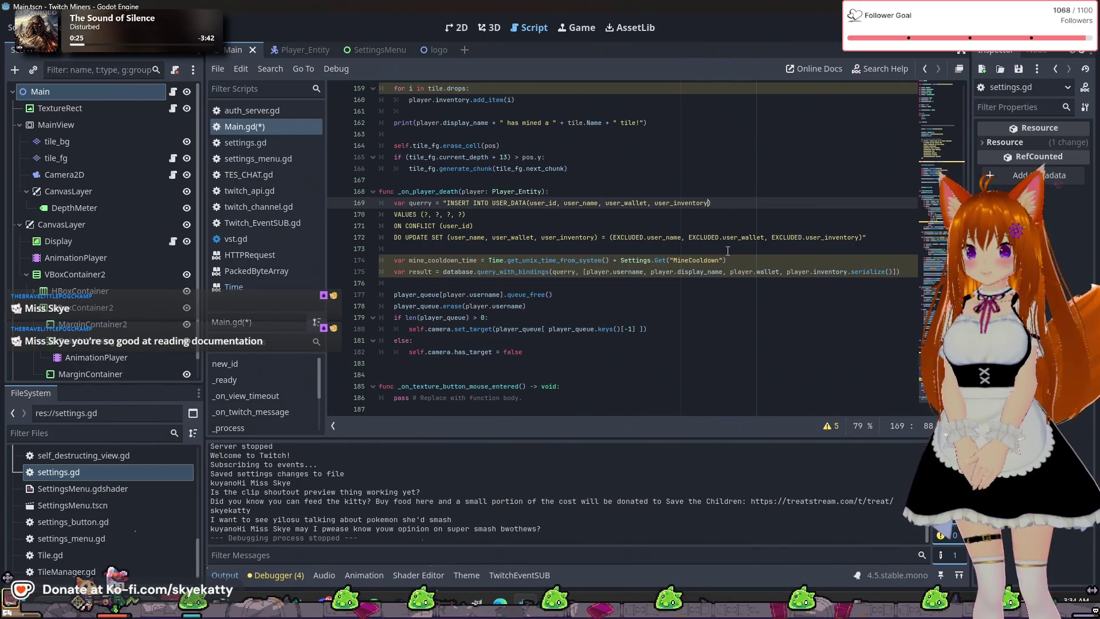
Add user_networth, user_ccd_mine, user_ccd_stats and user_ccd_leaderboard to the INSERT INTO USER_DATA columns
type(", user")
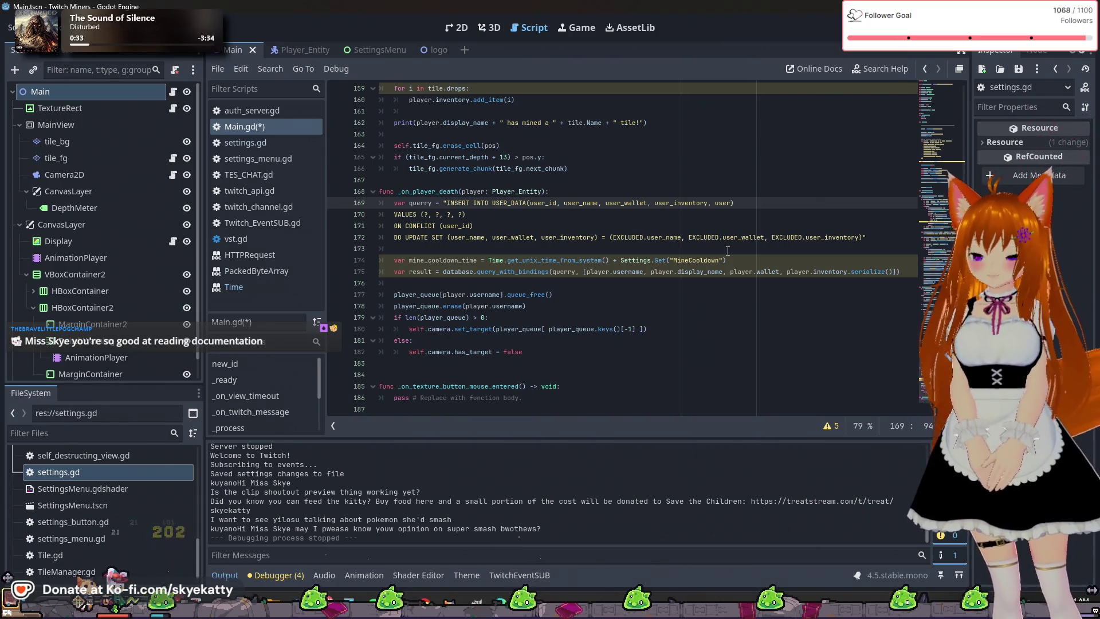
type("worth")
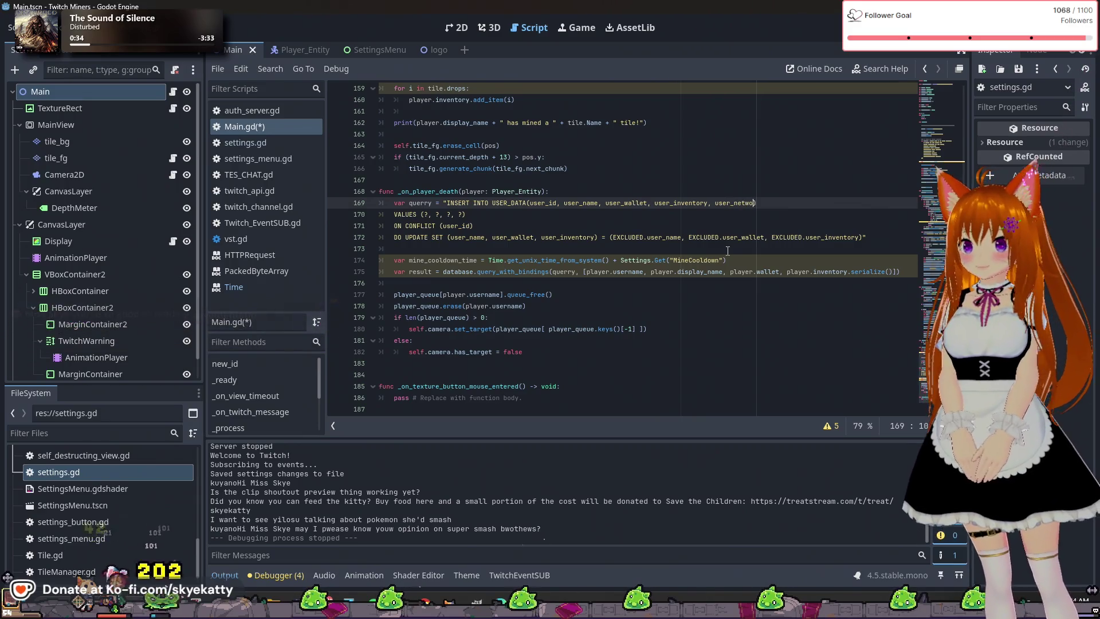
type(", user")
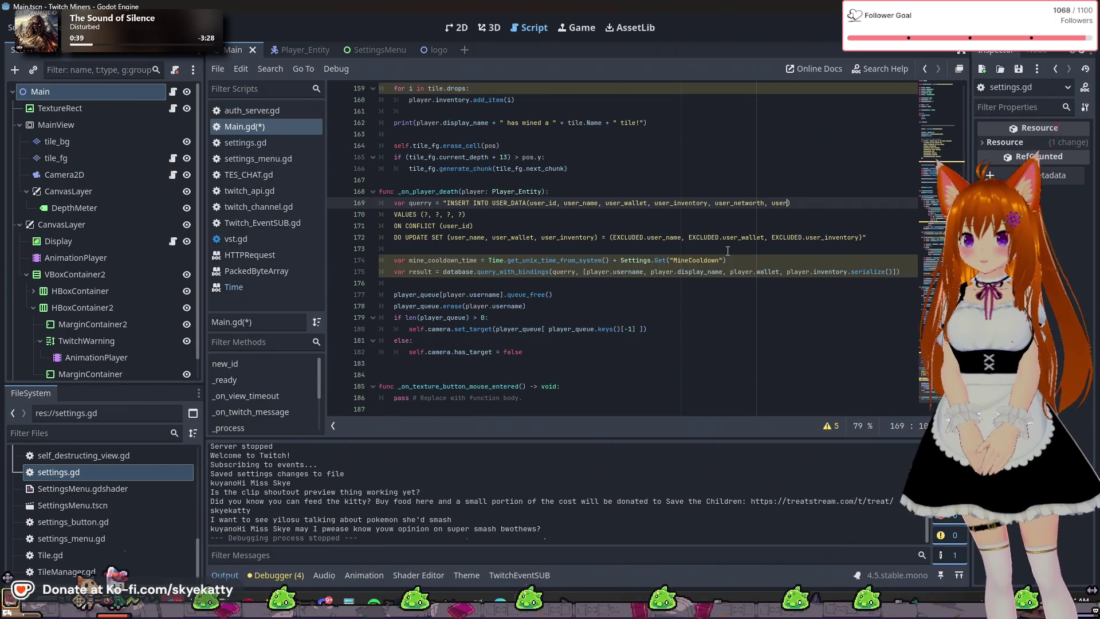
type("_")
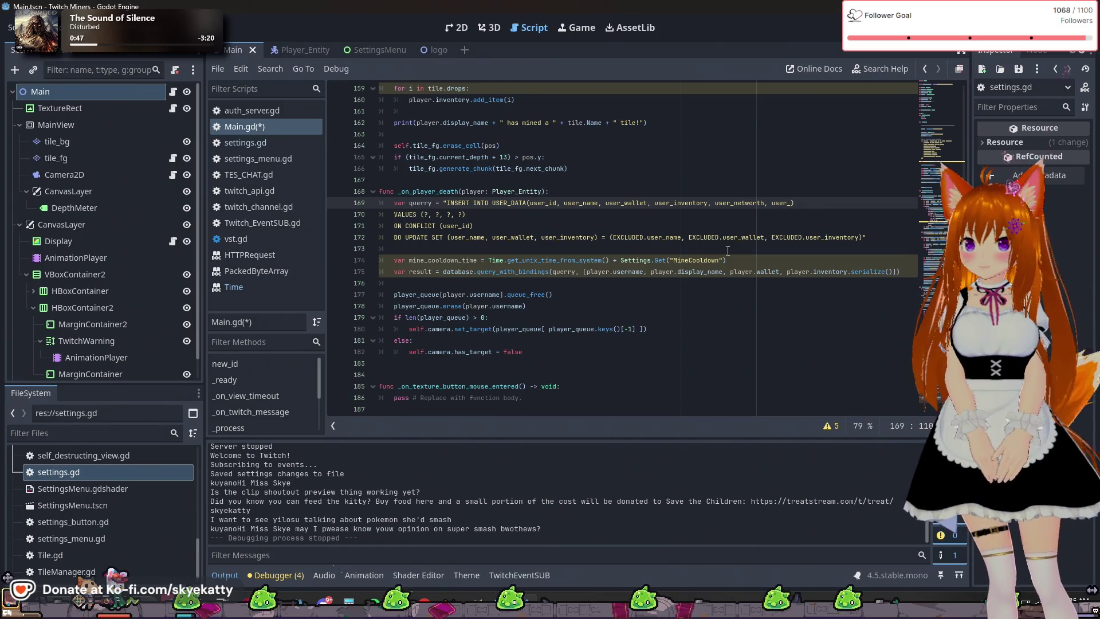
type("co")
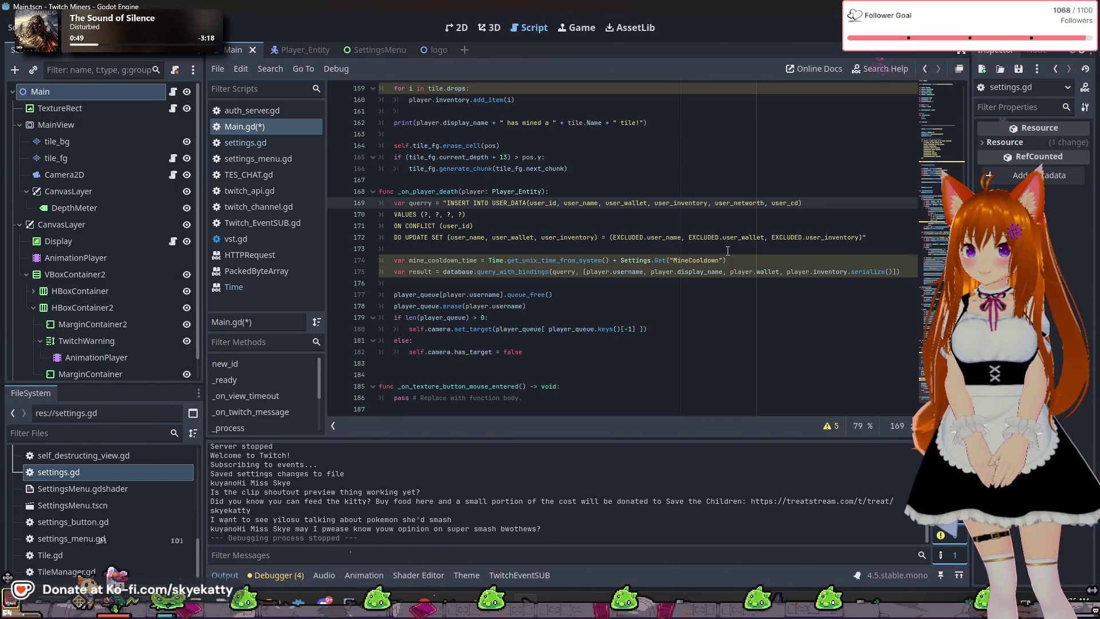
type("cd_mi")
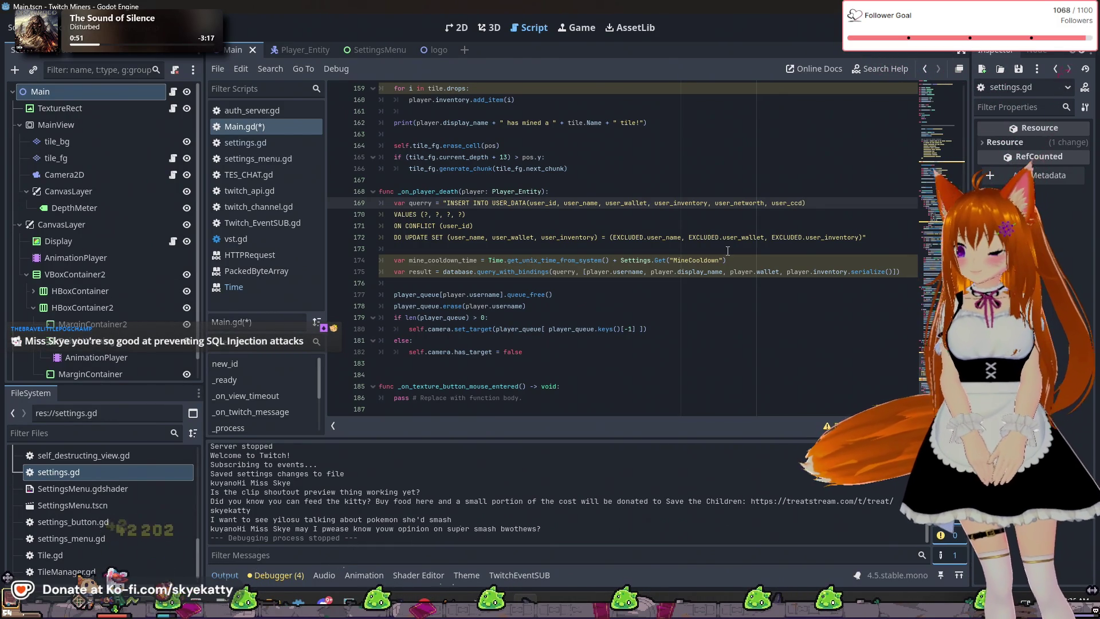
type("ne,")
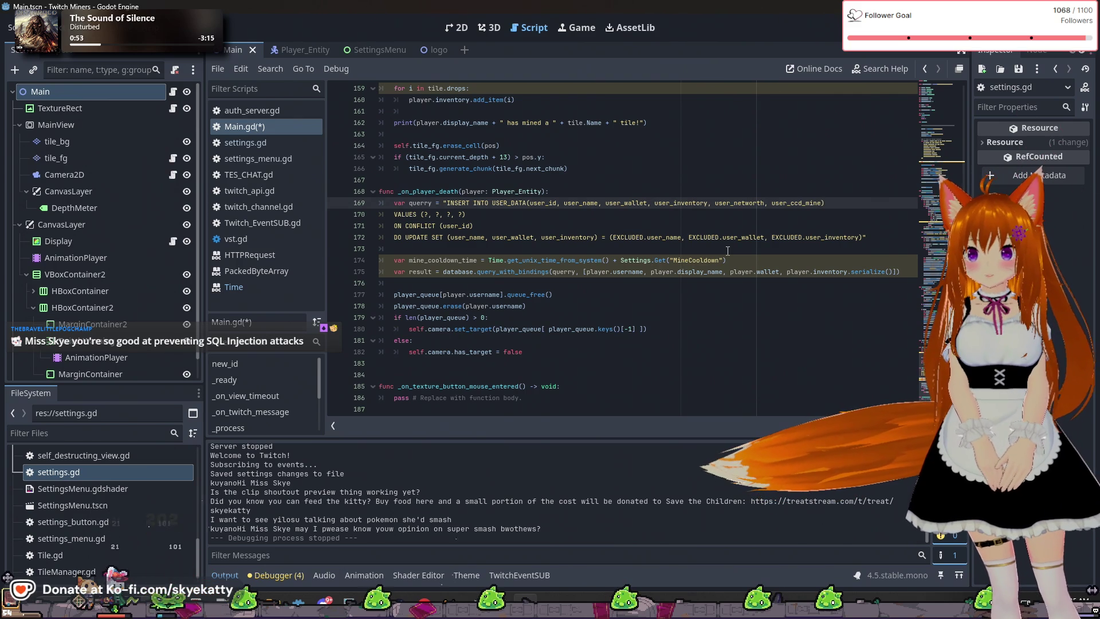
type(" user")
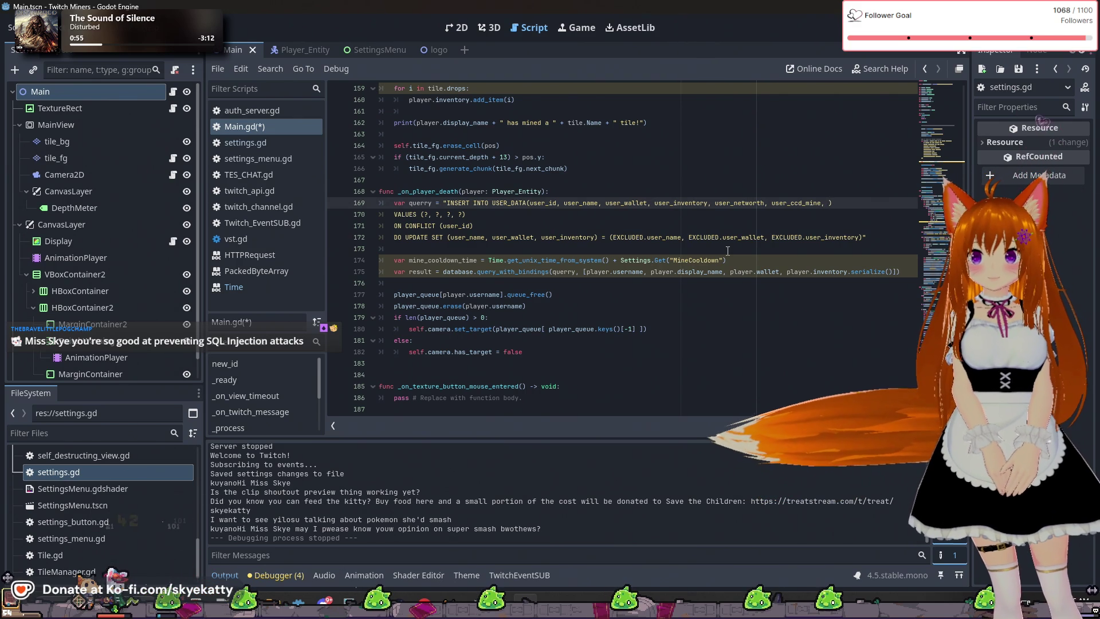
type("_")
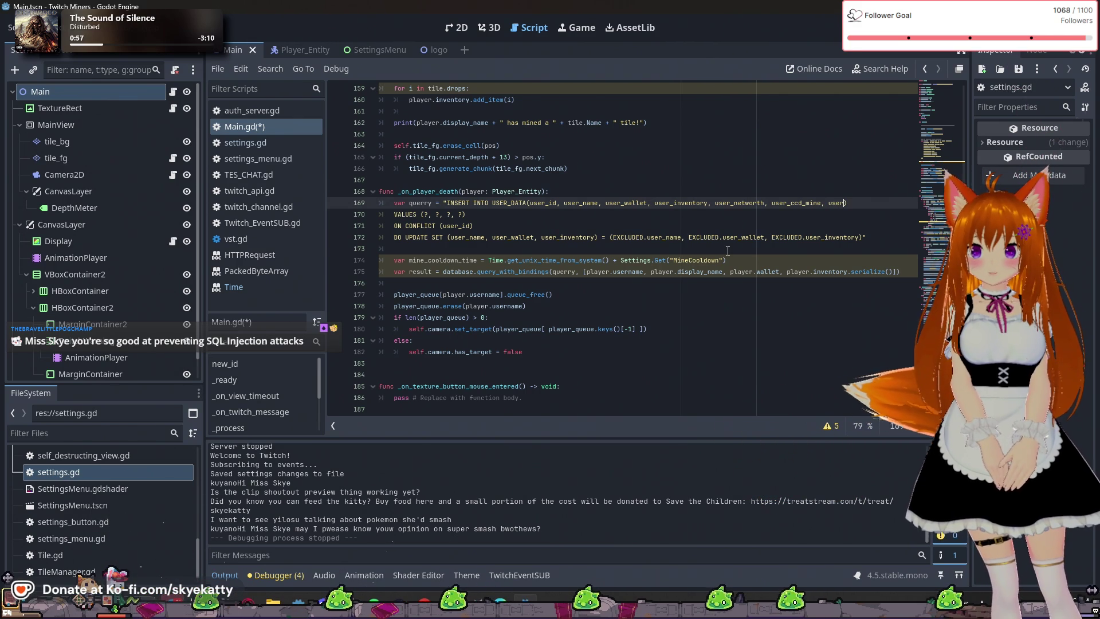
type("ccd_m")
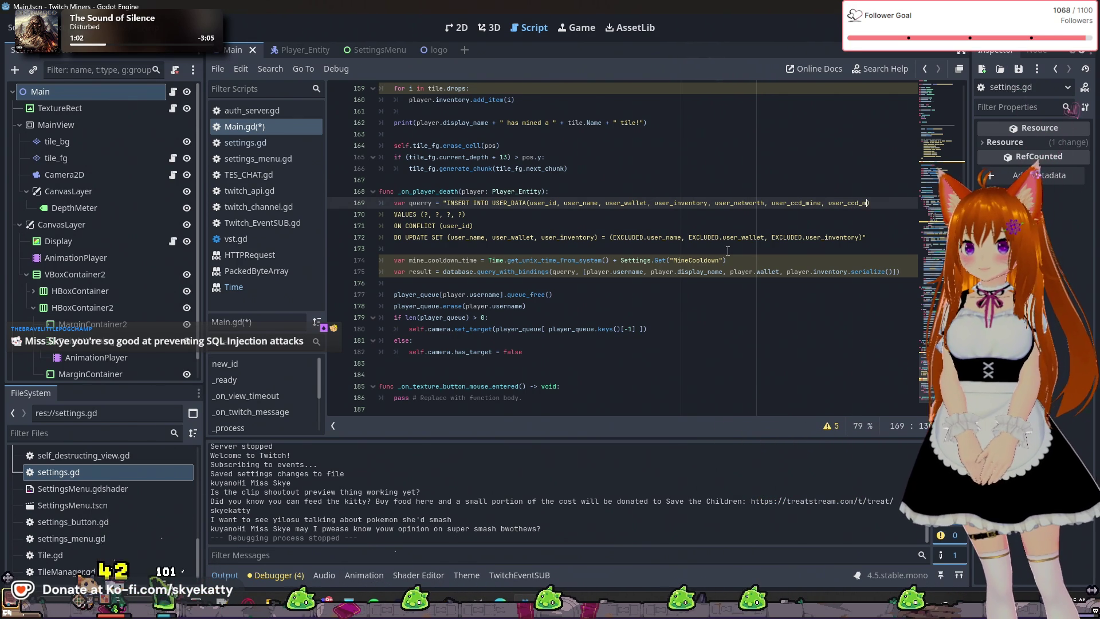
key("BackSpace")
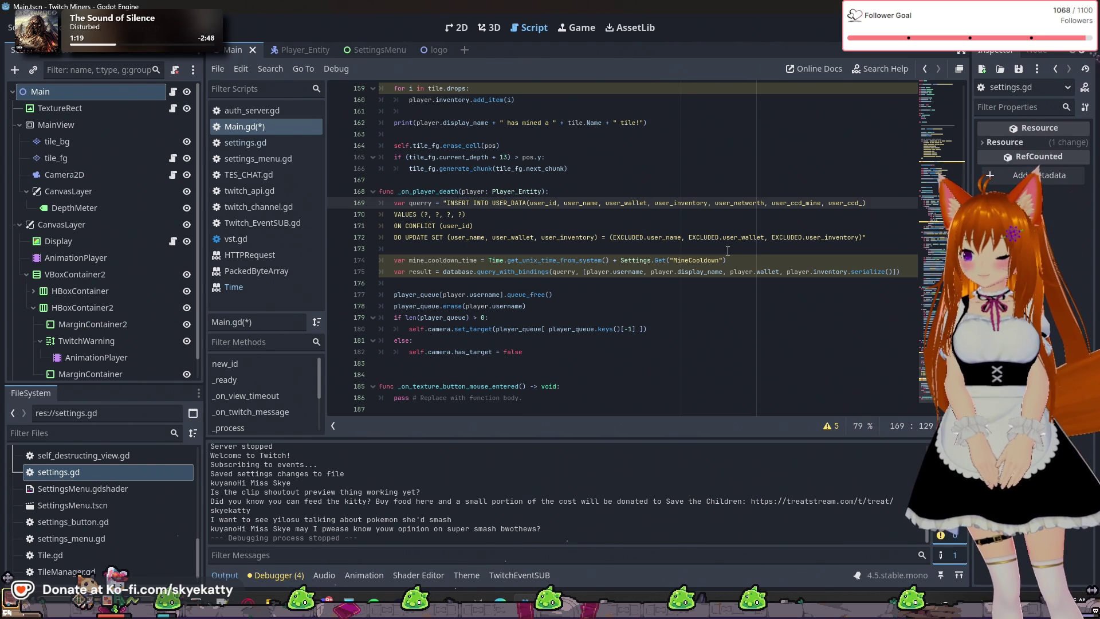
type("stats,u")
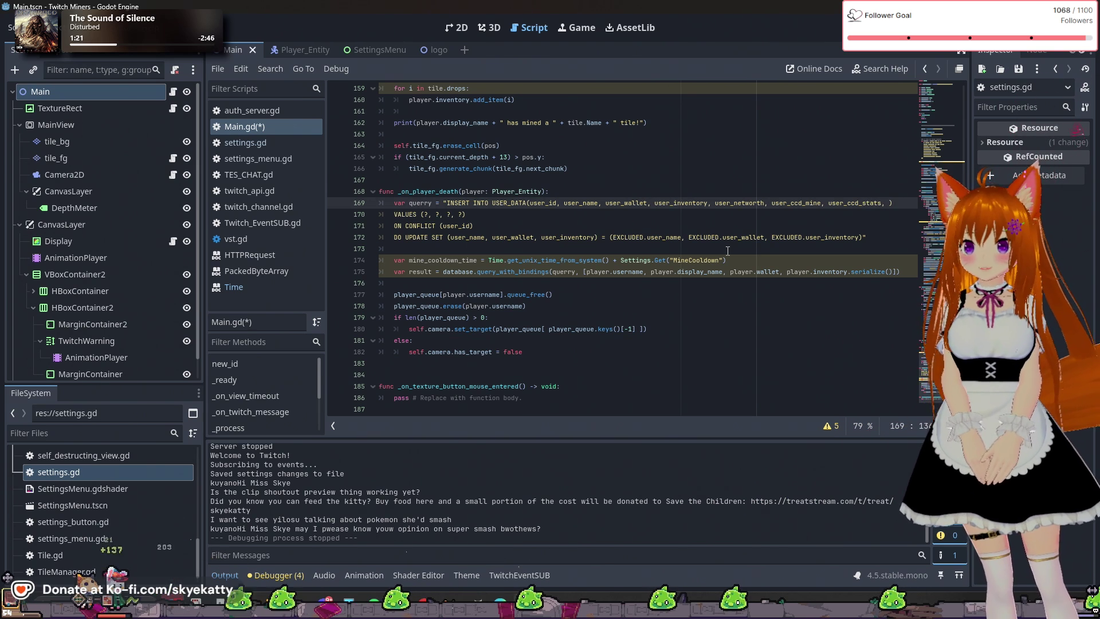
type("ser_ccd")
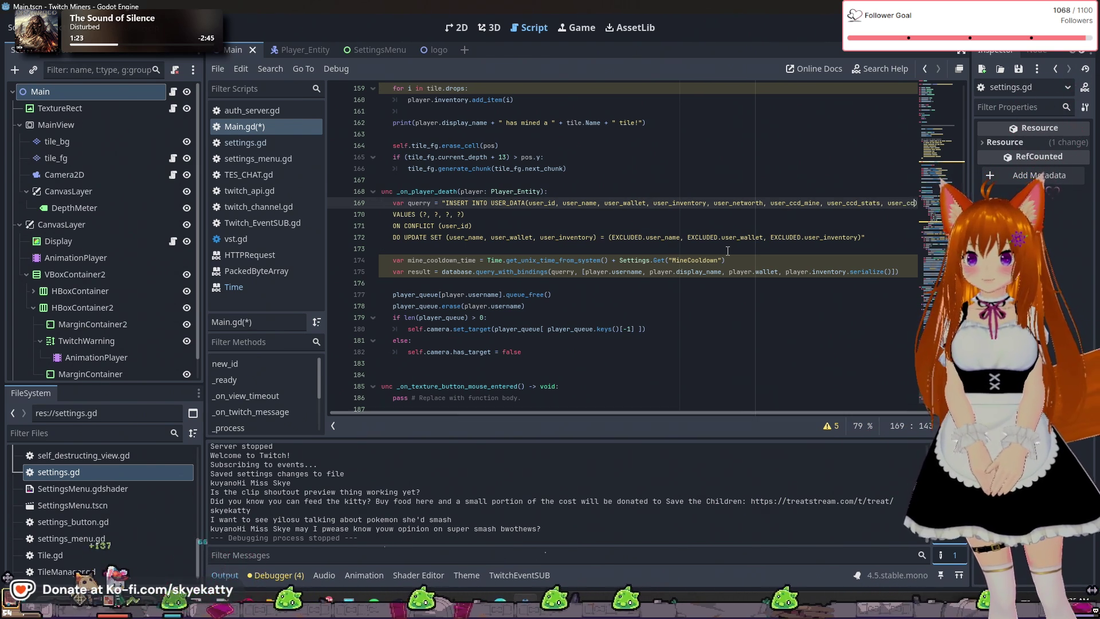
type("_")
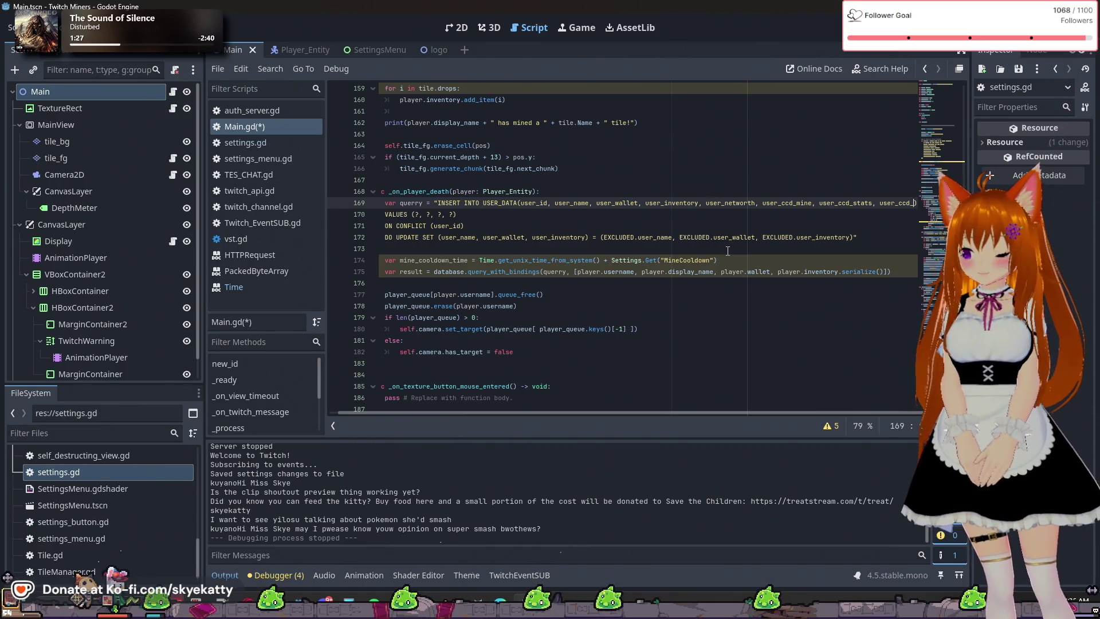
type("leaderboar")
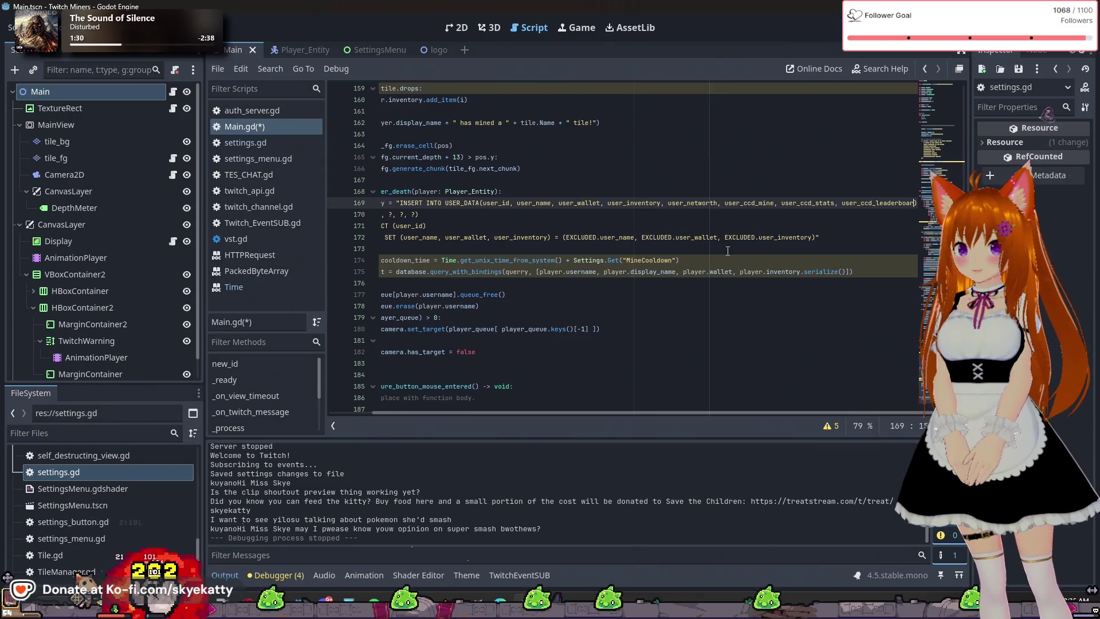
type("d")
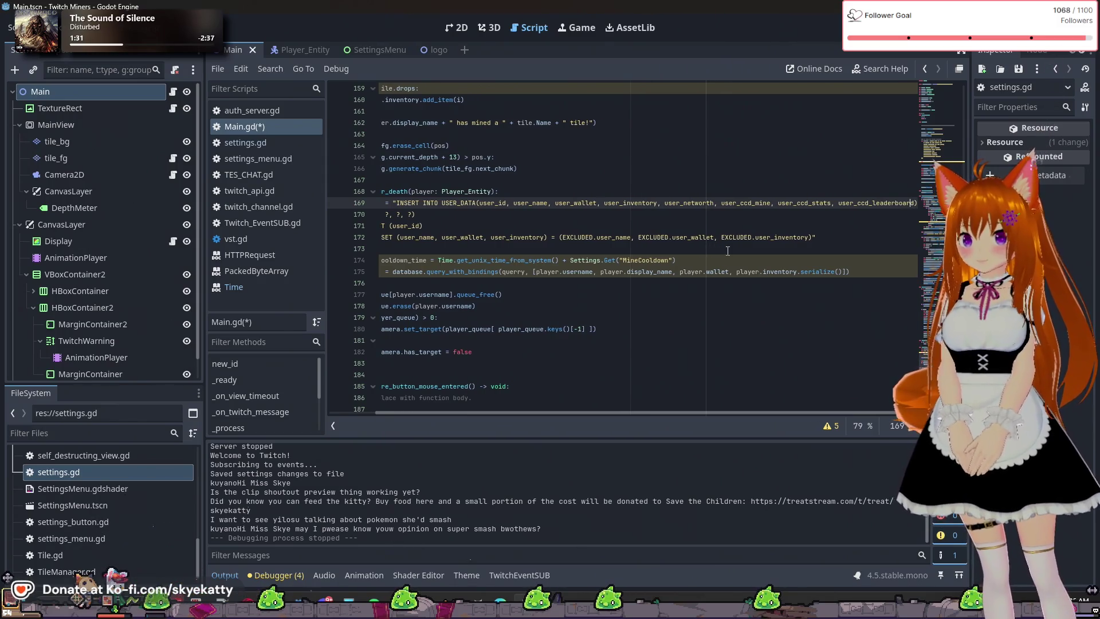
key("ctrl+Left")
key("ctrl+Left")
key("ctrl+Left")
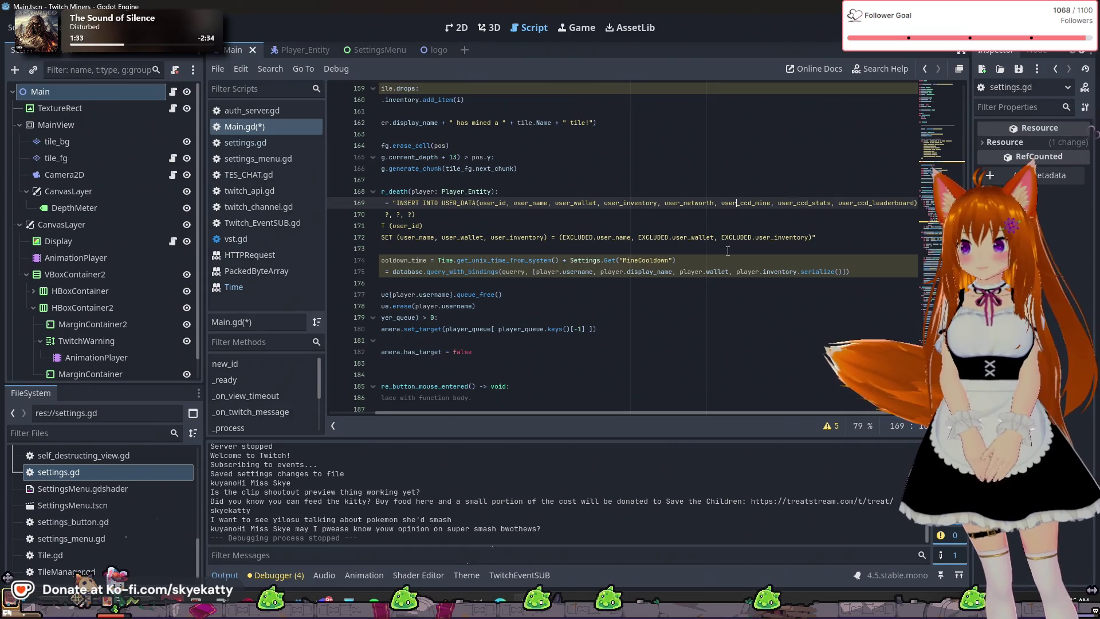
left_click(506, 212)
key("Down")
key("Down")
key("Down")
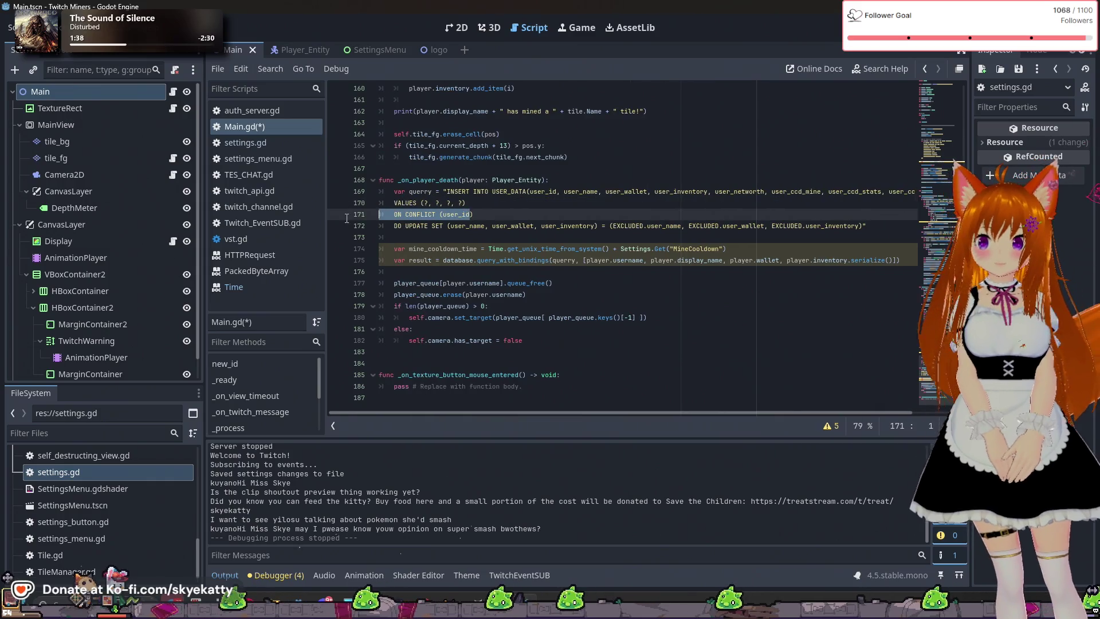
Append four more ? placeholders to the VALUES line, giving eight in total
left_click(785, 283)
key("Up")
key("Up")
key("Up")
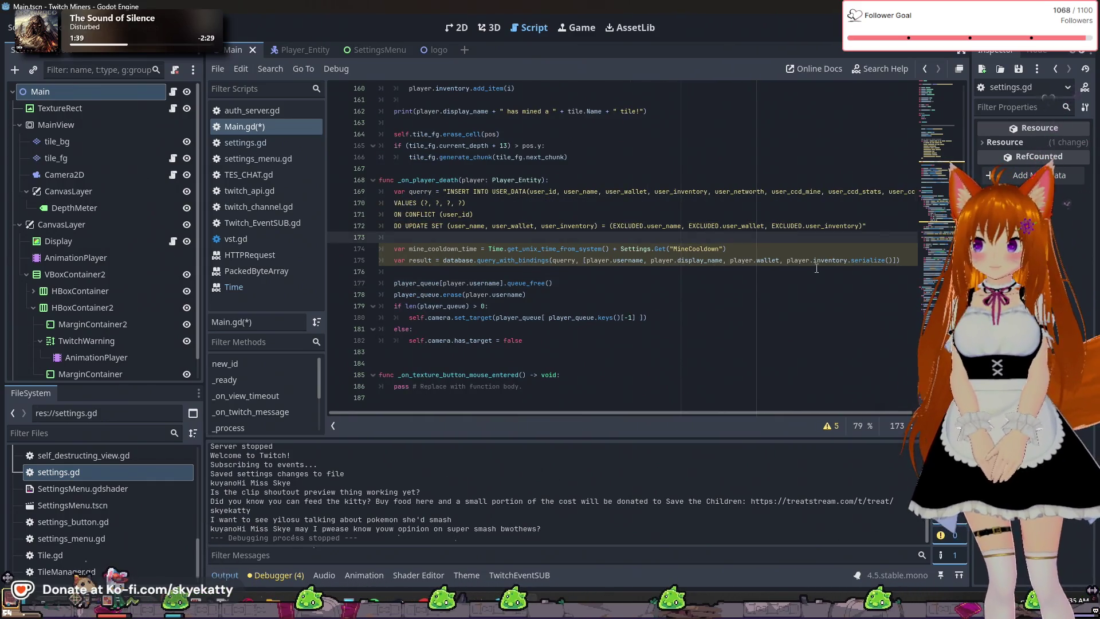
left_click(462, 206)
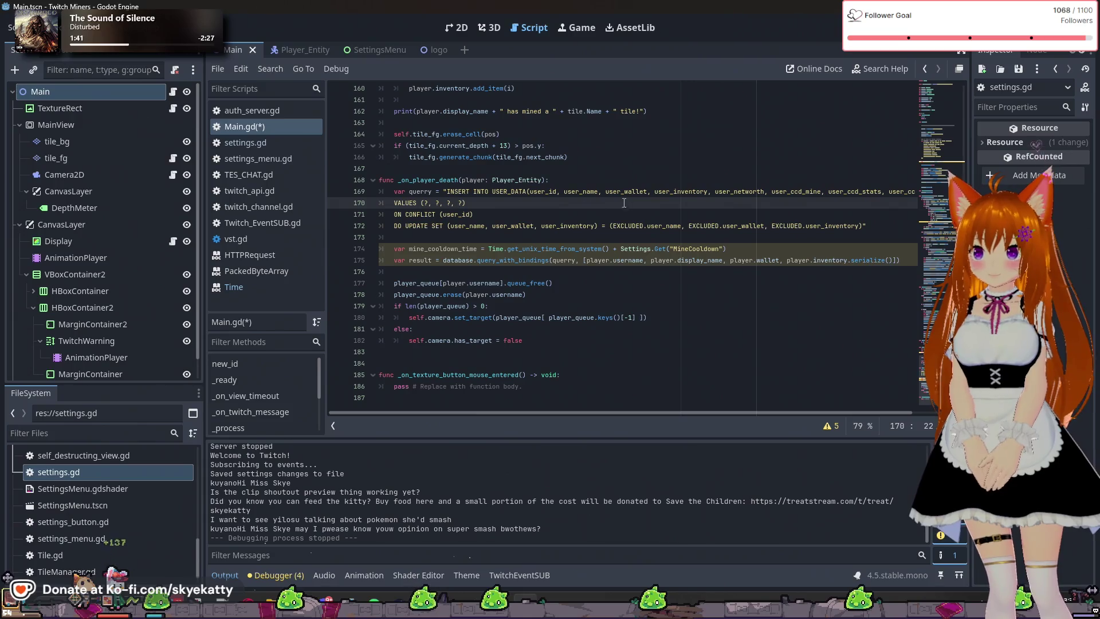
type(", ")
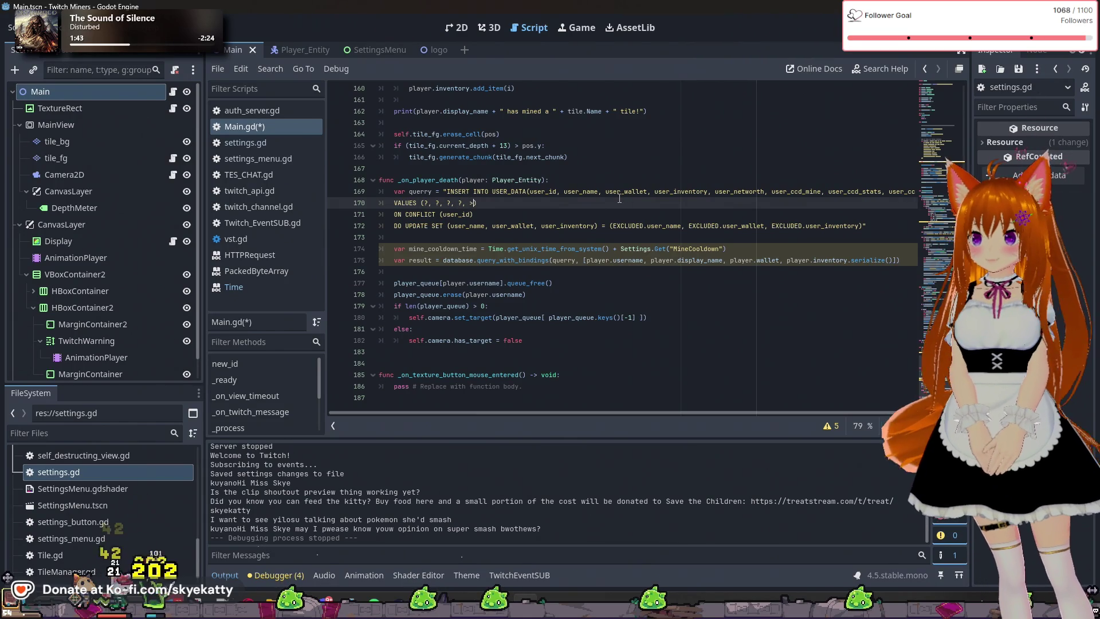
type("?, ")
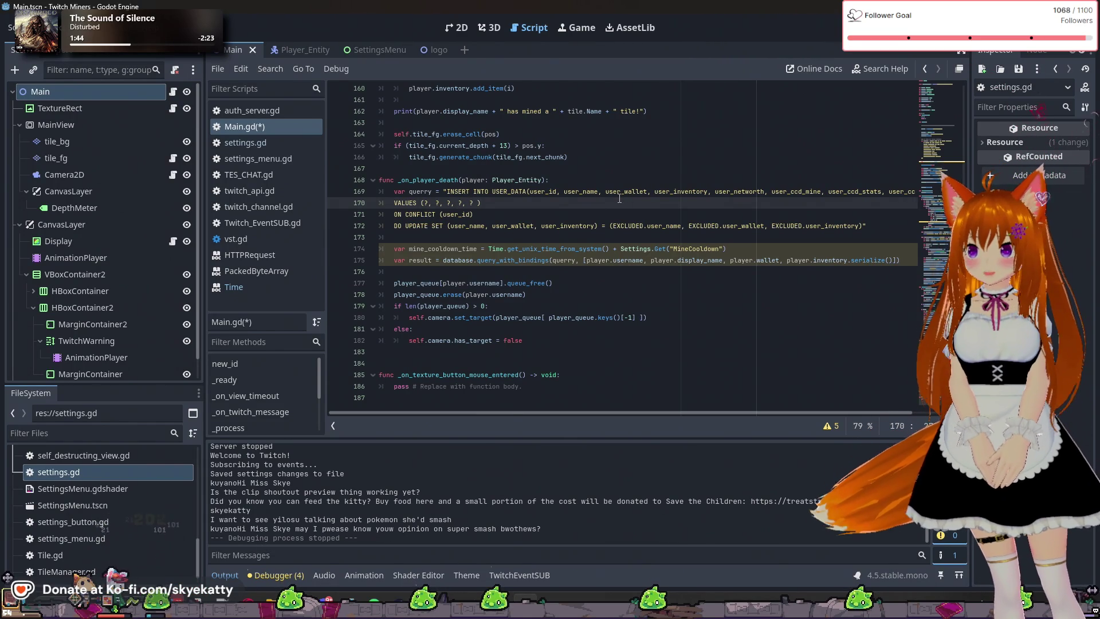
type("?")
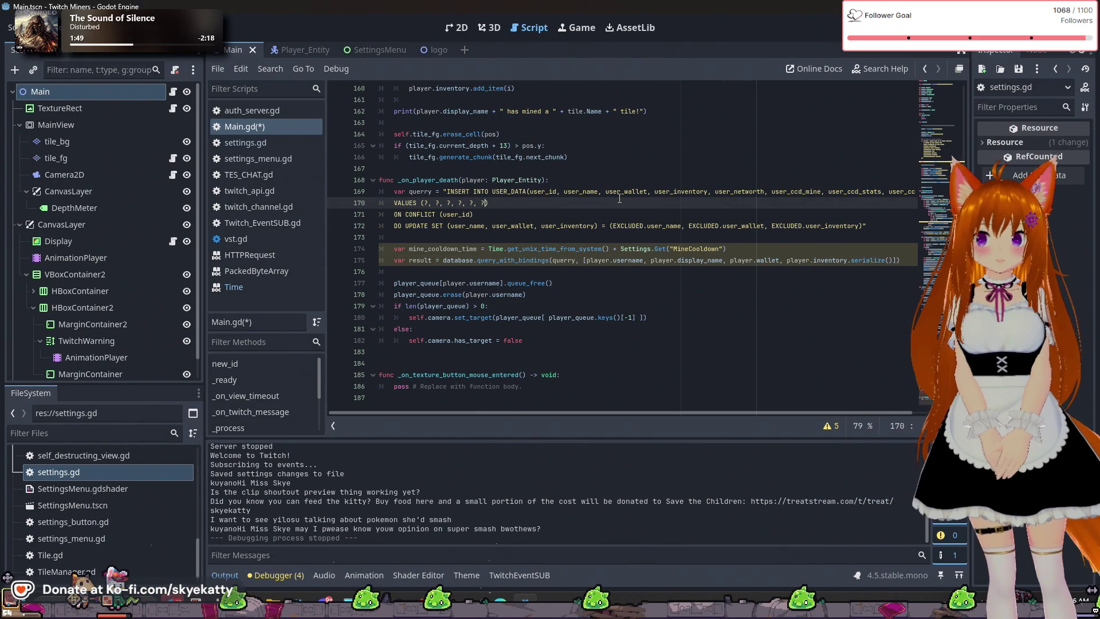
type(", ?")
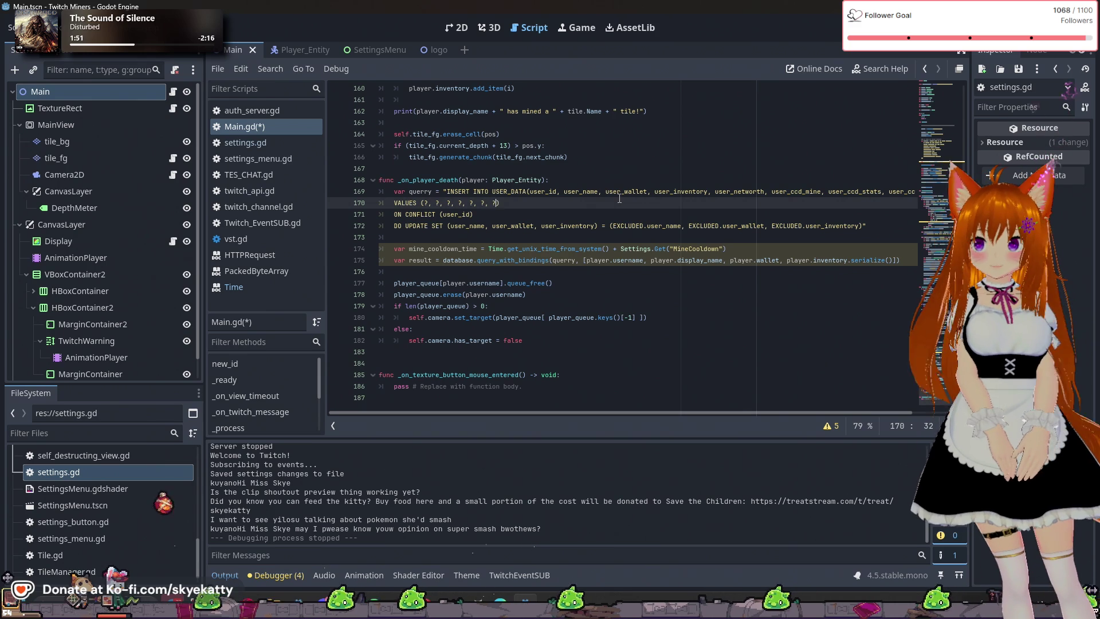
type(", ?")
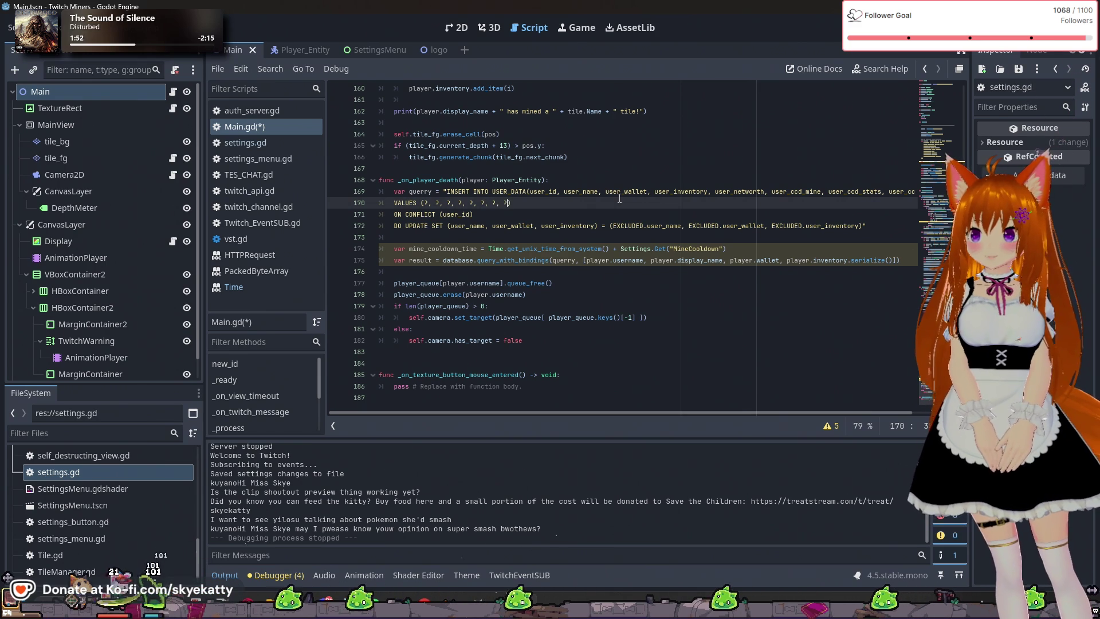
Select the new user_ column names on line 169 for copying
left_click(618, 192)
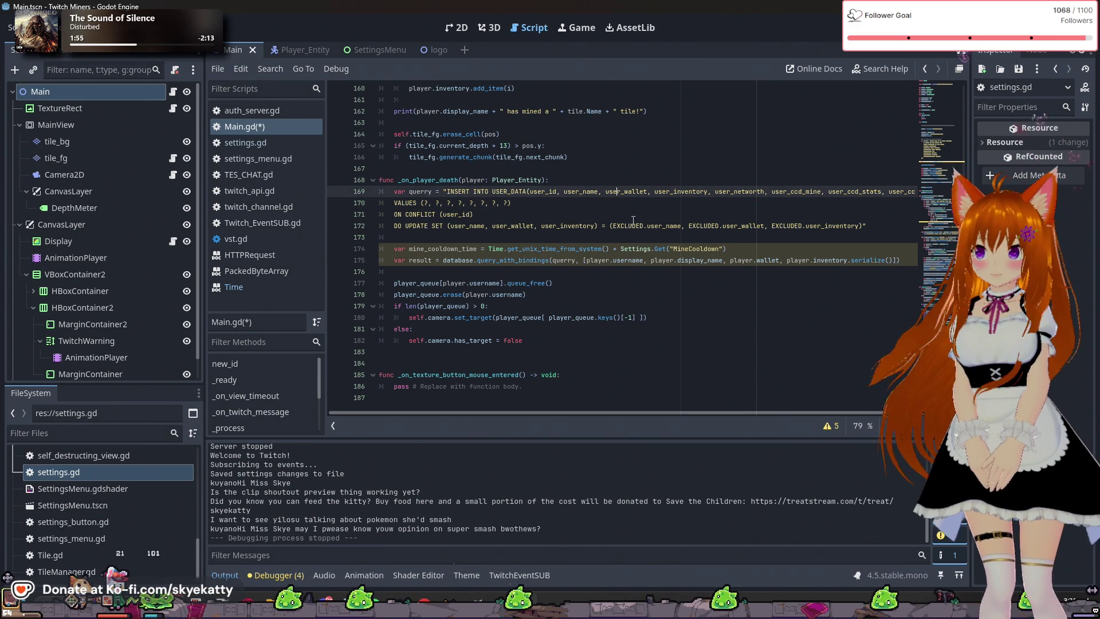
left_click_drag(748, 414, 811, 418)
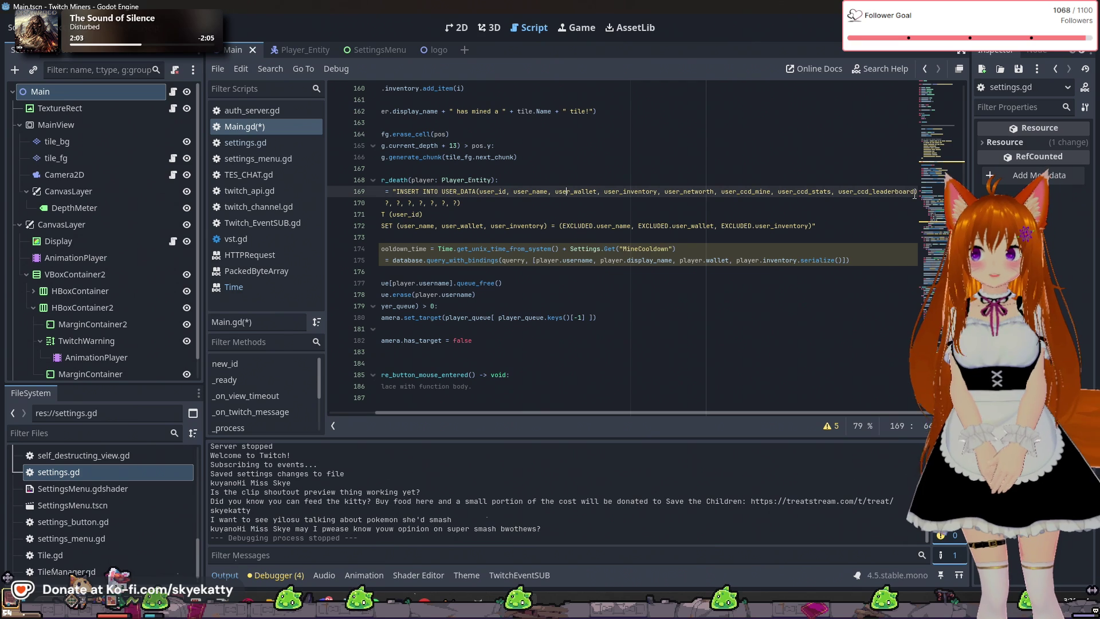
left_click_drag(914, 193, 665, 194)
key("ctrl+c")
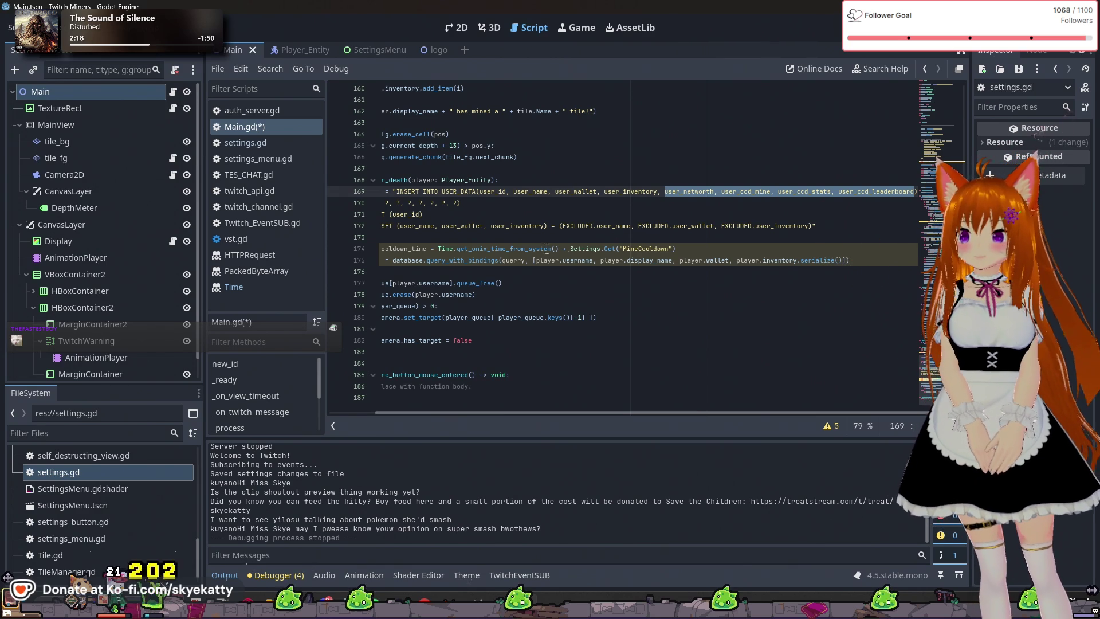
scroll(500, 219, "left", 2)
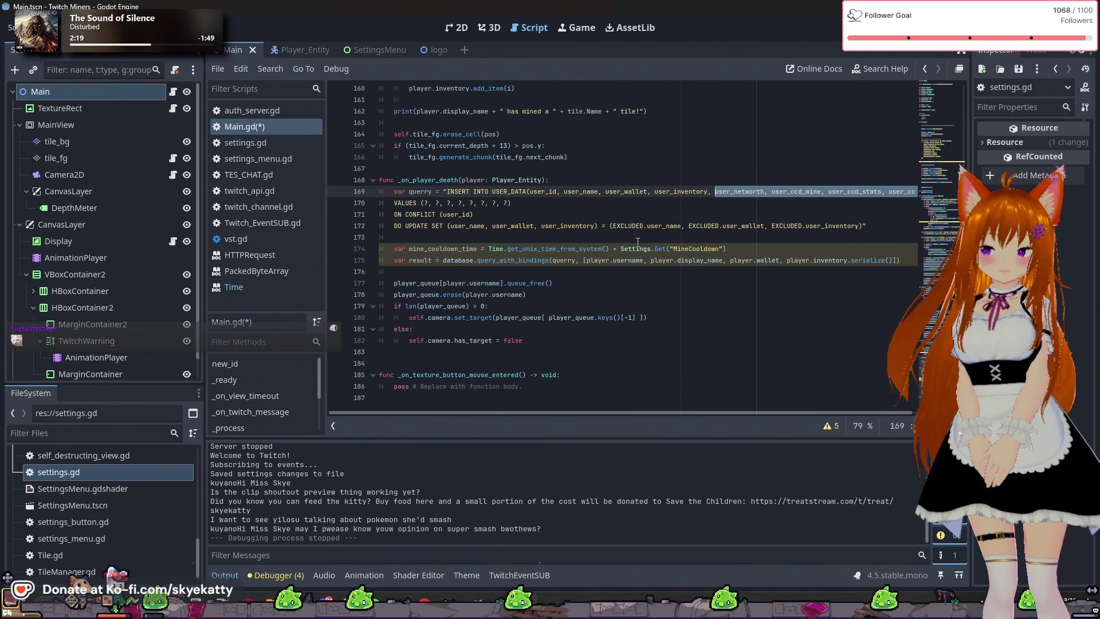
Paste the four new user_ columns after user_inventory in the ON CONFLICT update list
left_click(597, 226)
type(",")
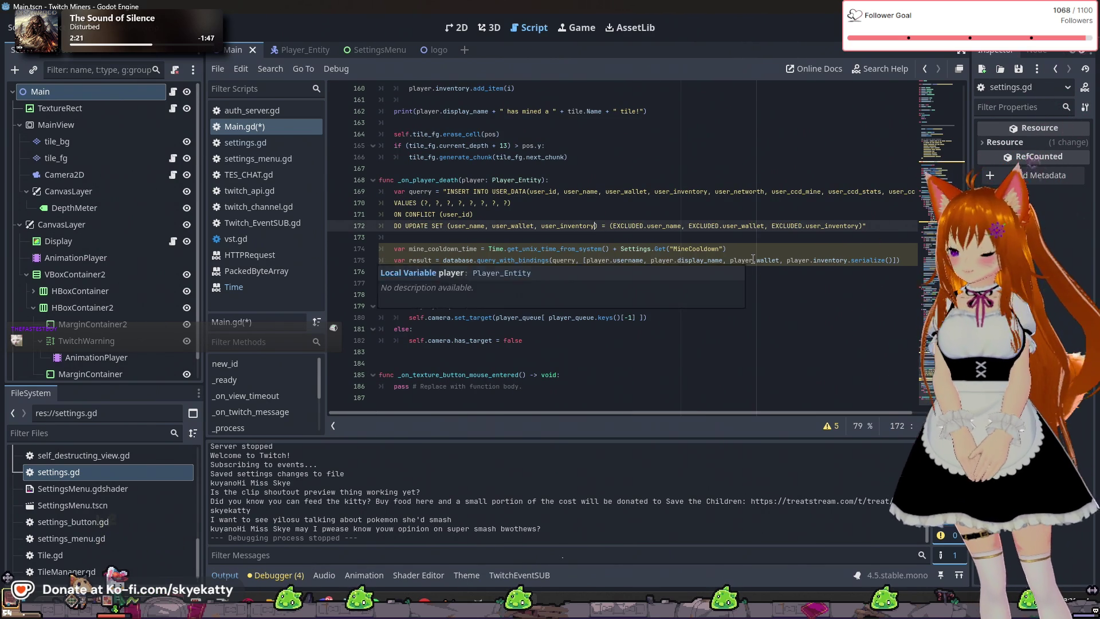
key("ctrl+v")
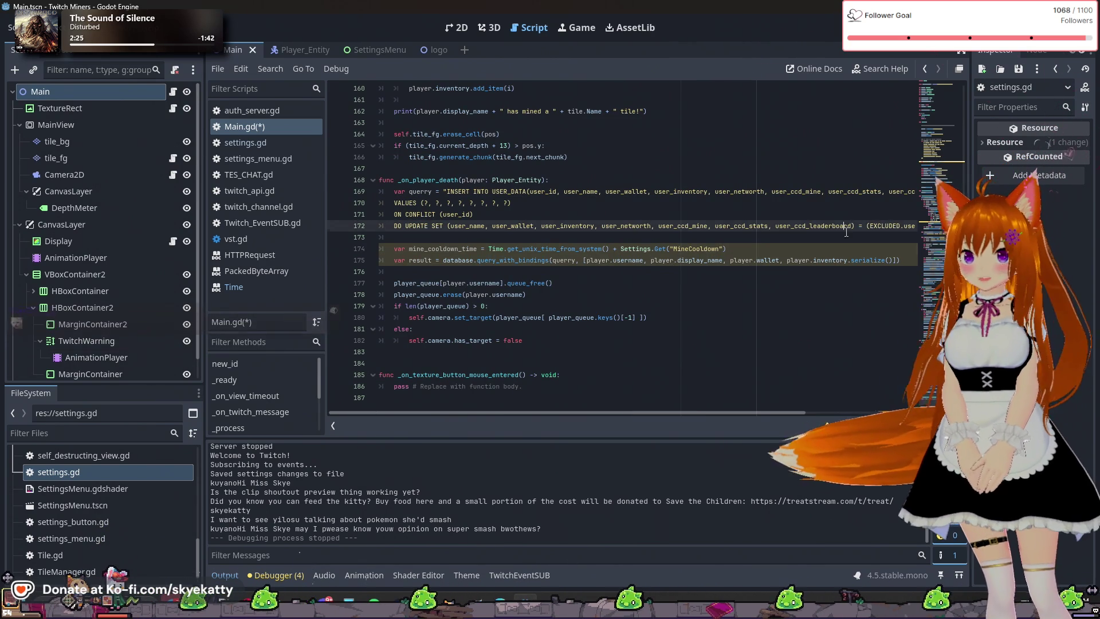
scroll(872, 231, "right", 5)
scroll(877, 231, "left", 5)
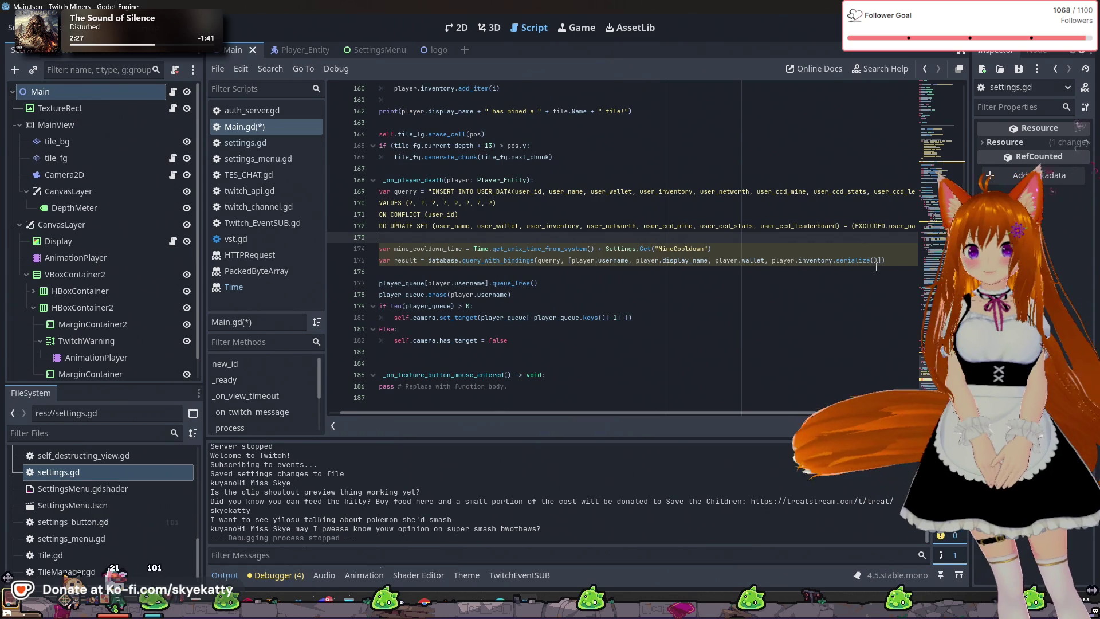
Start a new EXCLUDED. value before the closing parenthesis on line 172
left_click(881, 226)
left_click_drag(567, 413, 710, 416)
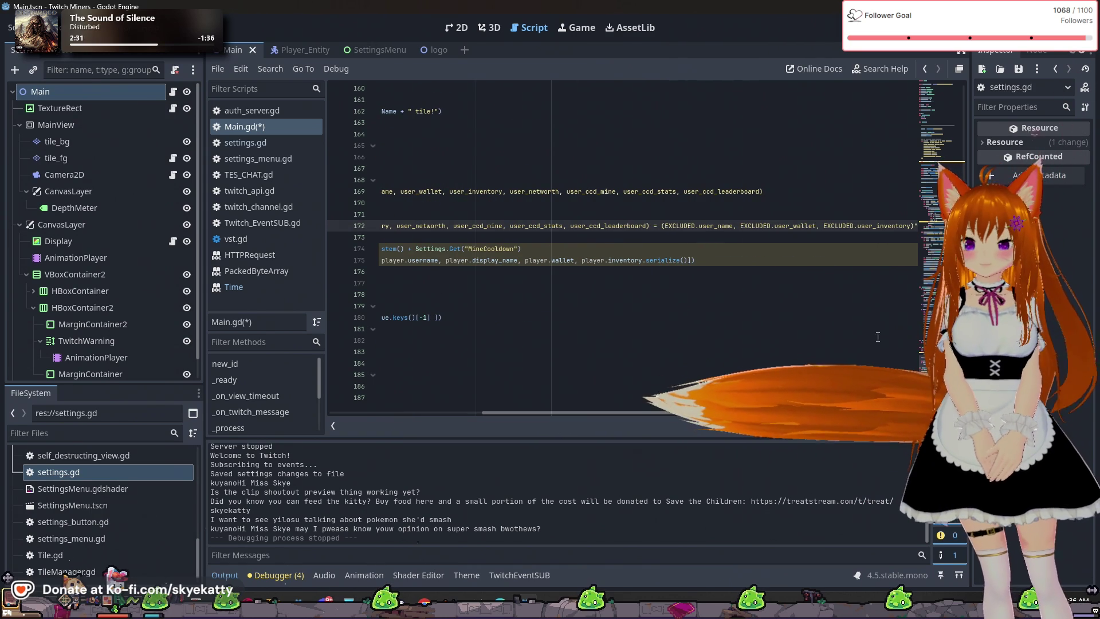
left_click(913, 226)
type(", E")
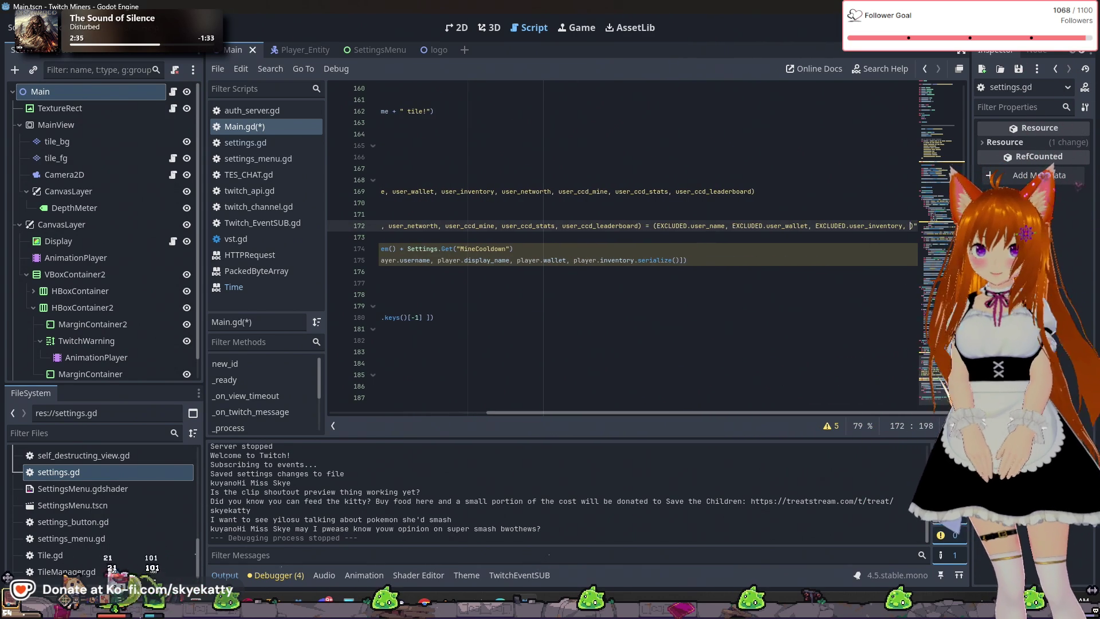
type("XC")
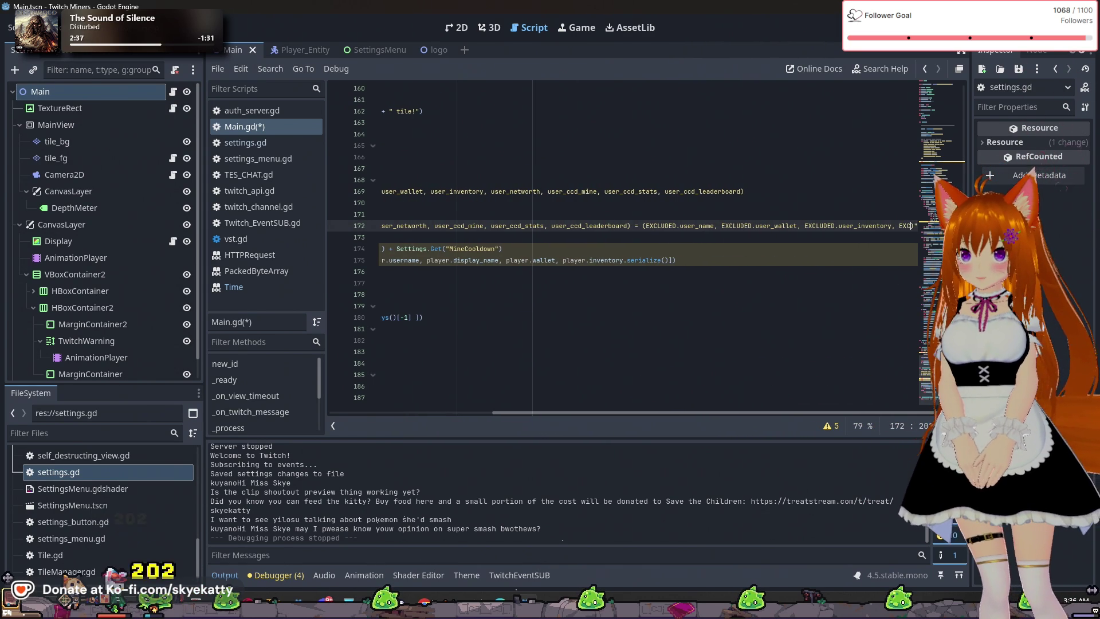
type("LUDED")
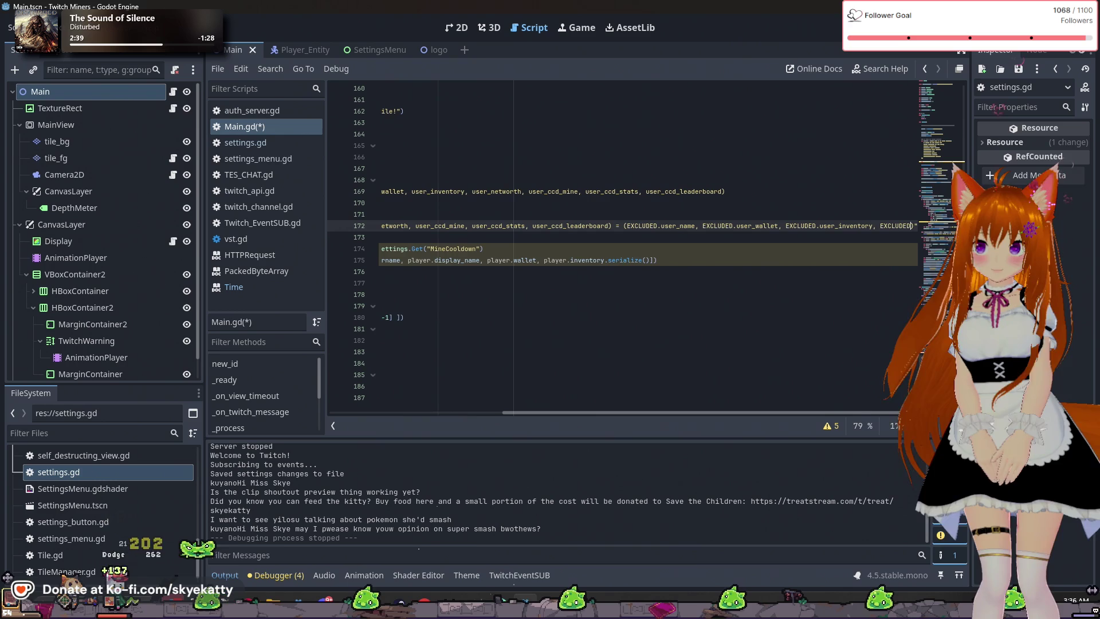
type(".")
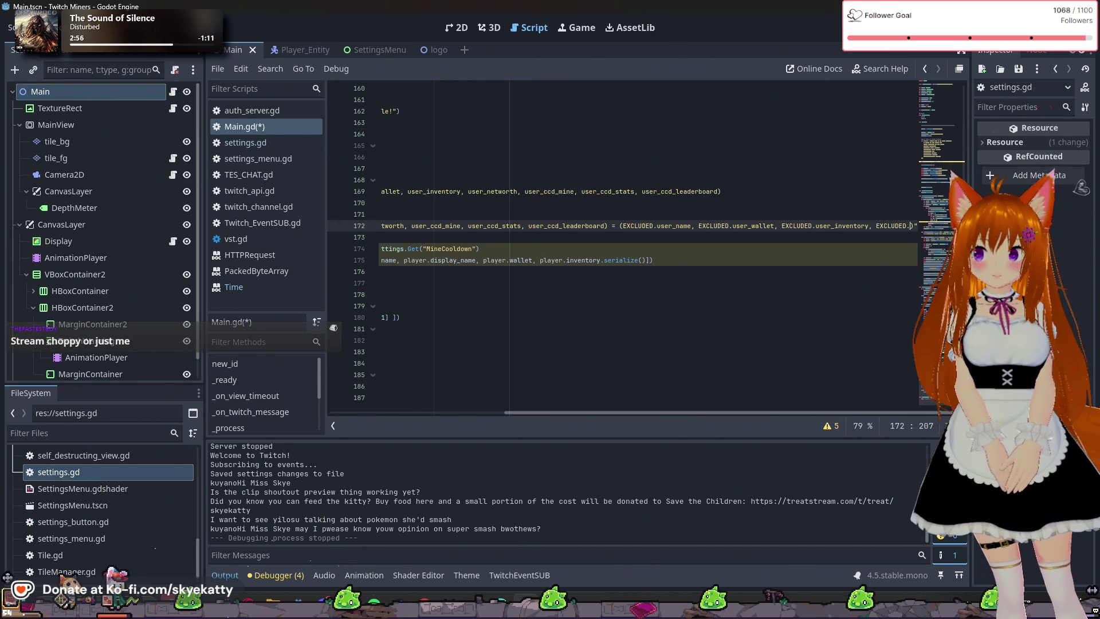
type("y")
key("BackSpace")
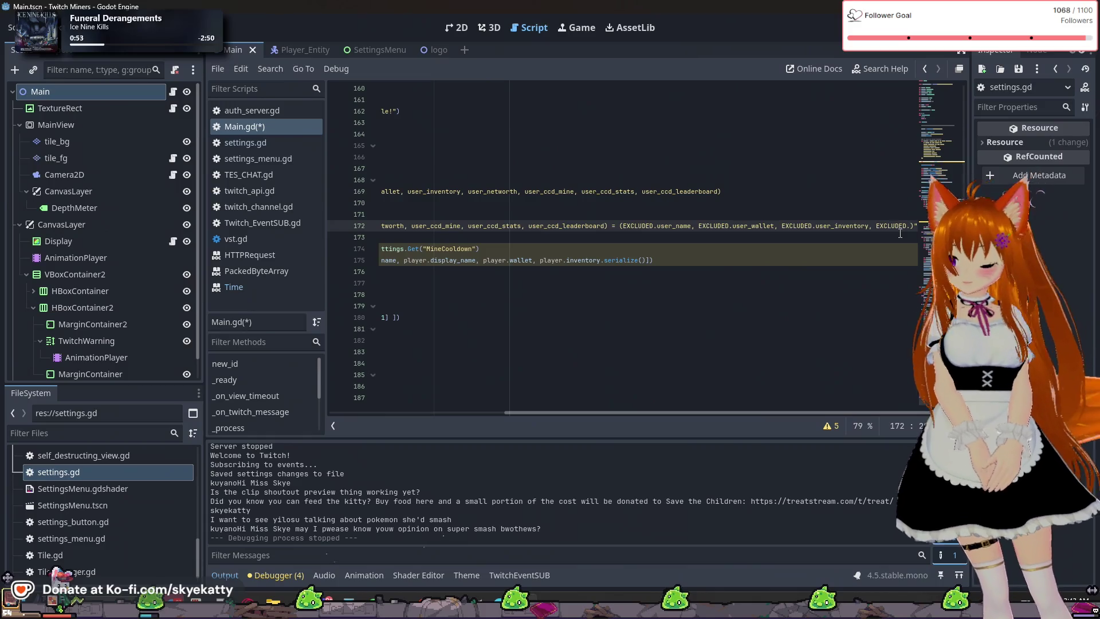
Add EXCLUDED.user_networth, EXCLUDED.user_ccd_mine and EXCLUDED.user_ccd_stats values, starting EXCLUDED.user
type("user_networth")
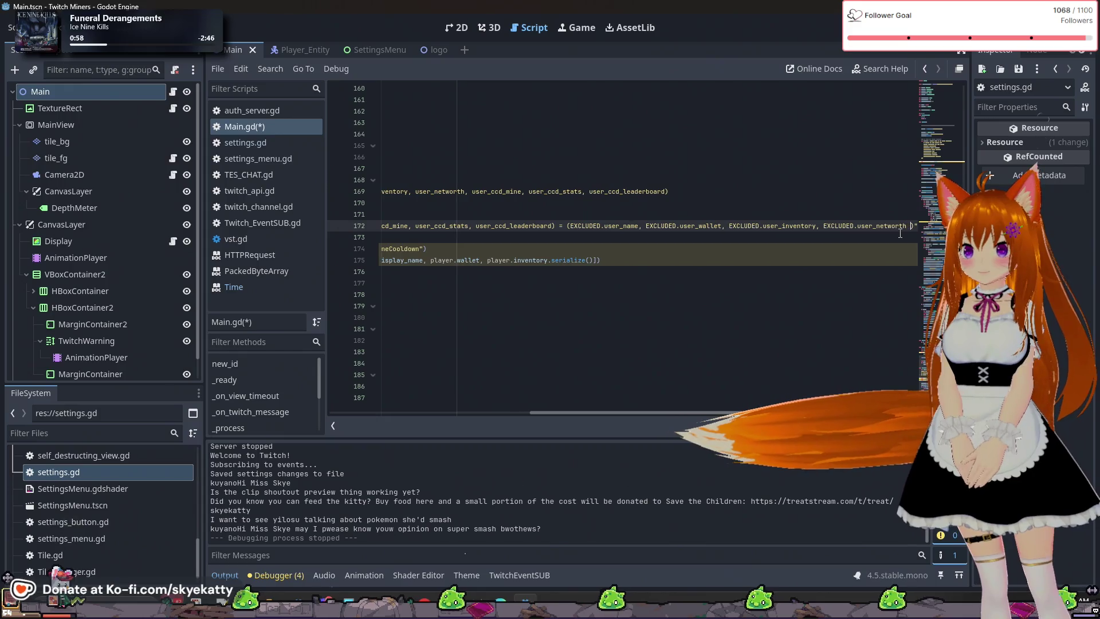
type(", EX")
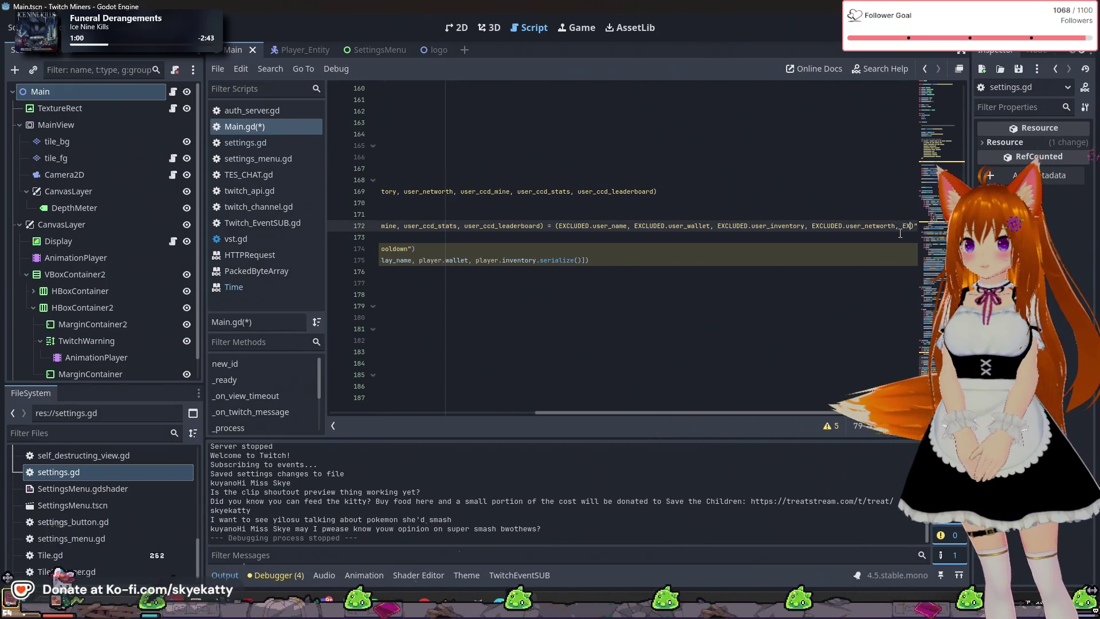
type("CLUDED.user_")
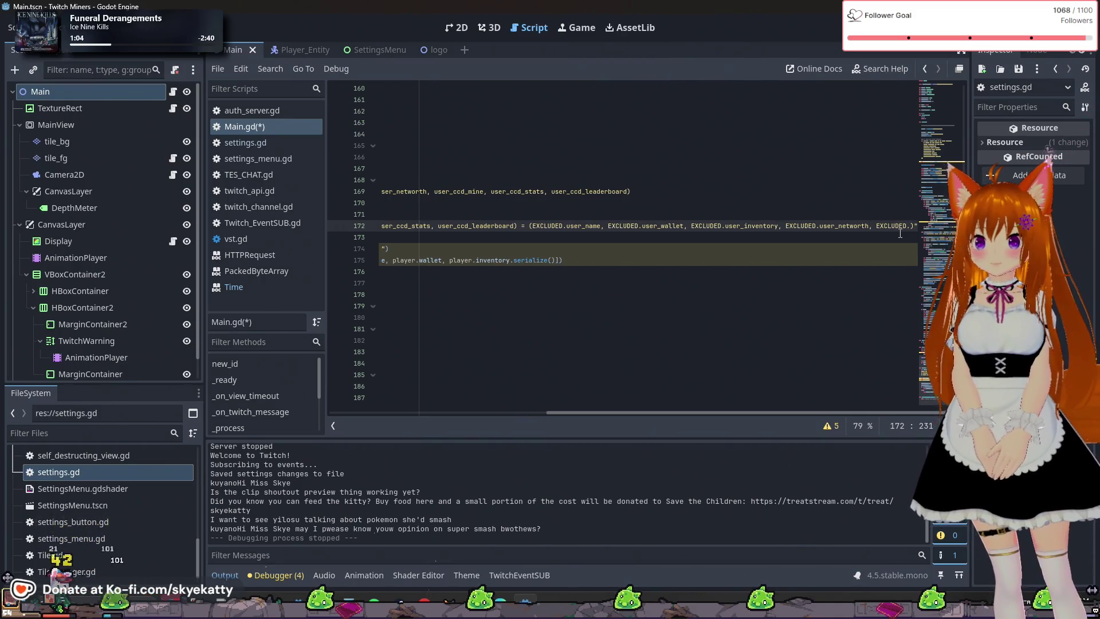
type("cc")
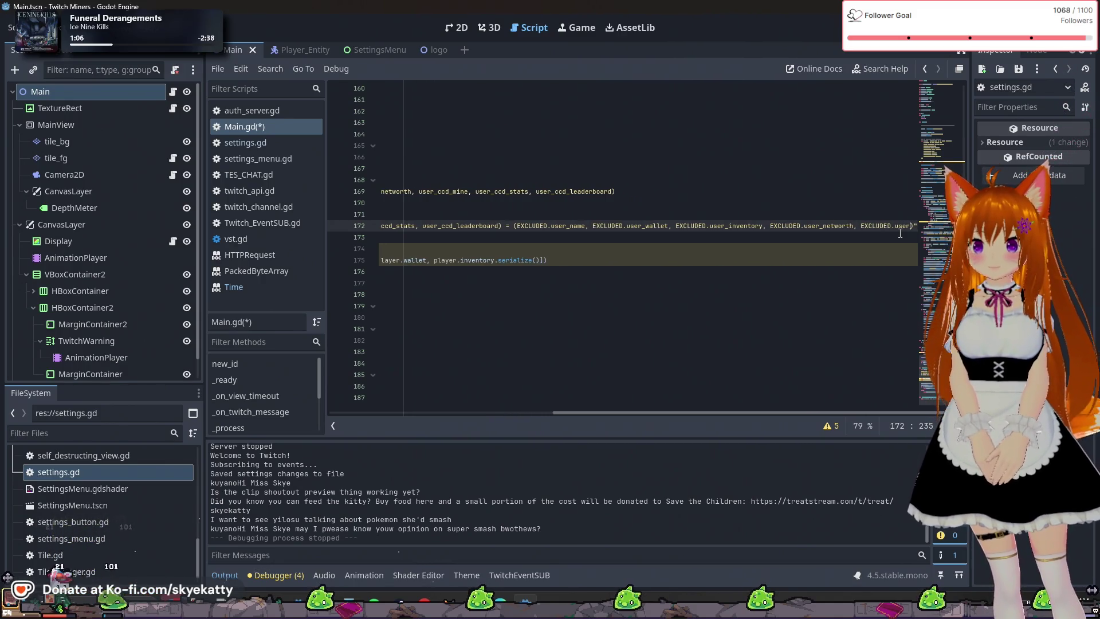
type("d_mine")
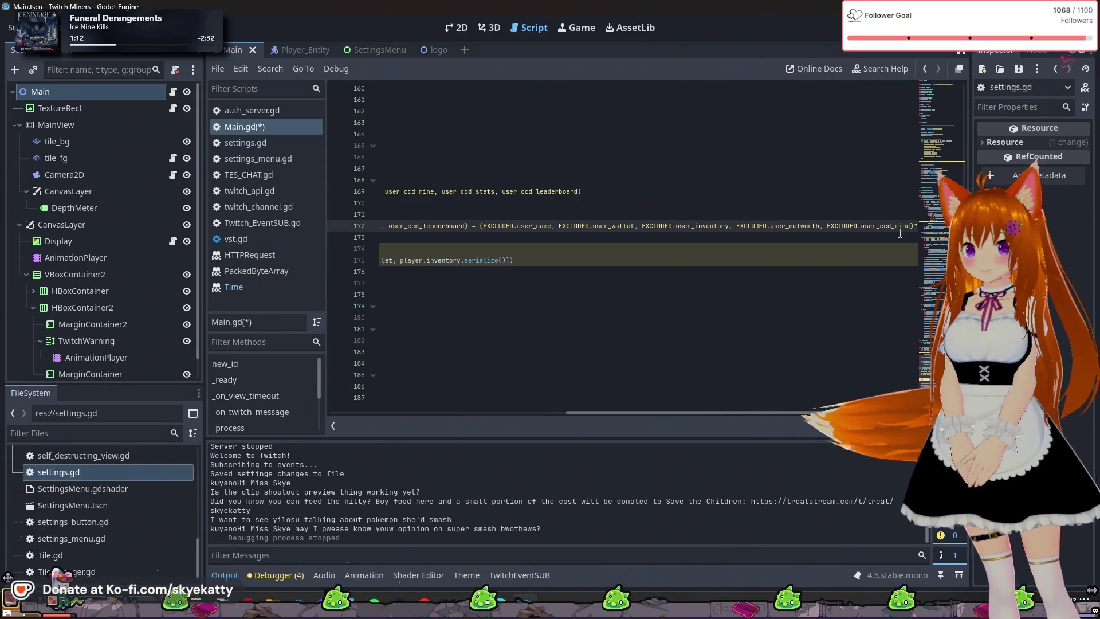
type(", EX")
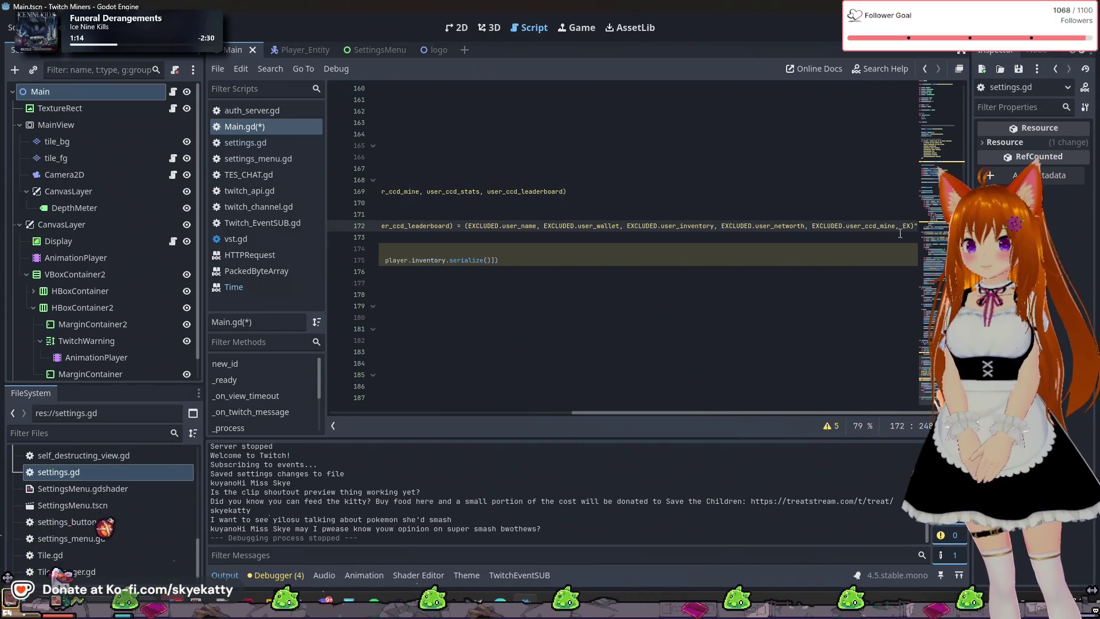
type("CLUDED")
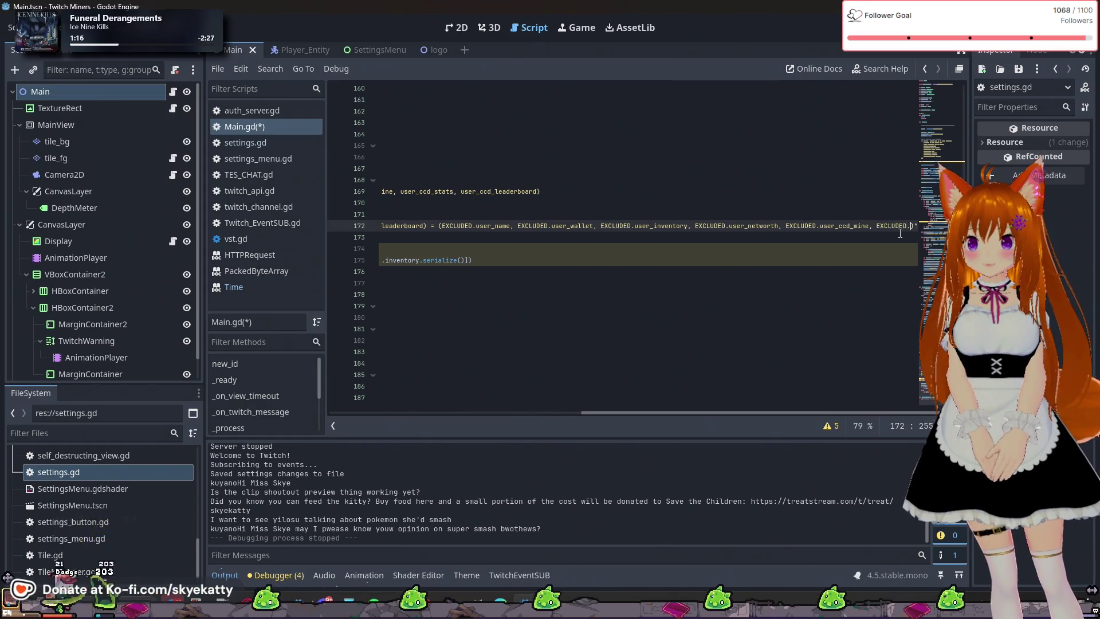
type(".user_ccd_")
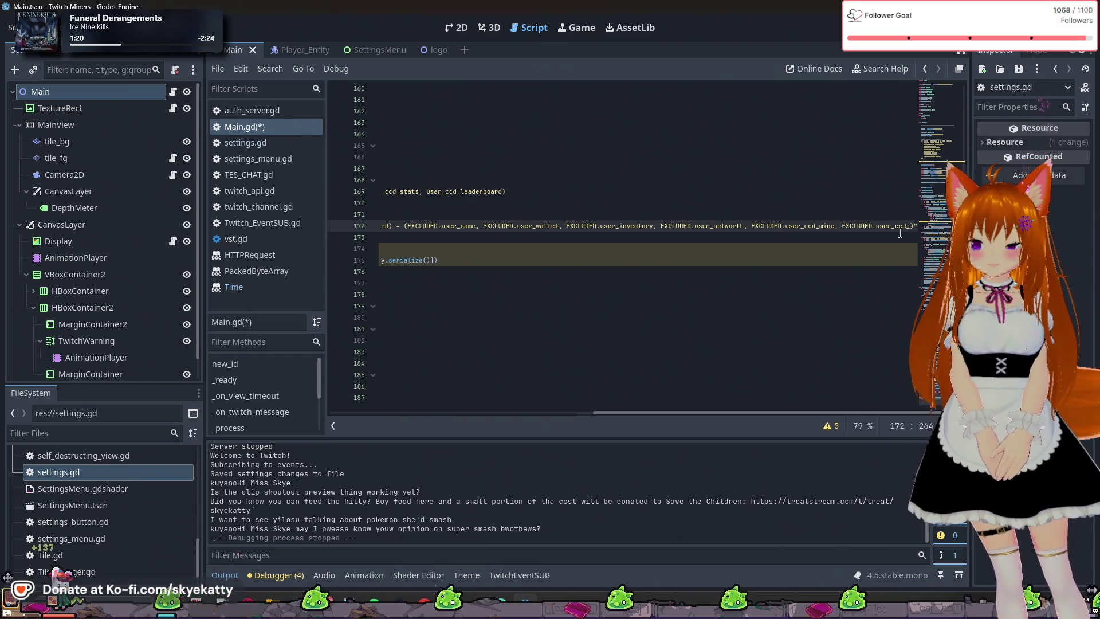
type("stats")
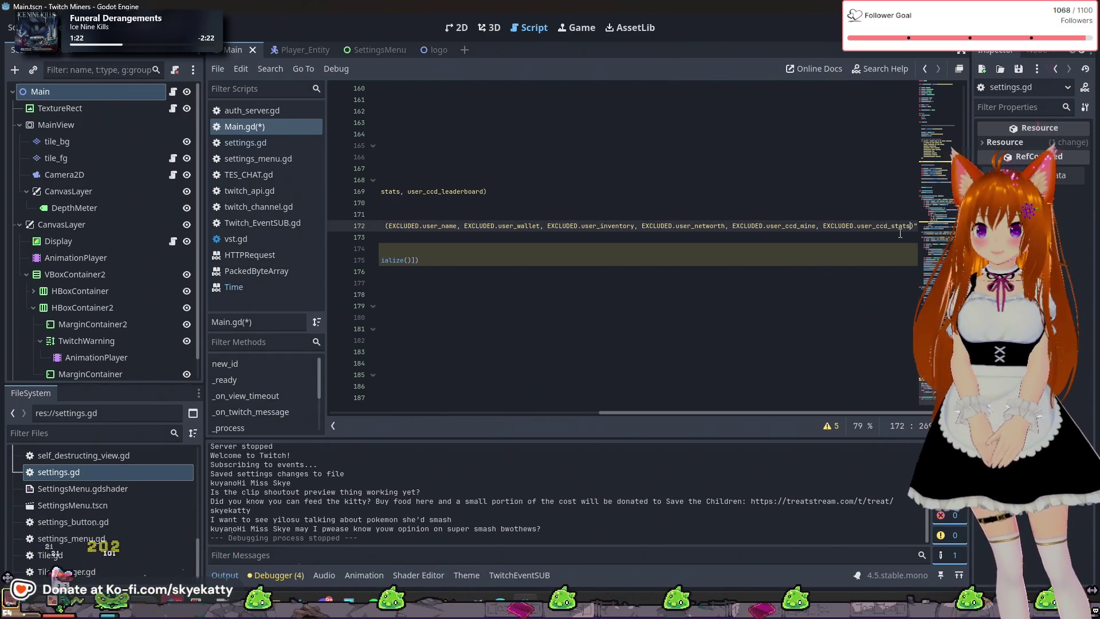
type(", ")
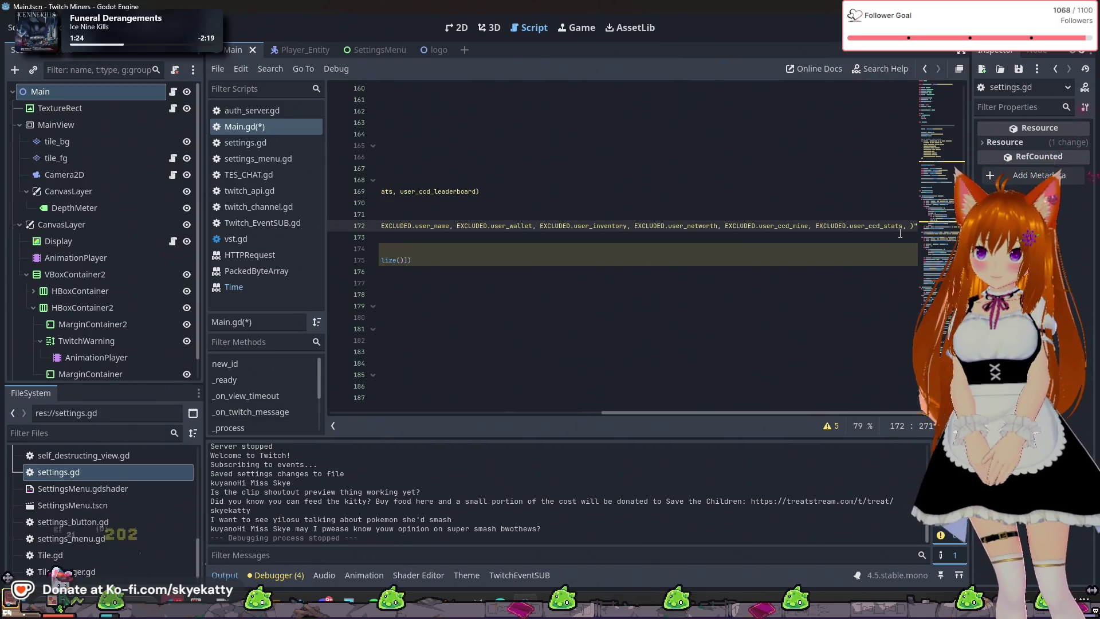
type("E")
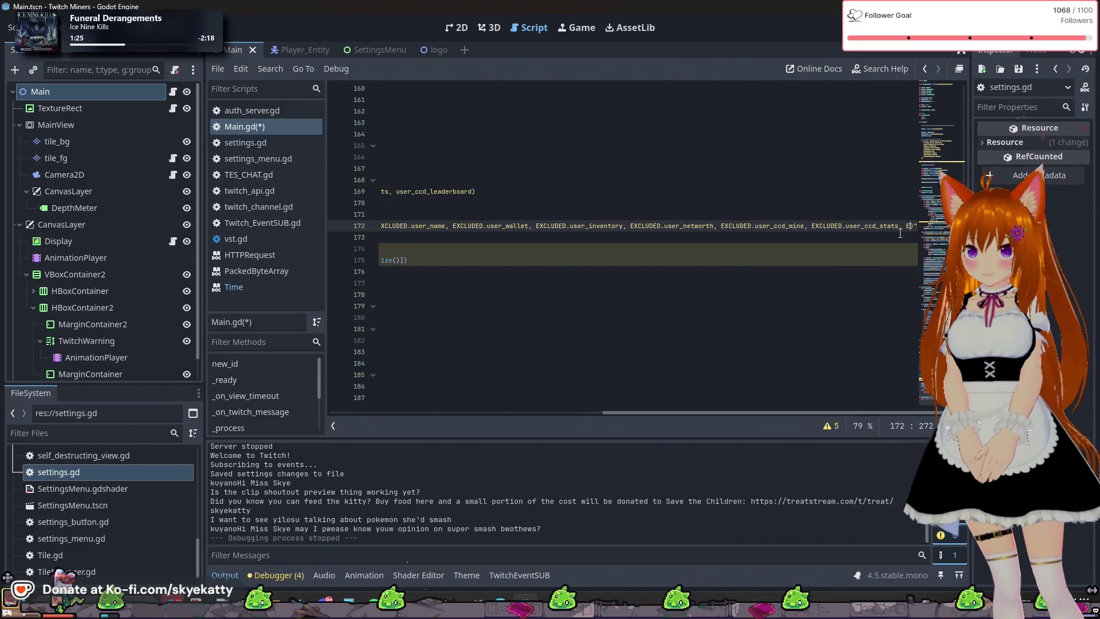
type("XCLUDE")
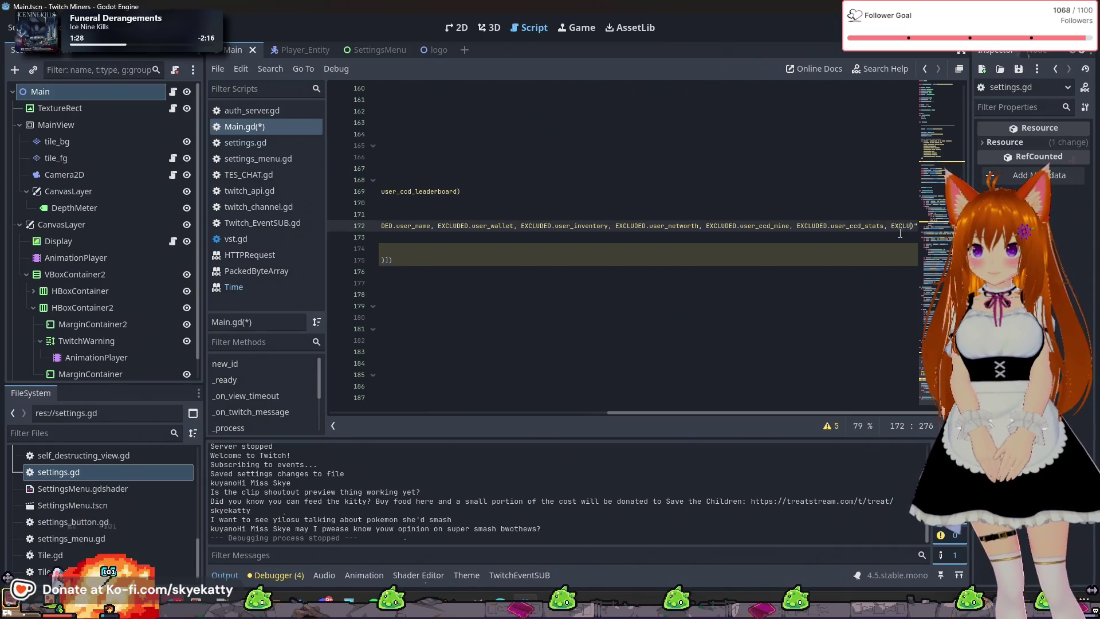
type("D.")
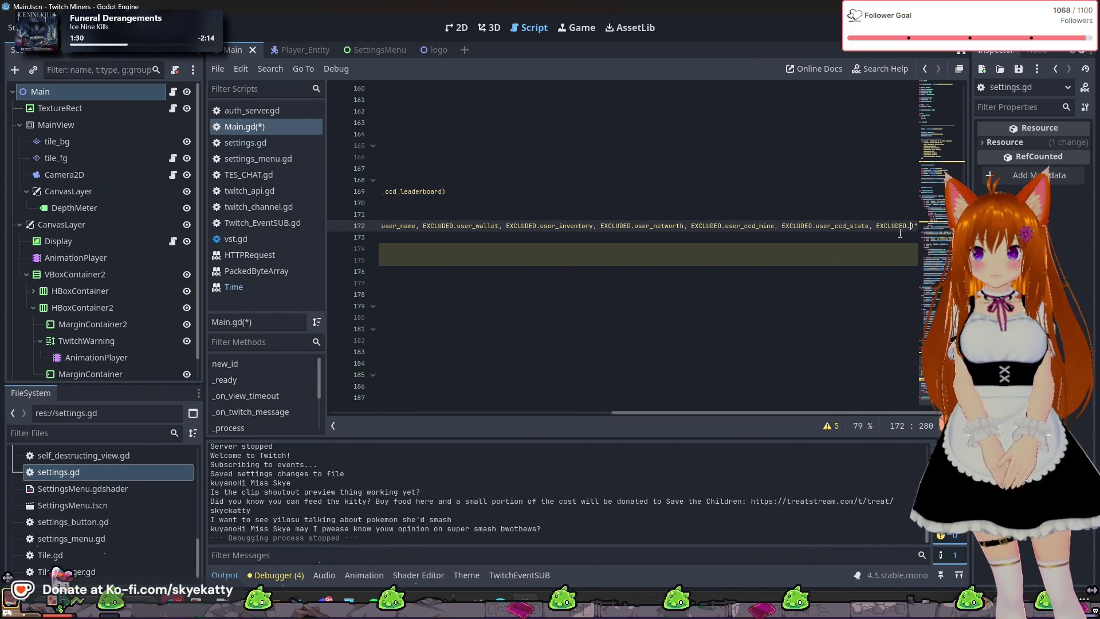
type("user")
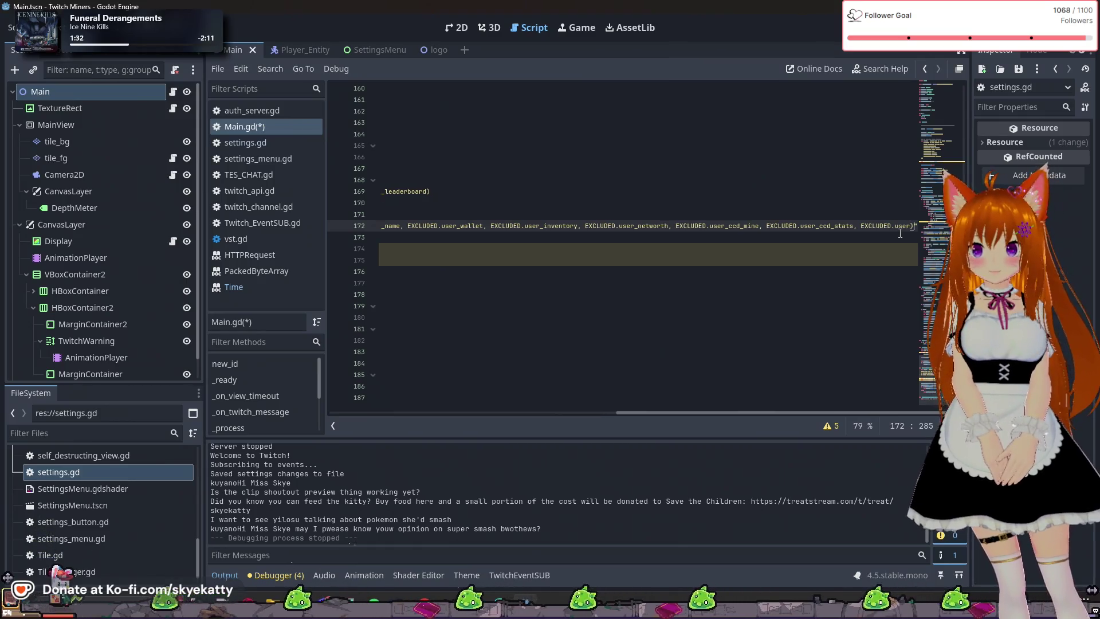
Complete line 172 with EXCLUDED.user_ccd_leaderboard followed by the closing parenthesis
key("BackSpace")
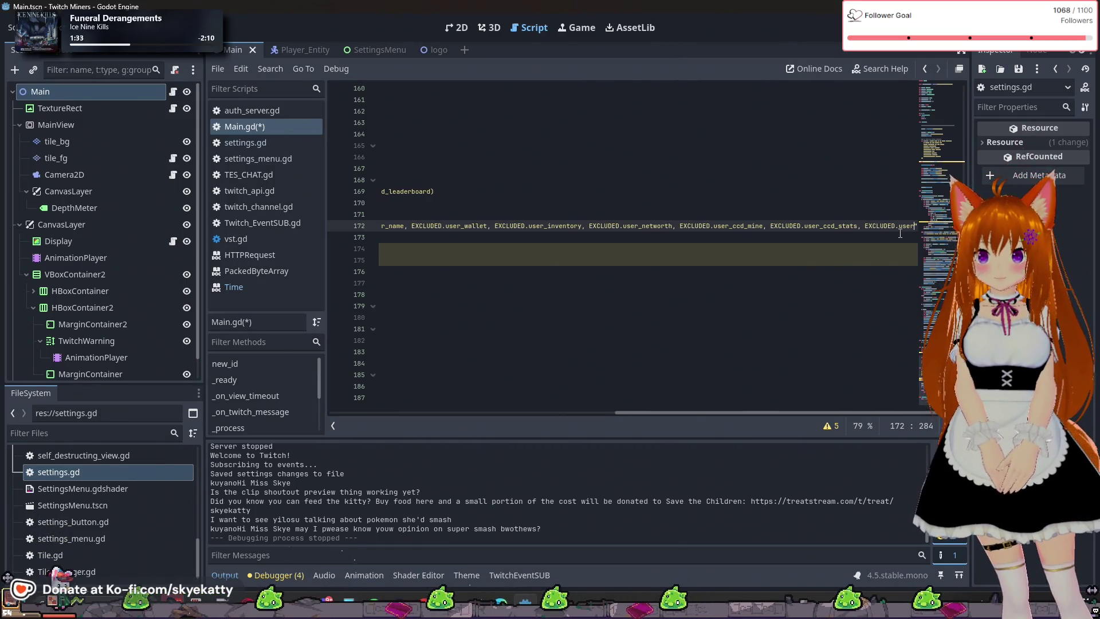
type("_")
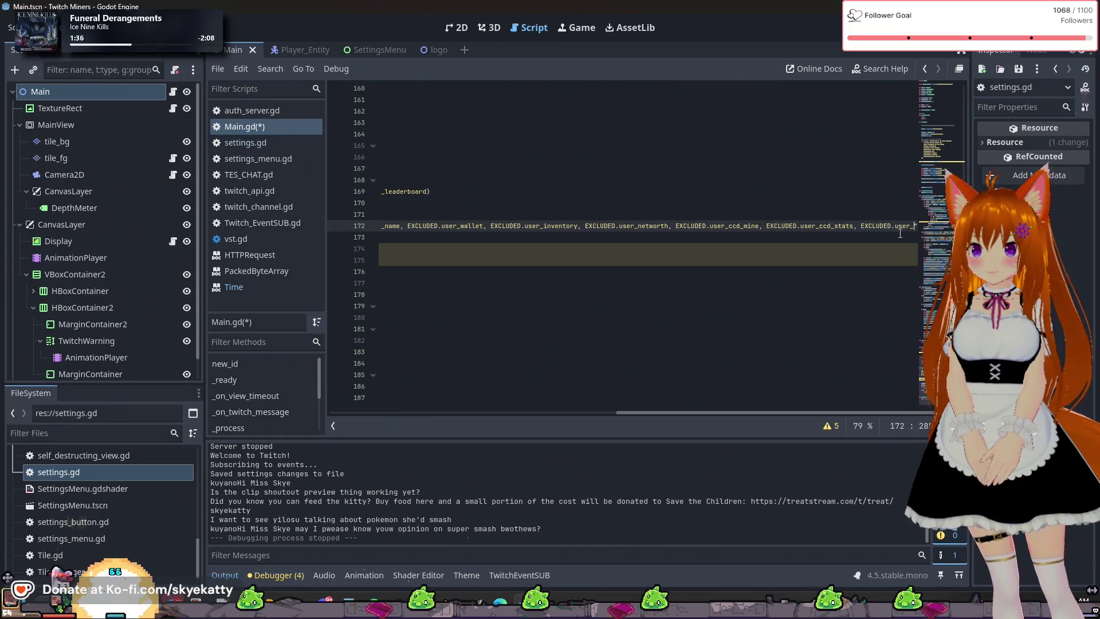
type("ccd_")
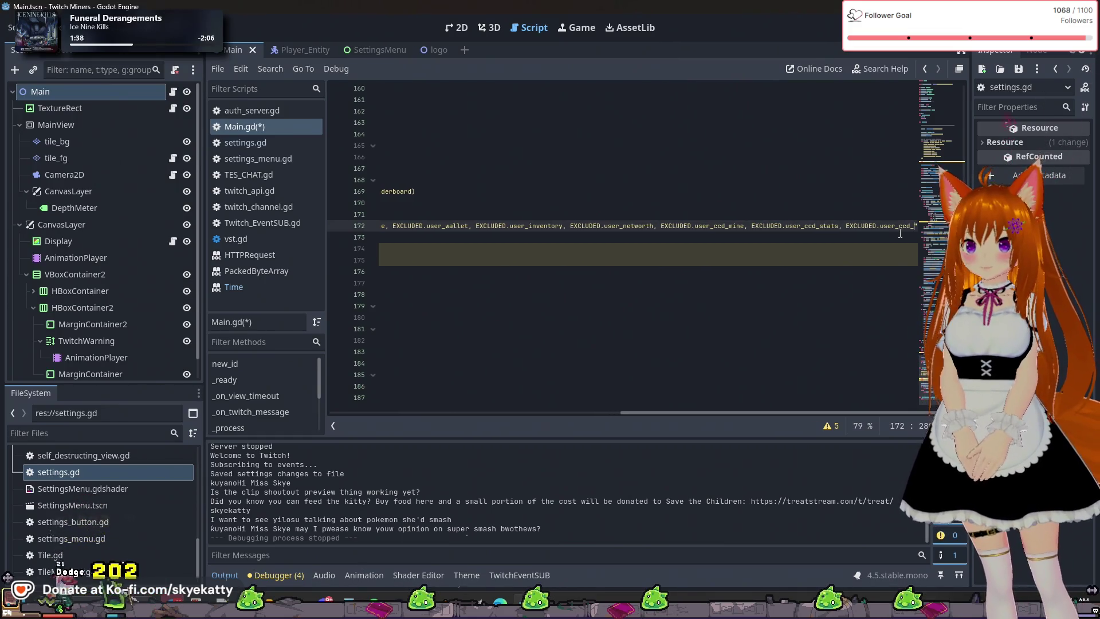
type("leader")
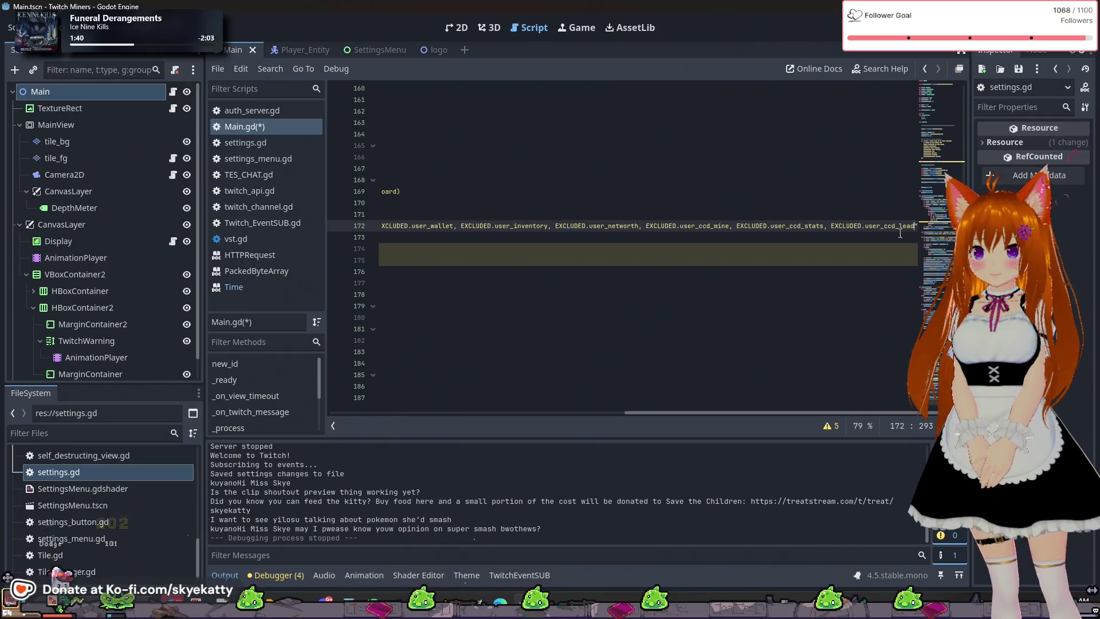
type("board")
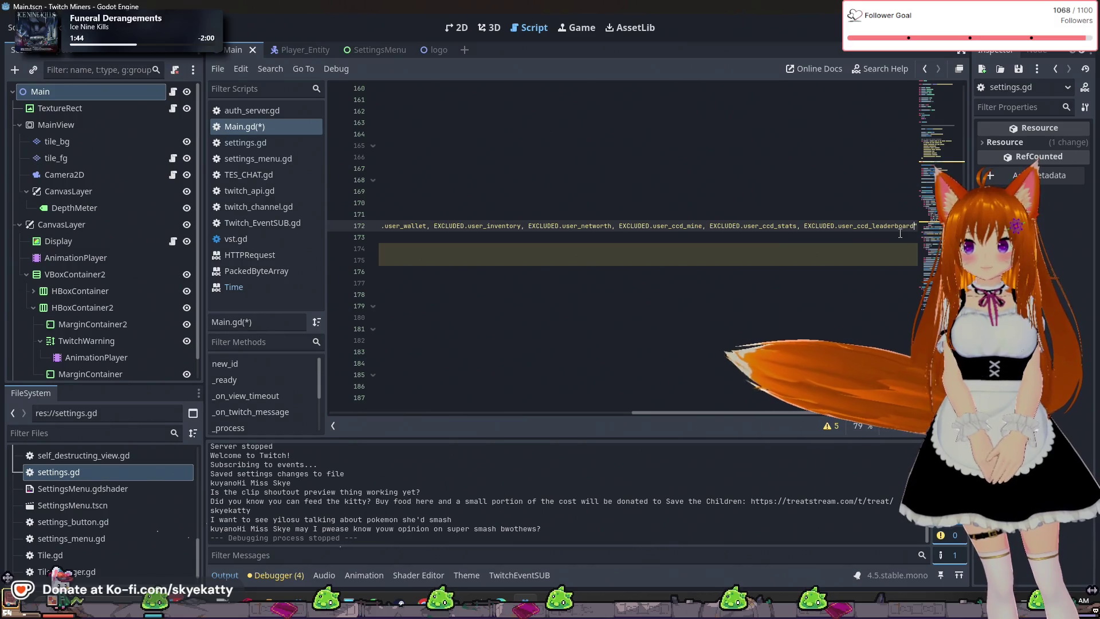
type(")")
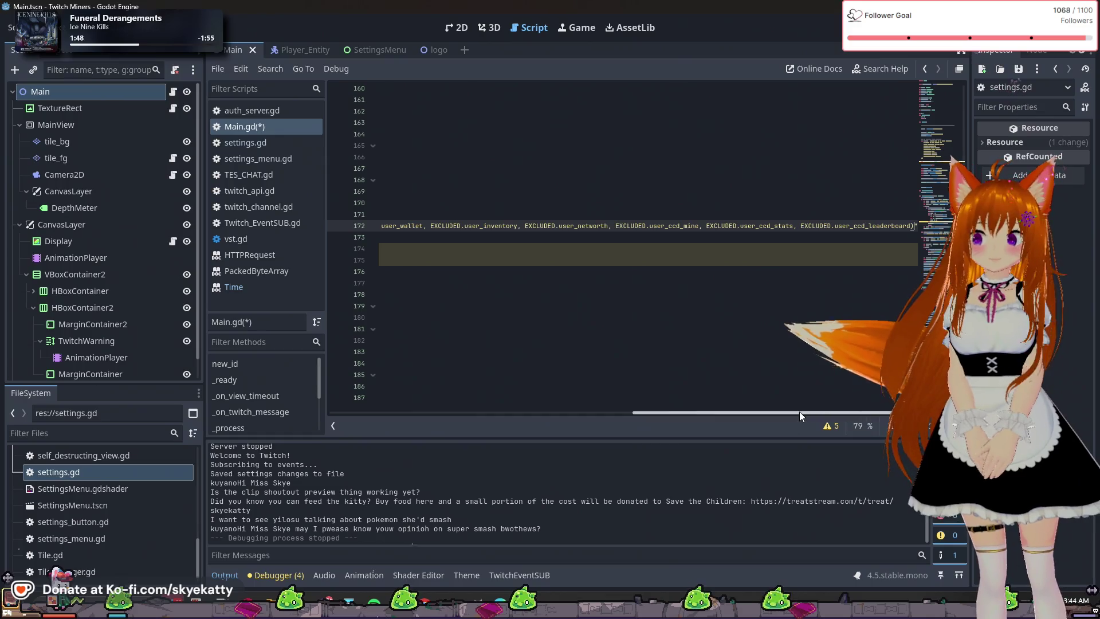
left_click_drag(864, 412, 458, 410)
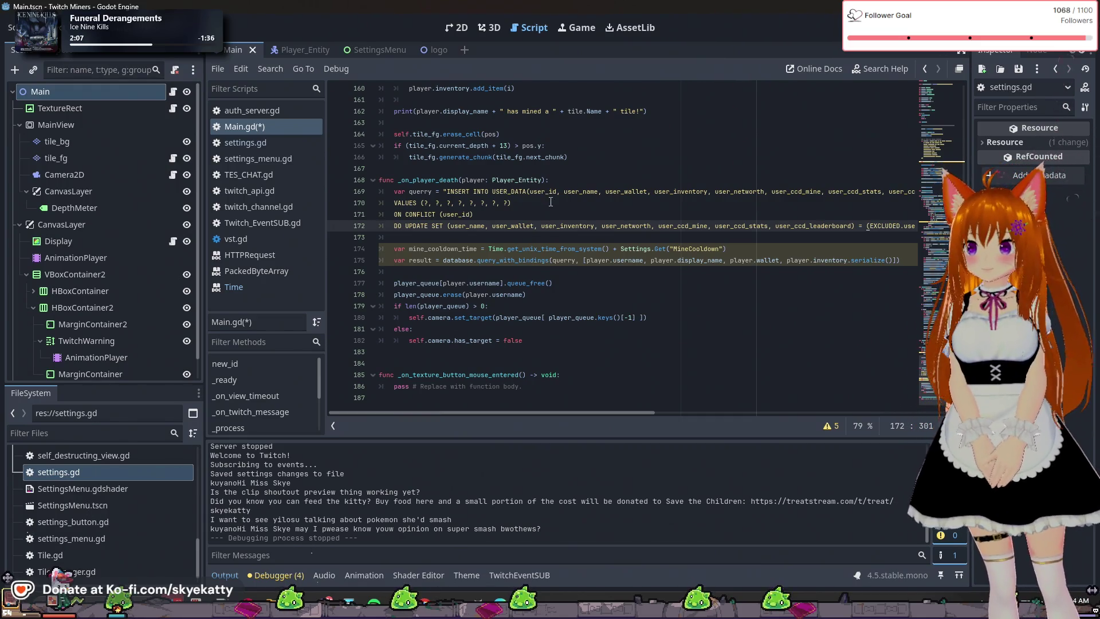
double_click(523, 181)
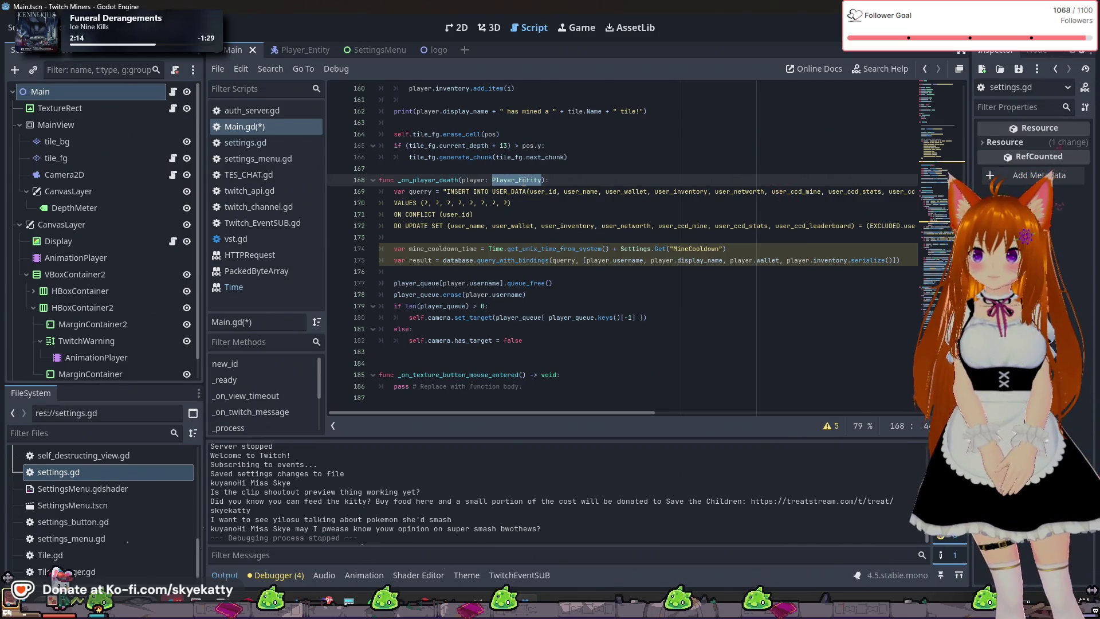
scroll(523, 182, "up", 10)
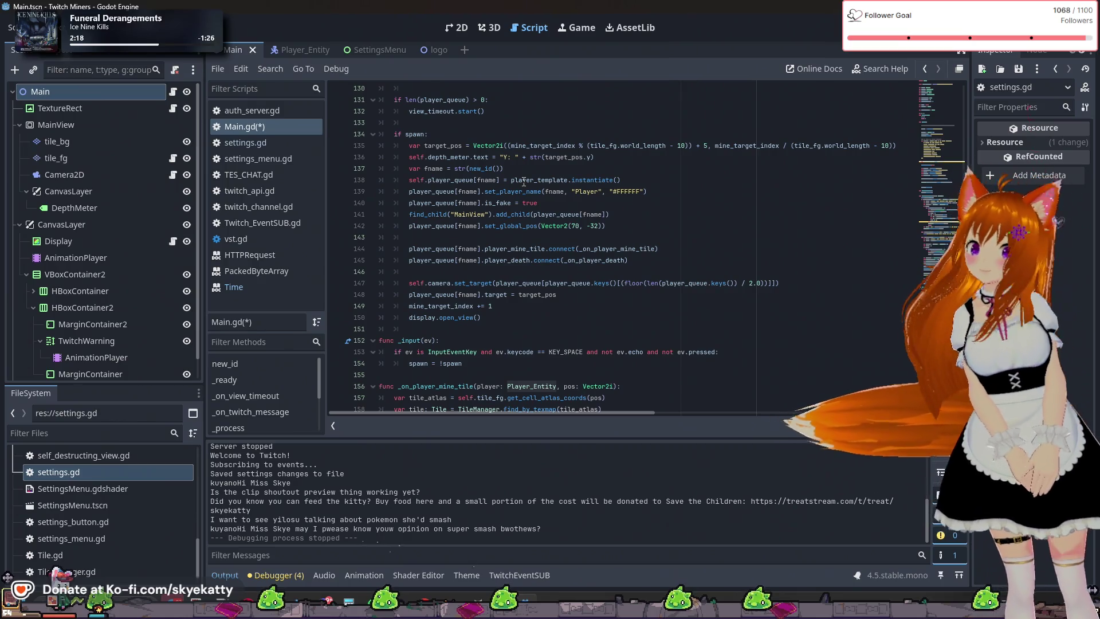
scroll(525, 217, "up", 10)
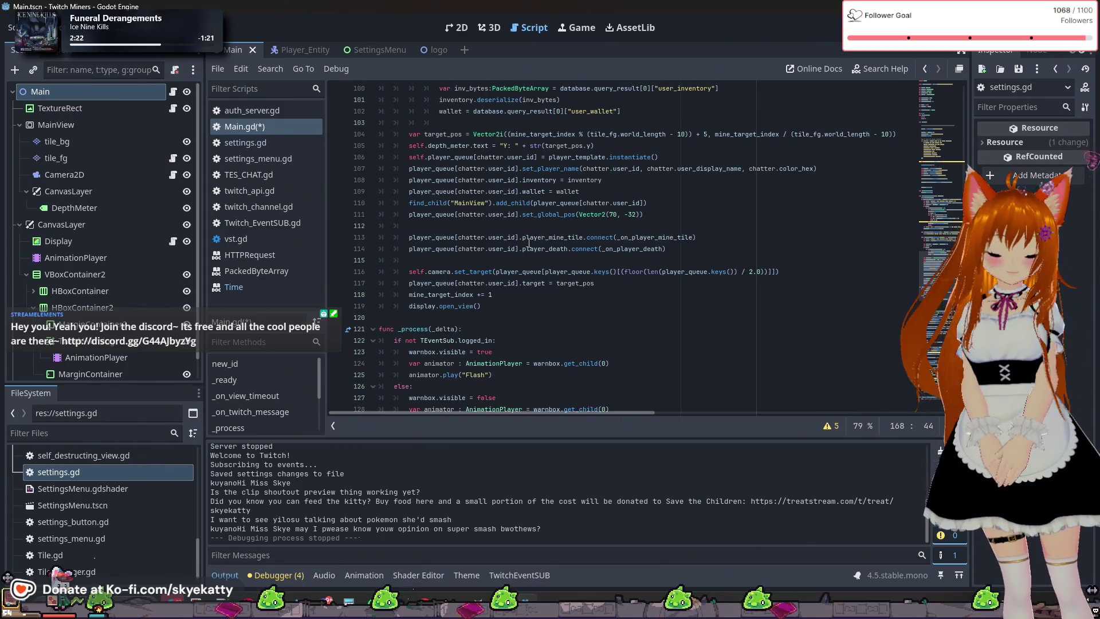
scroll(528, 242, "up", 7)
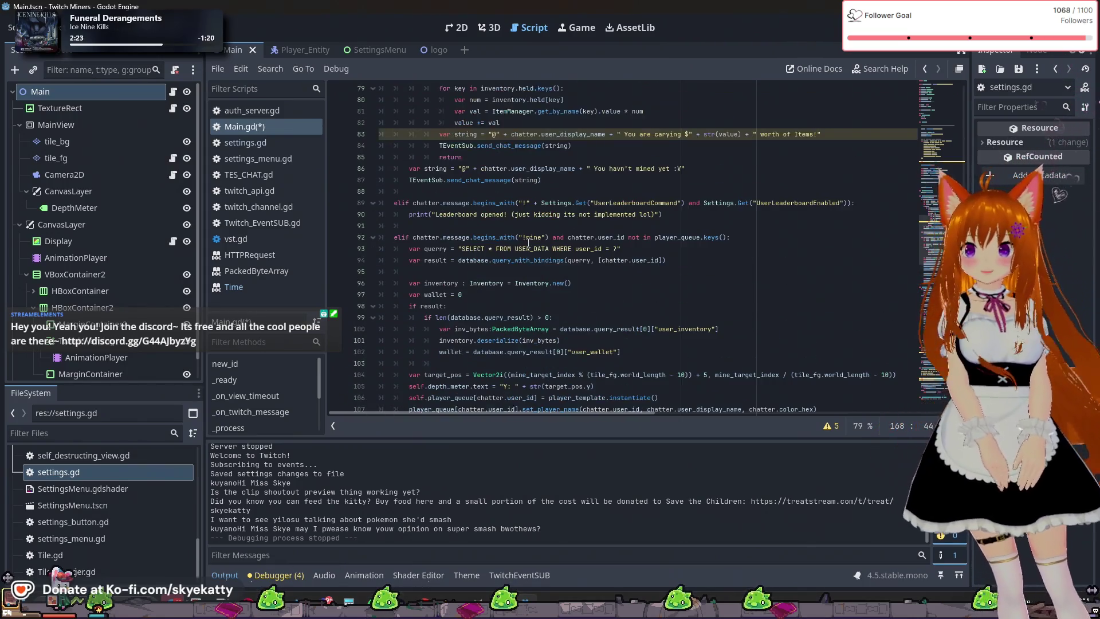
scroll(528, 242, "up", 3)
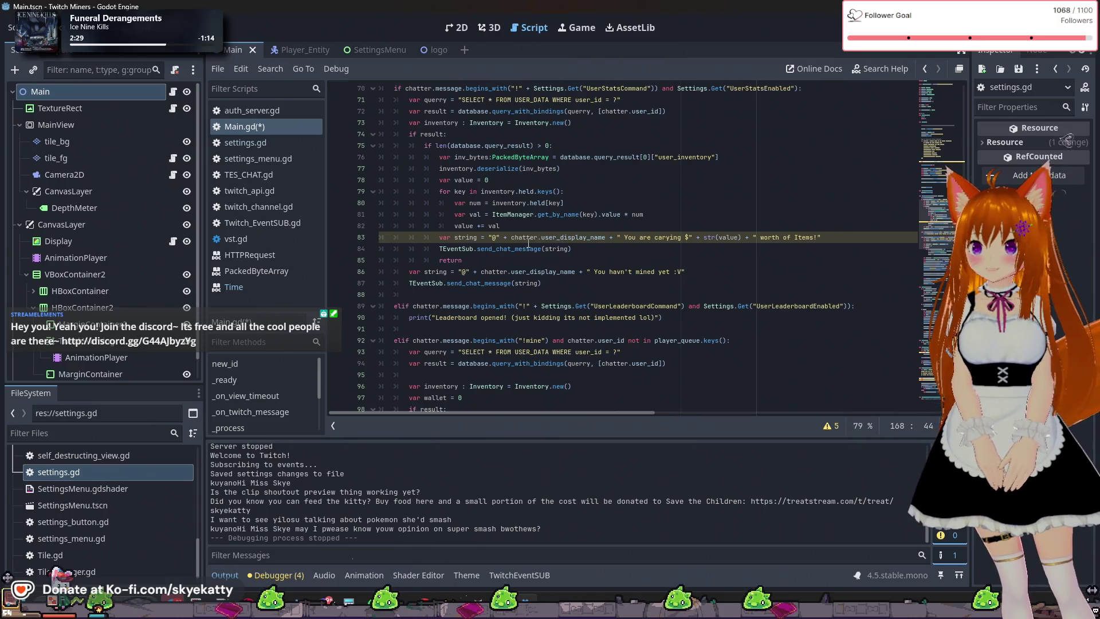
scroll(529, 242, "up", 3)
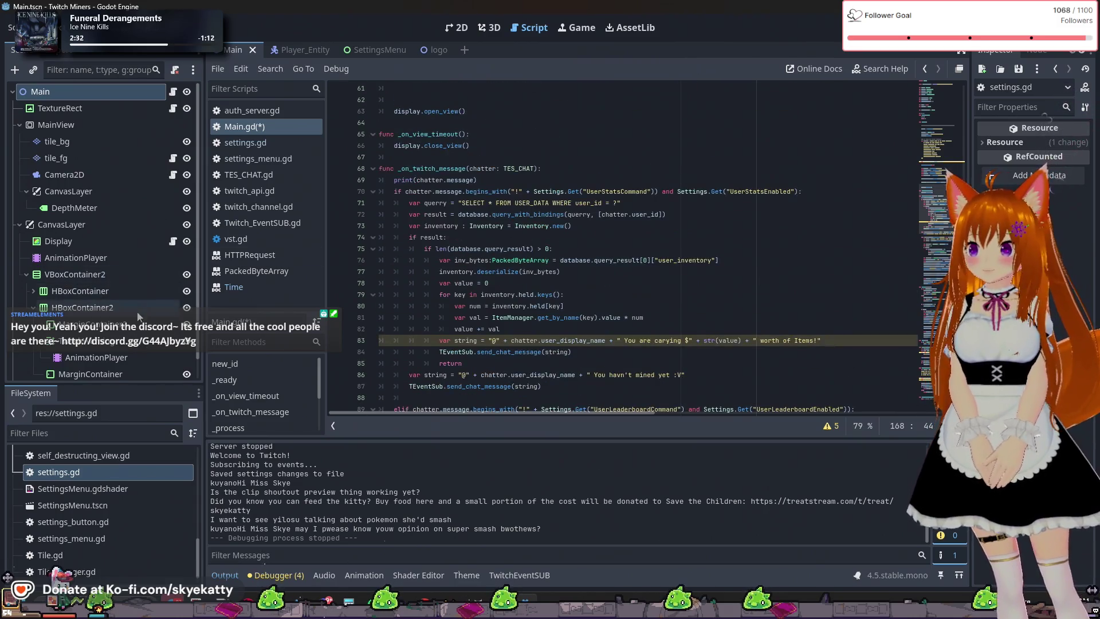
scroll(530, 277, "down", 3)
scroll(413, 321, "up", 1)
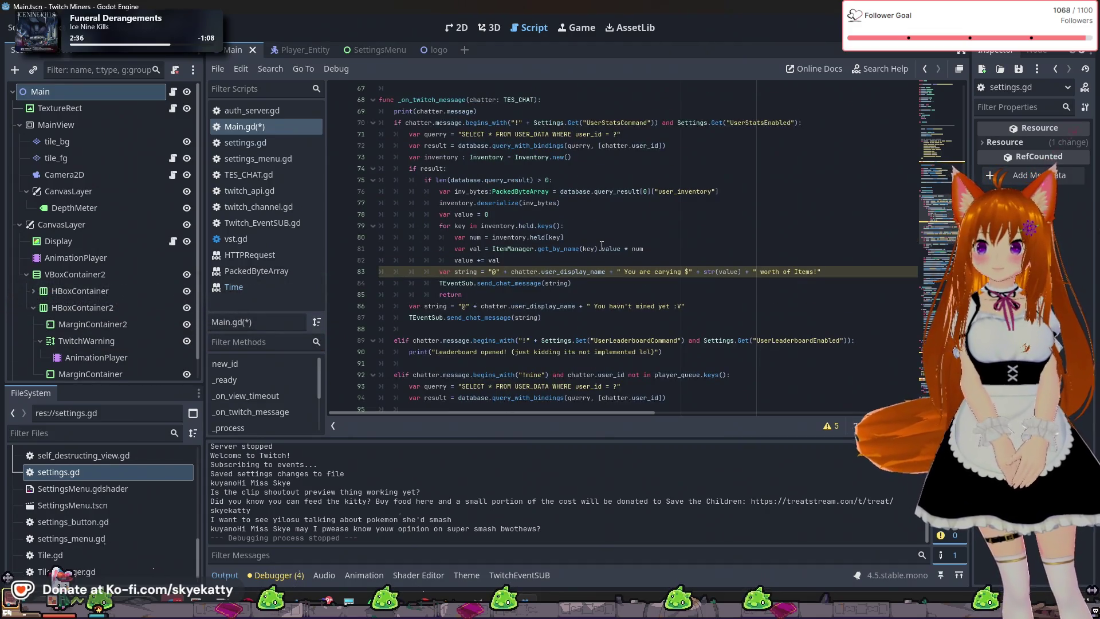
scroll(142, 489, "down", 1)
scroll(141, 492, "up", 6)
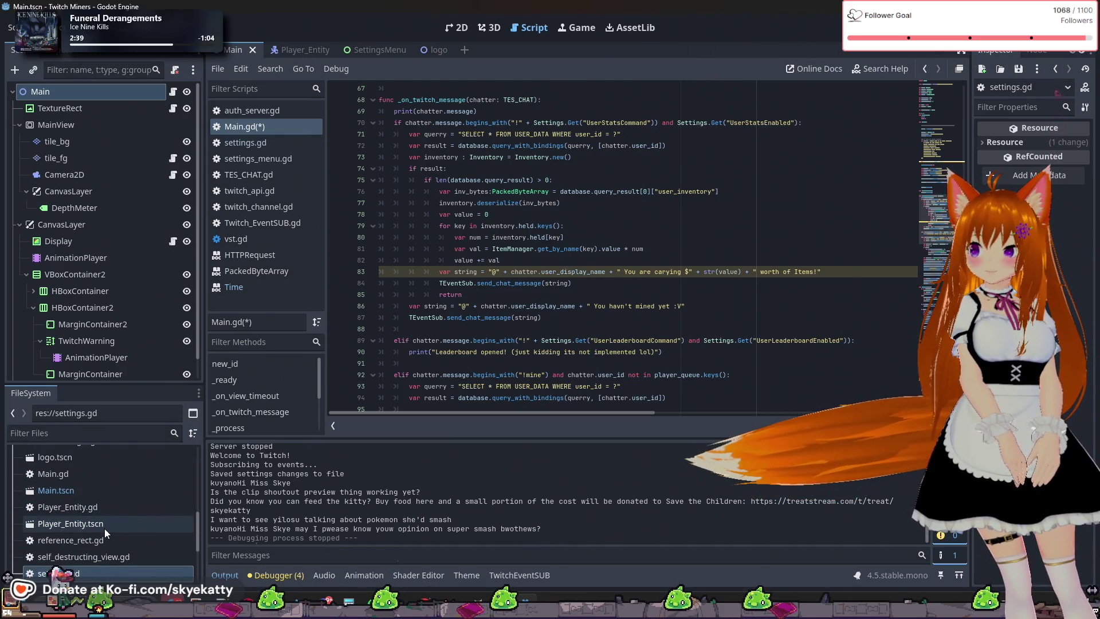
left_click(103, 510)
In Player_Entity.gd, declare var networth: int below the wallet variable
double_click(102, 507)
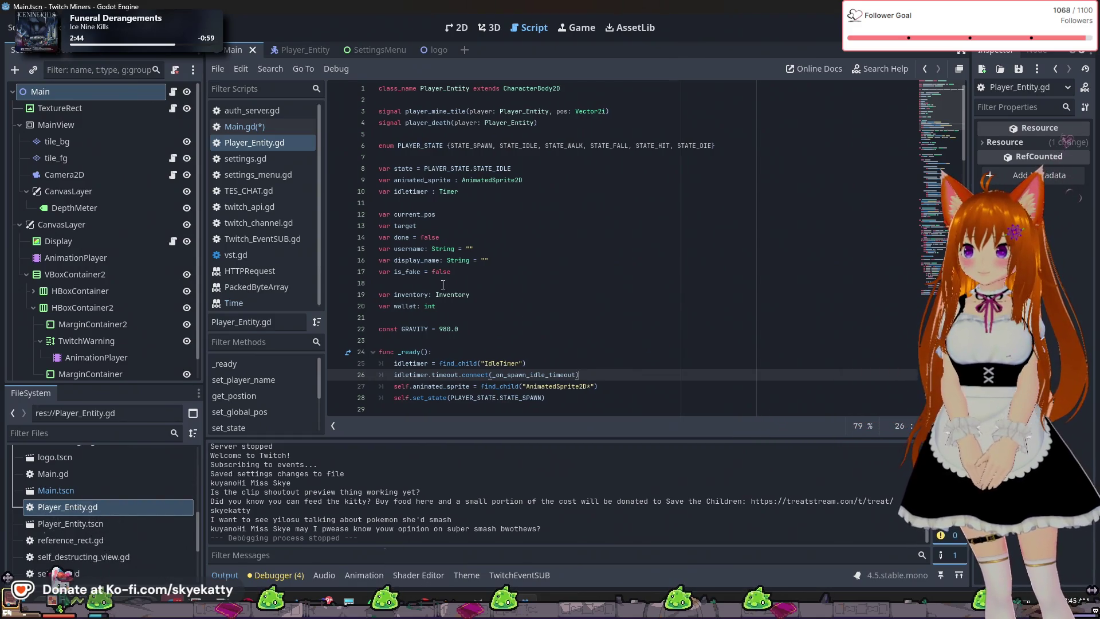
scroll(532, 285, "down", 1)
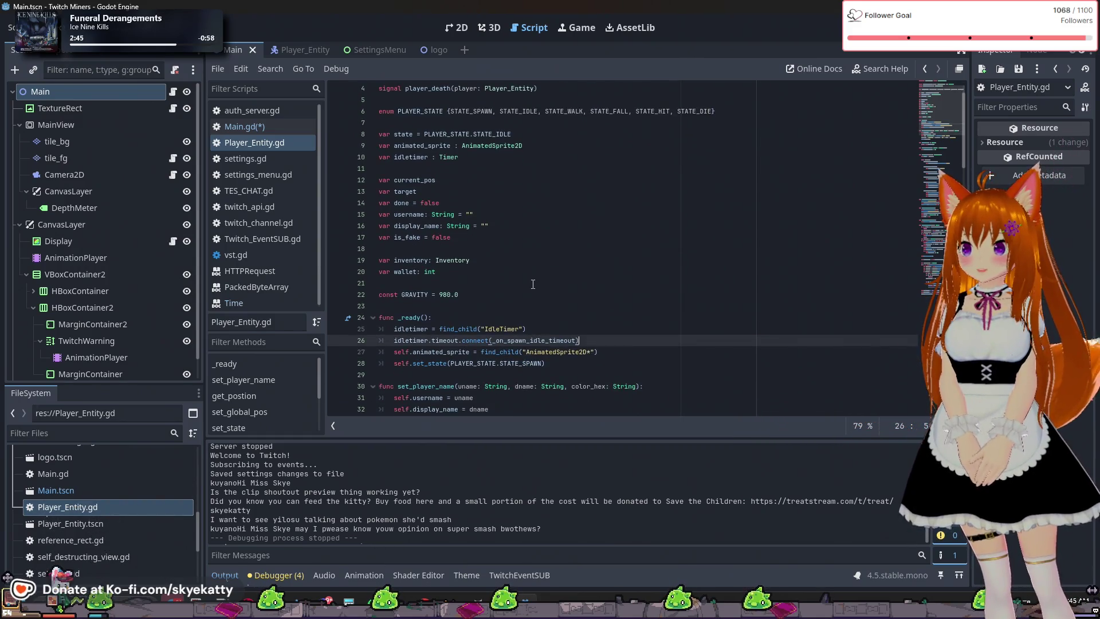
left_click(522, 273)
key("Return")
type("var ")
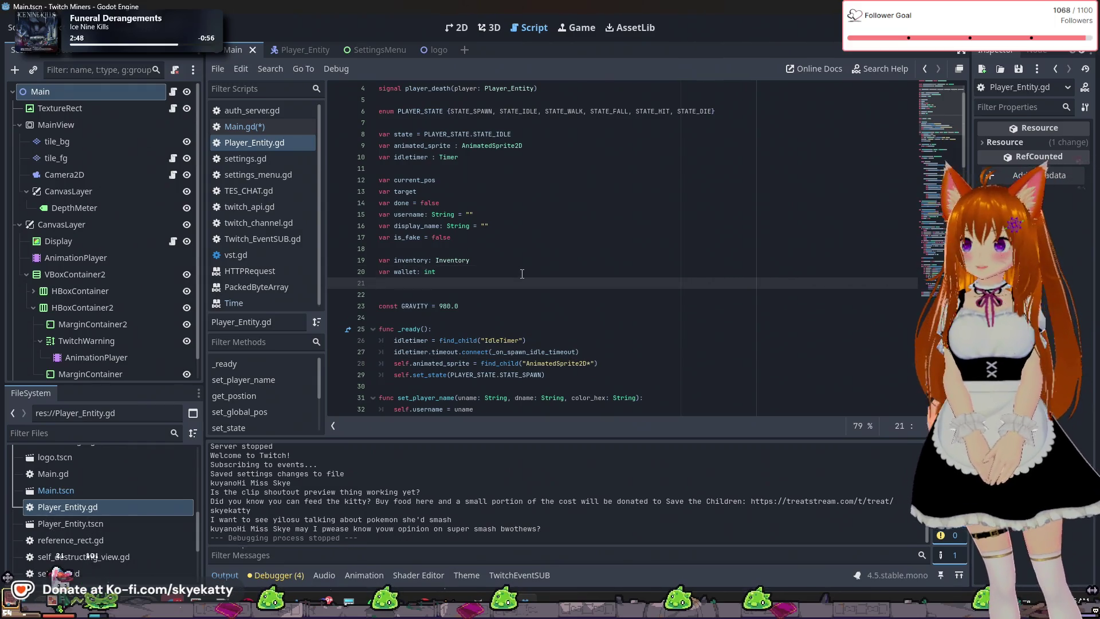
type("networth")
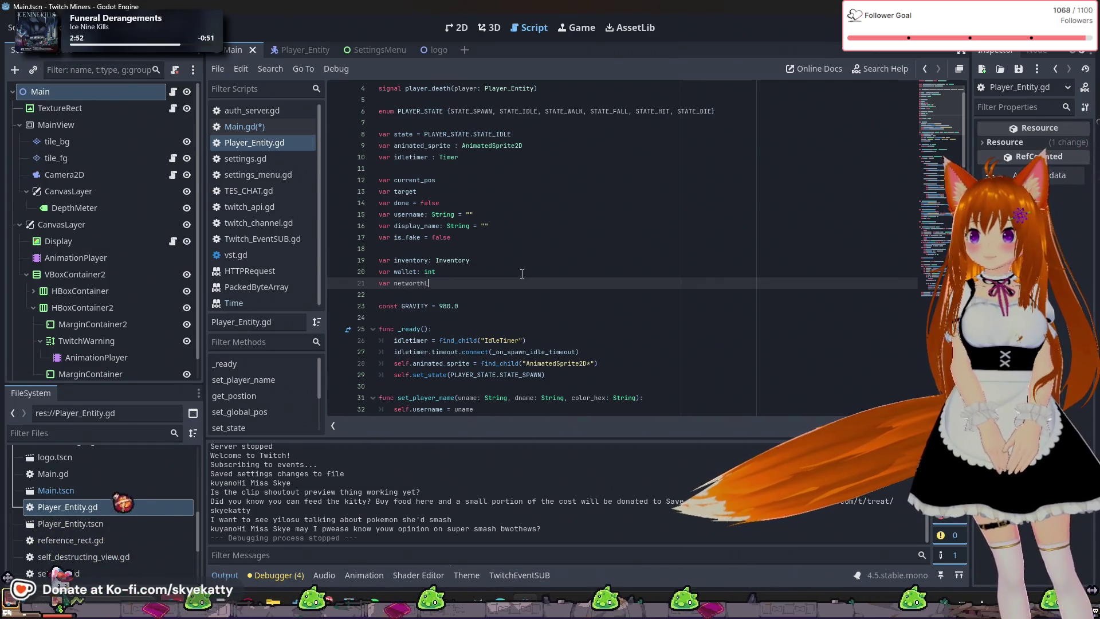
type(": int")
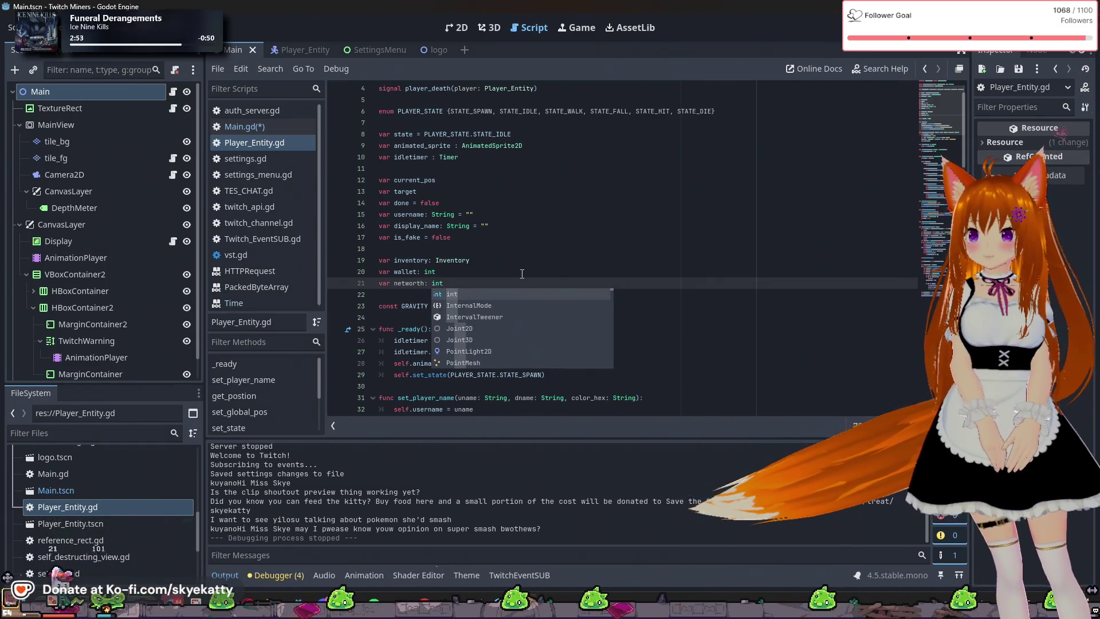
key("Return")
key("Return")
key("Return")
Declare ccd_mine, ccd_stats as float, and begin the ccd_leaderboard variable
type("va")
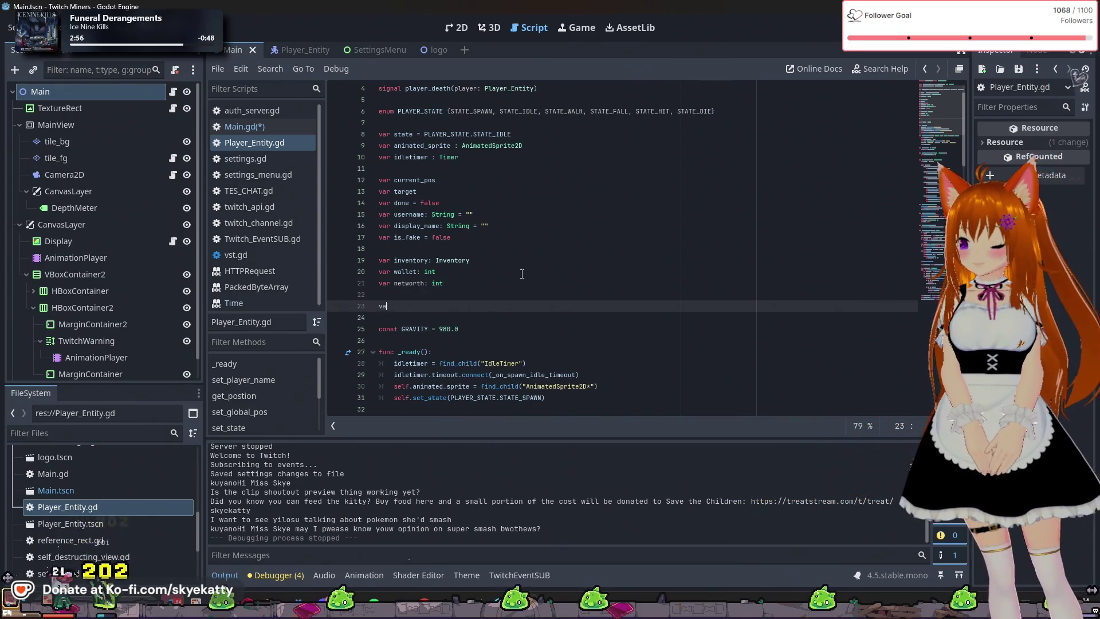
type("r ccd_")
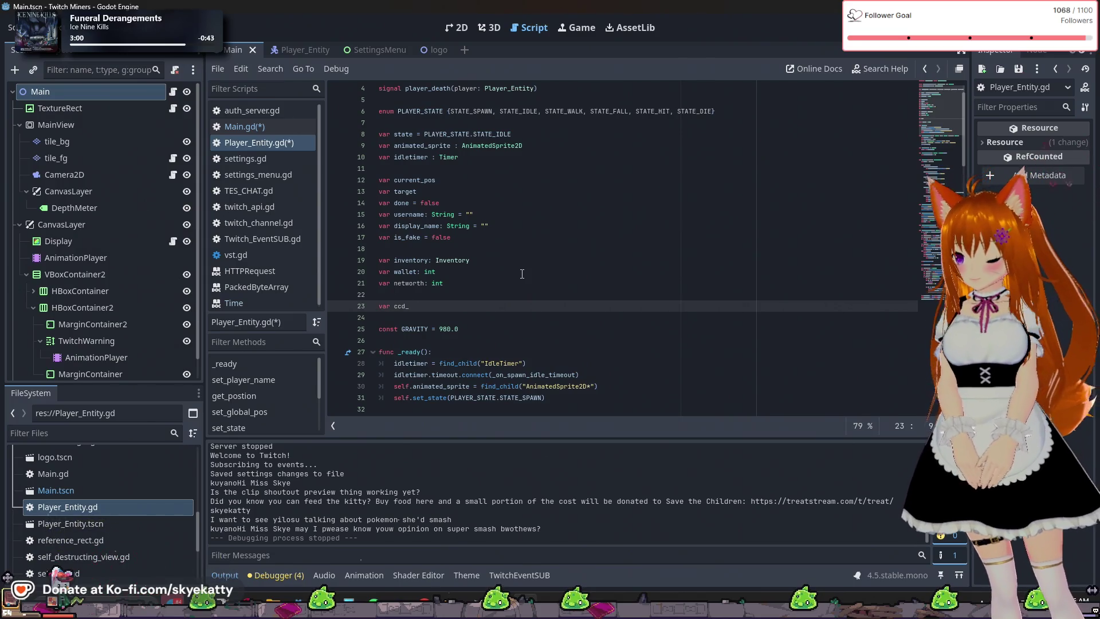
type("mine: float")
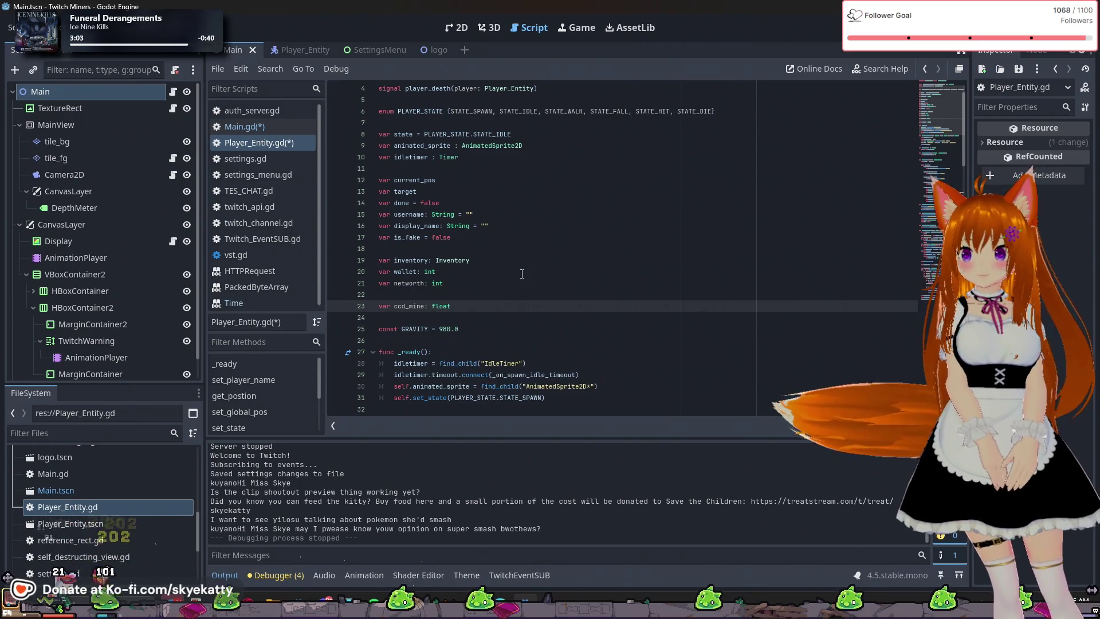
key("Return")
type("var ccd_")
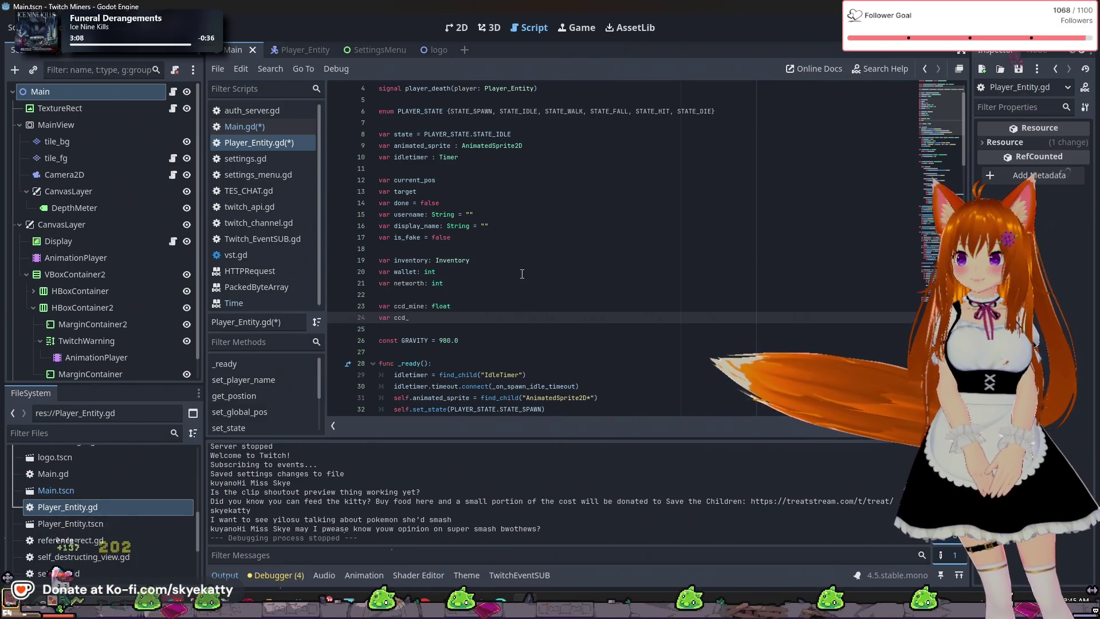
type("st")
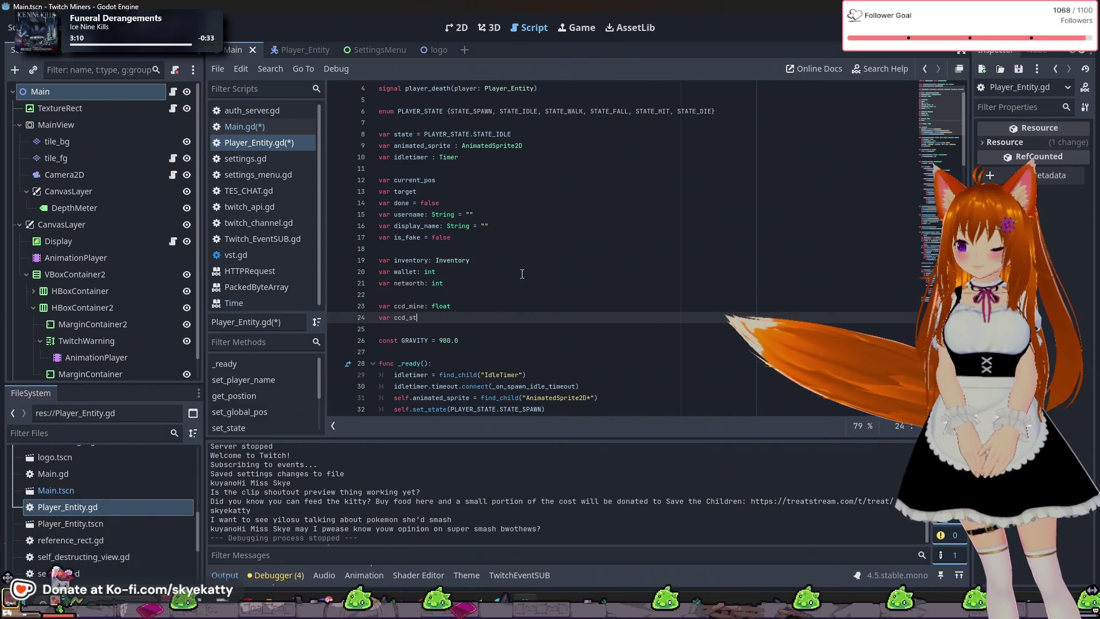
type("ats: float")
key("Return")
key("BackSpace")
key("BackSpace")
type("var ccd_")
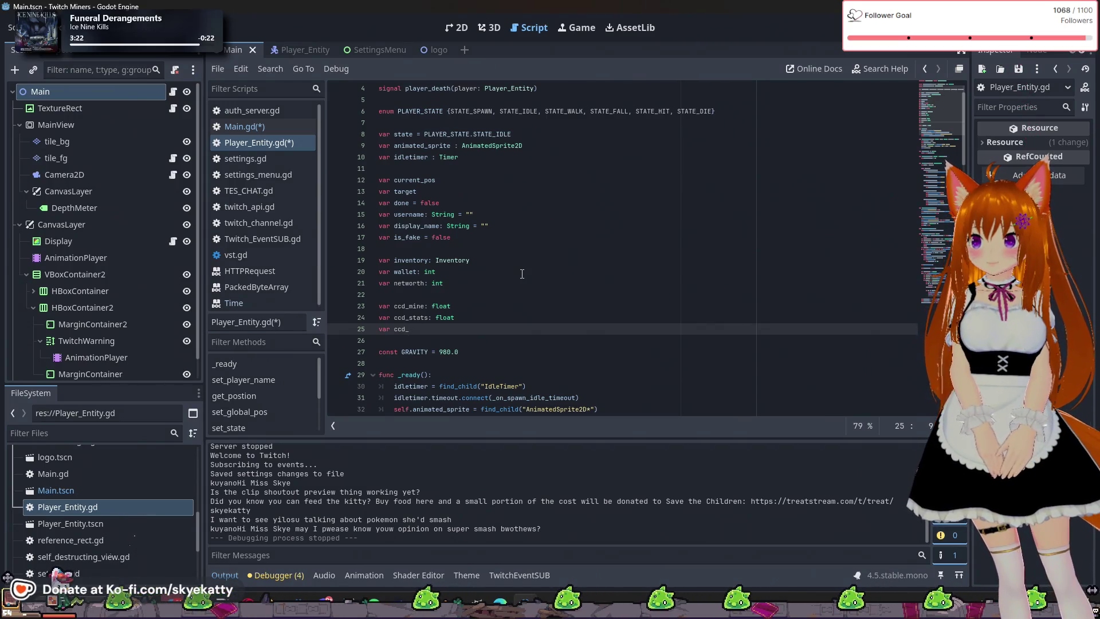
type("leaderboard: float")
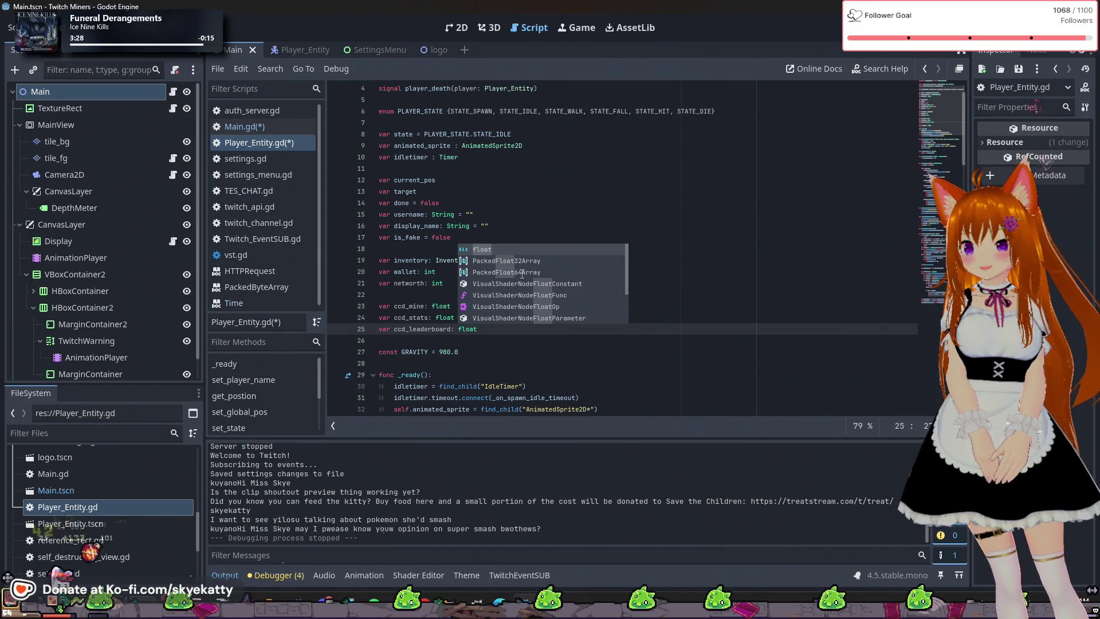
Review the new variable declarations and save all modified scripts with Ctrl+S
left_click(793, 287)
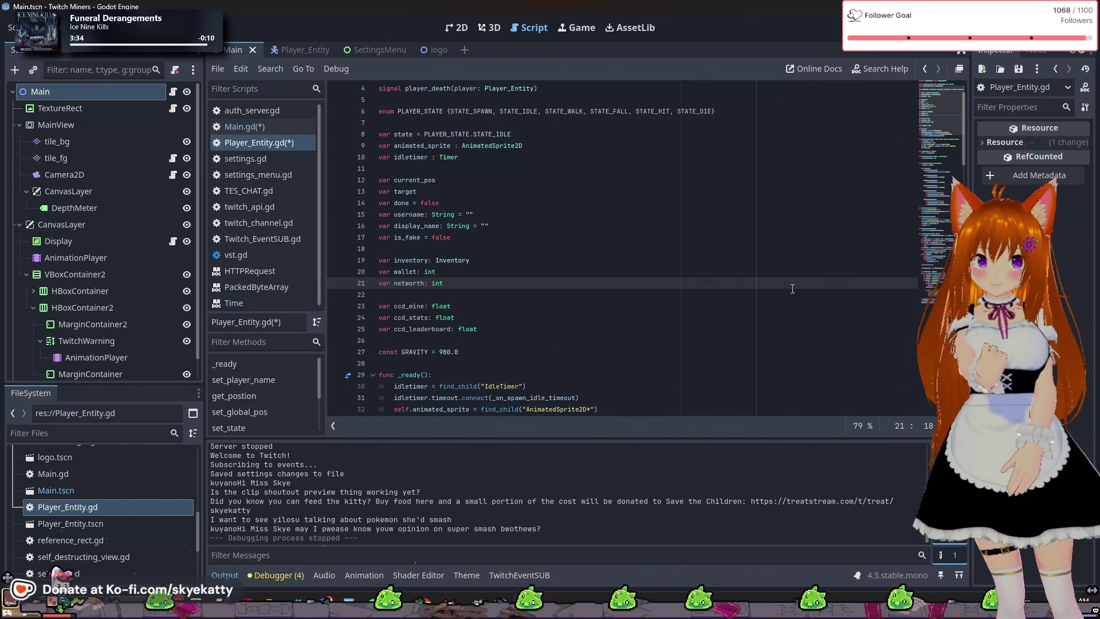
scroll(595, 249, "down", 2)
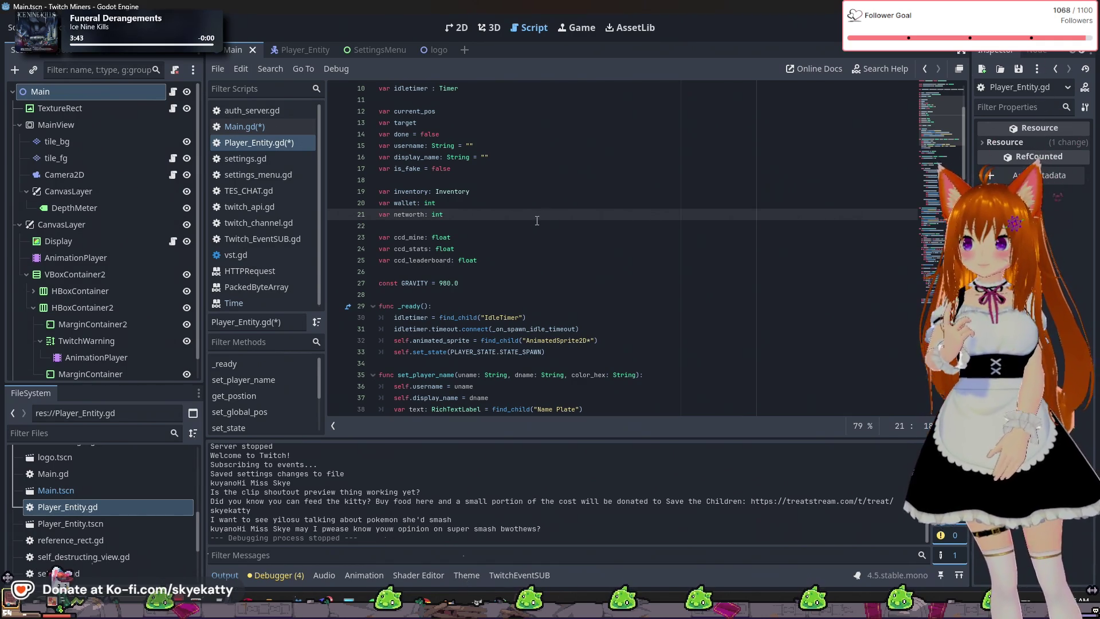
scroll(516, 217, "down", 3)
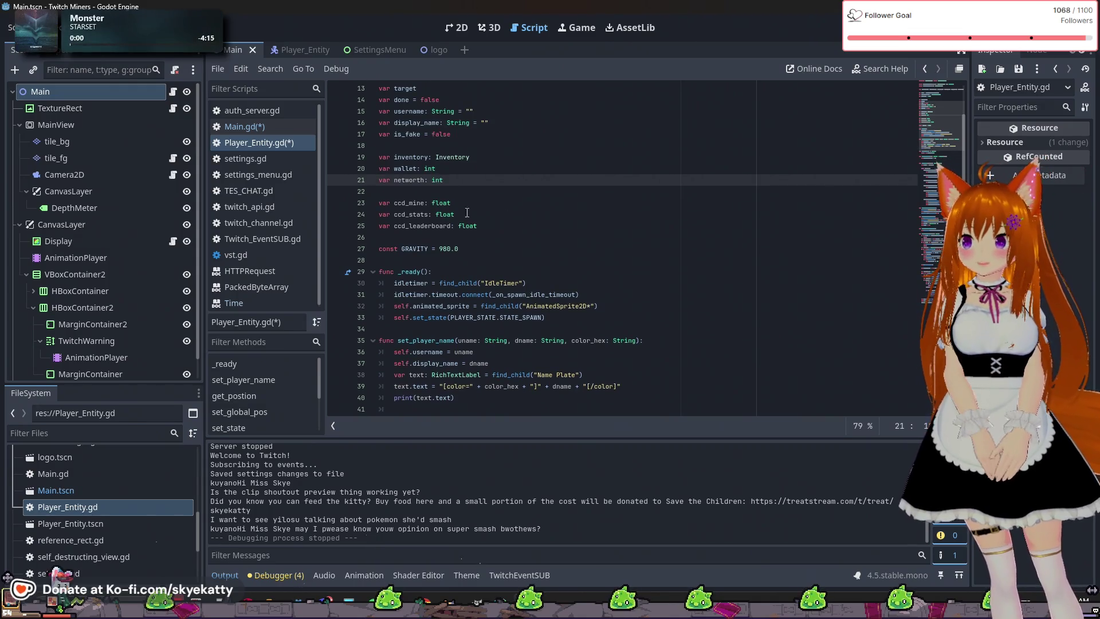
left_click(478, 213)
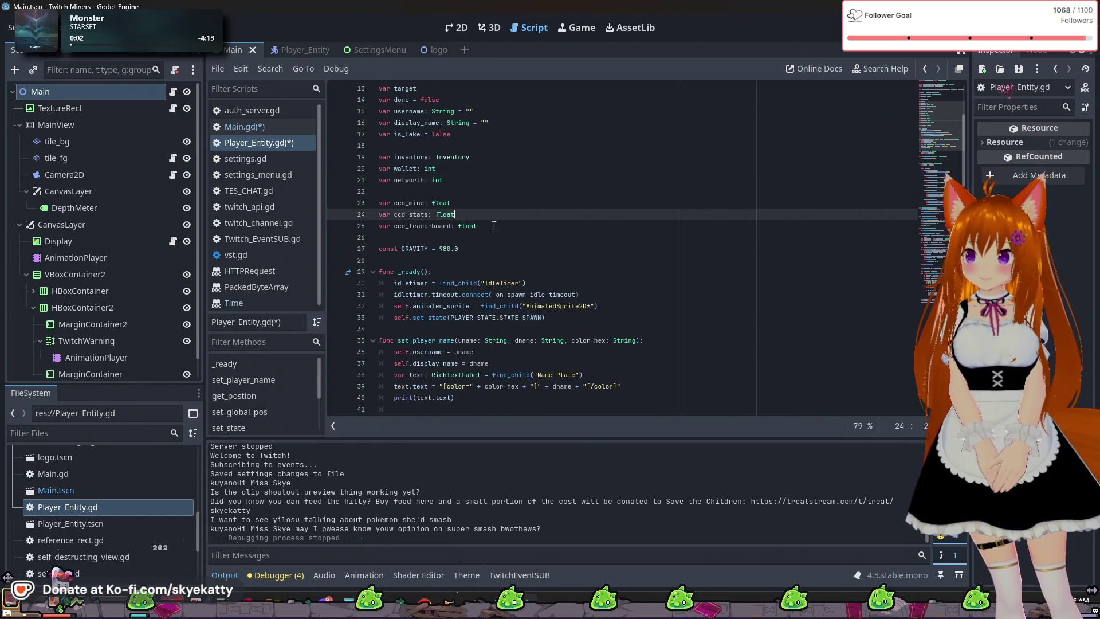
left_click(523, 225)
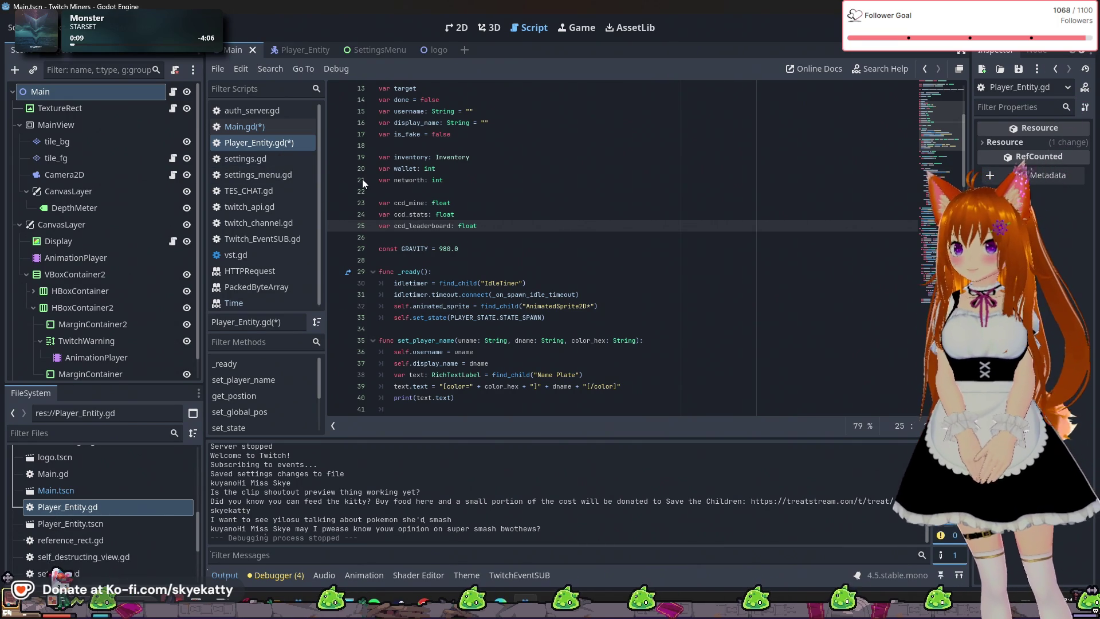
key("ctrl+s")
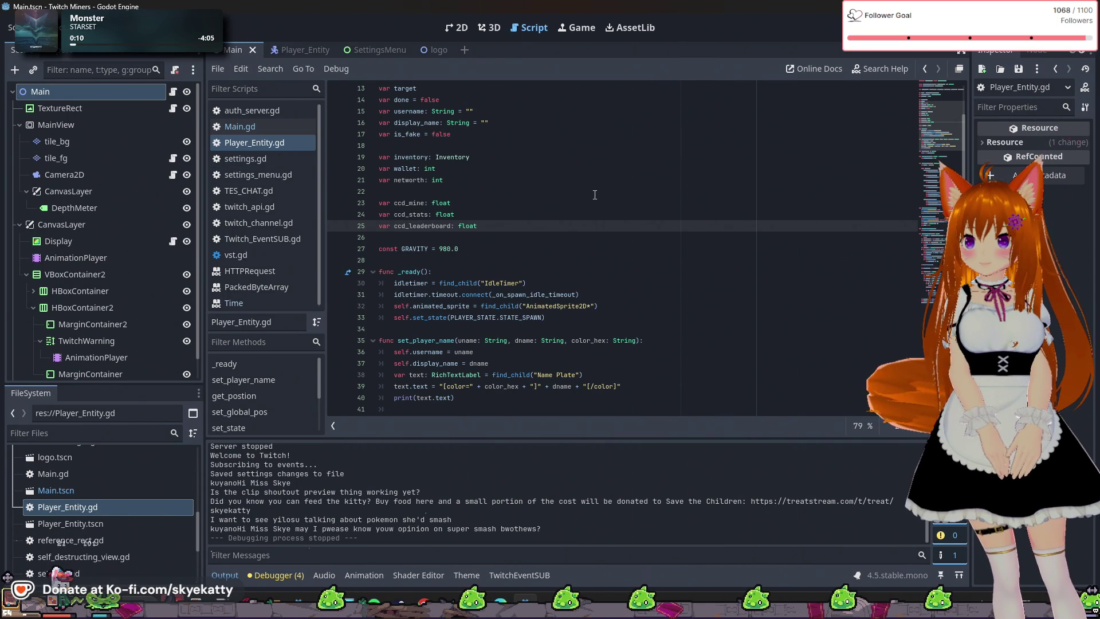
Scroll through the rest of Player_Entity.gd, then switch to Main.gd
scroll(569, 223, "down", 5)
scroll(568, 222, "down", 5)
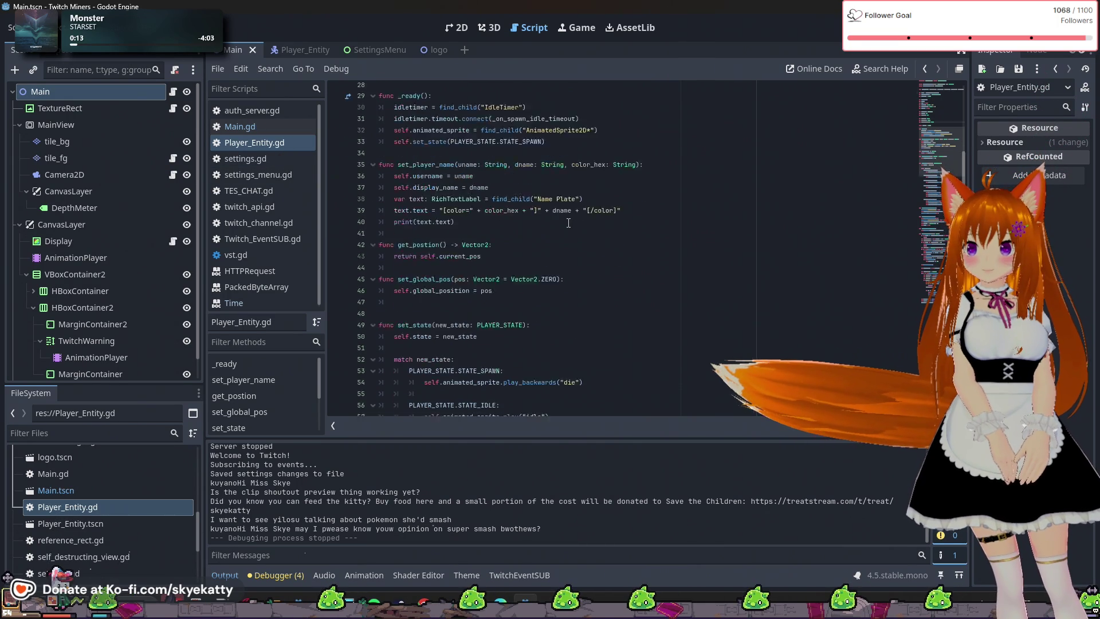
scroll(568, 223, "down", 15)
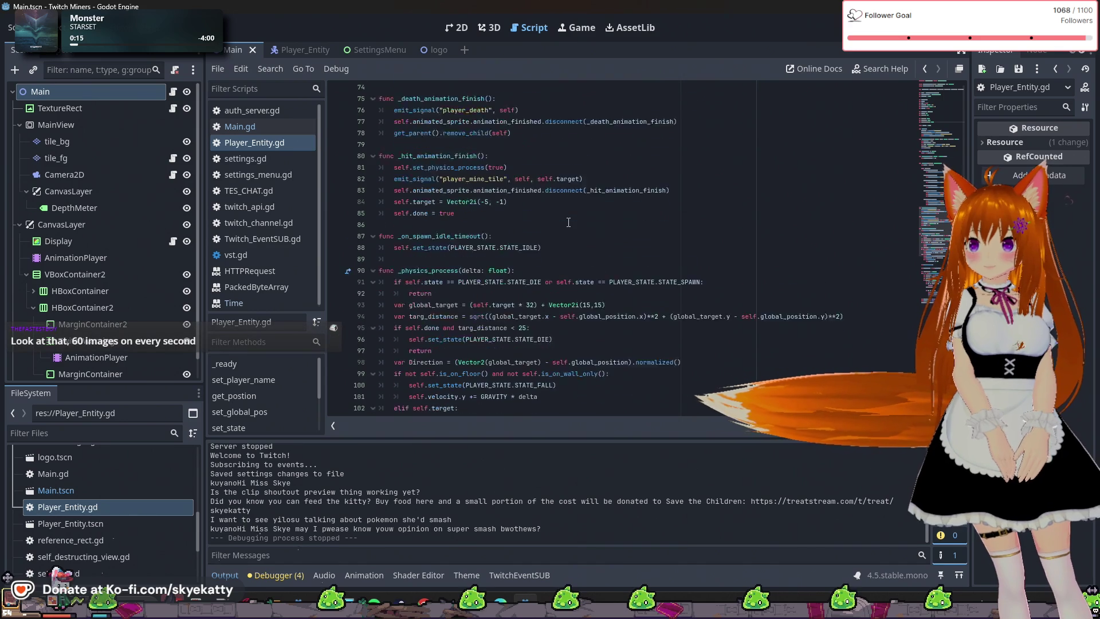
scroll(569, 222, "down", 3)
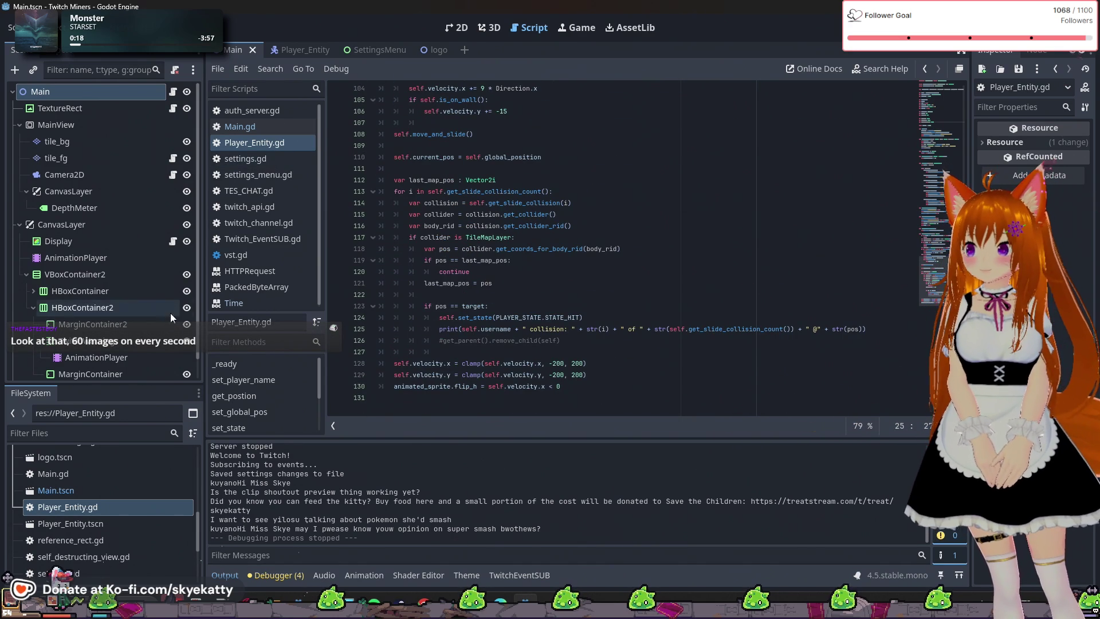
left_click(263, 127)
scroll(484, 273, "down", 2)
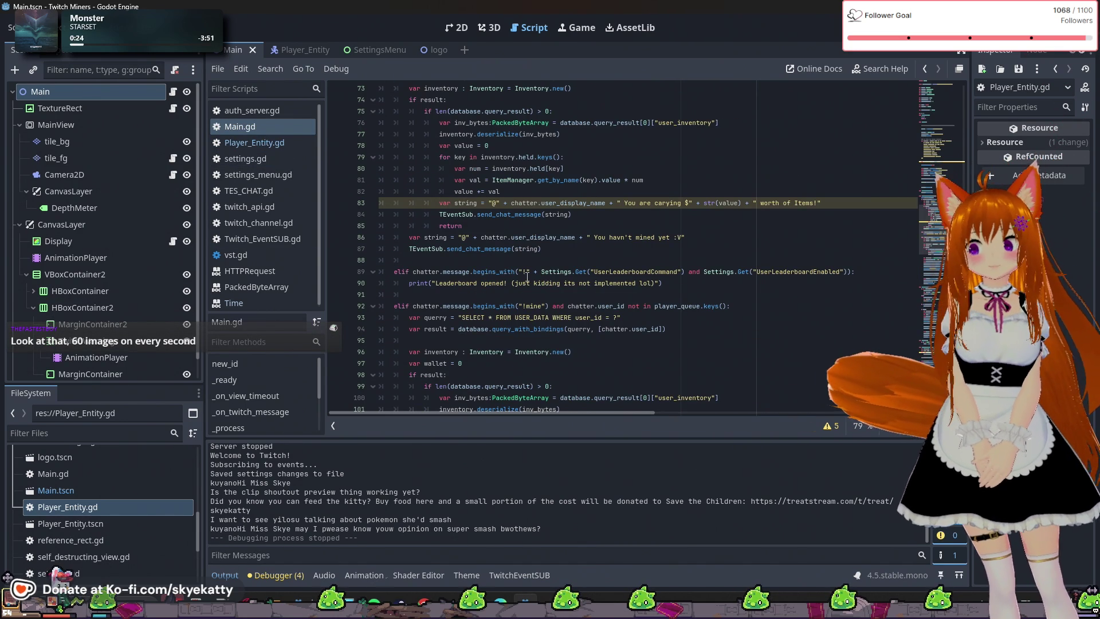
scroll(527, 277, "up", 3)
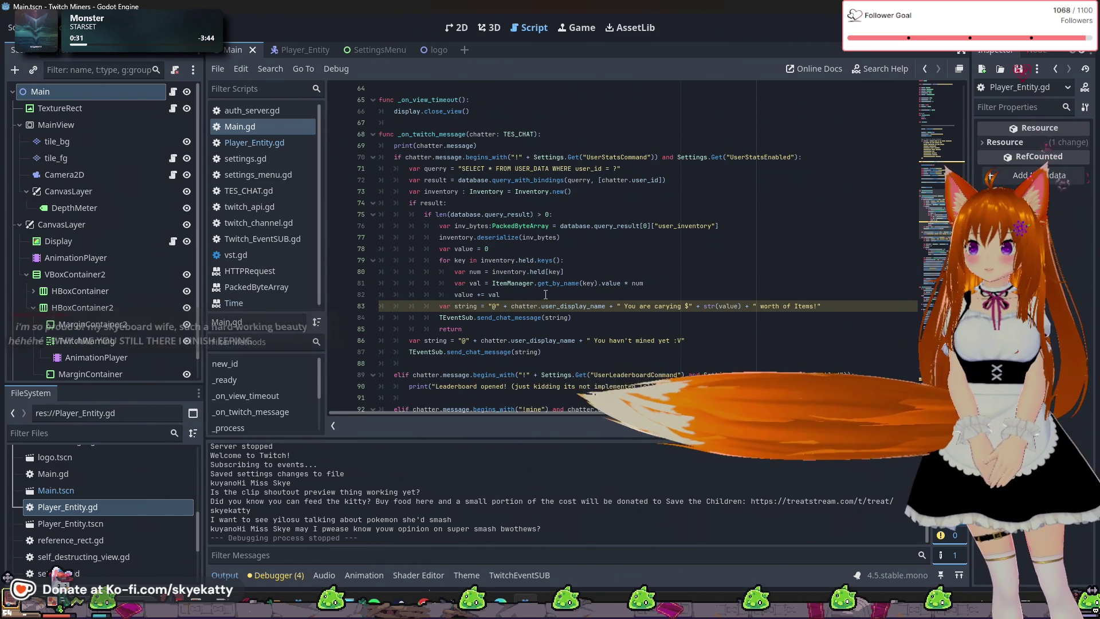
scroll(542, 292, "down", 1)
scroll(541, 303, "down", 2)
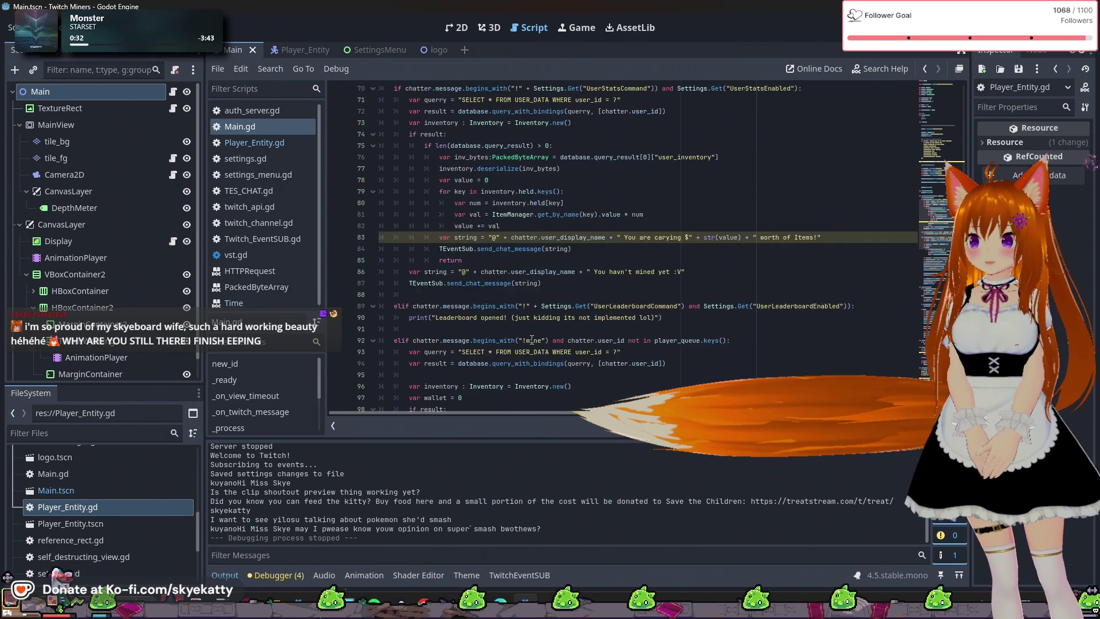
scroll(535, 314, "up", 1)
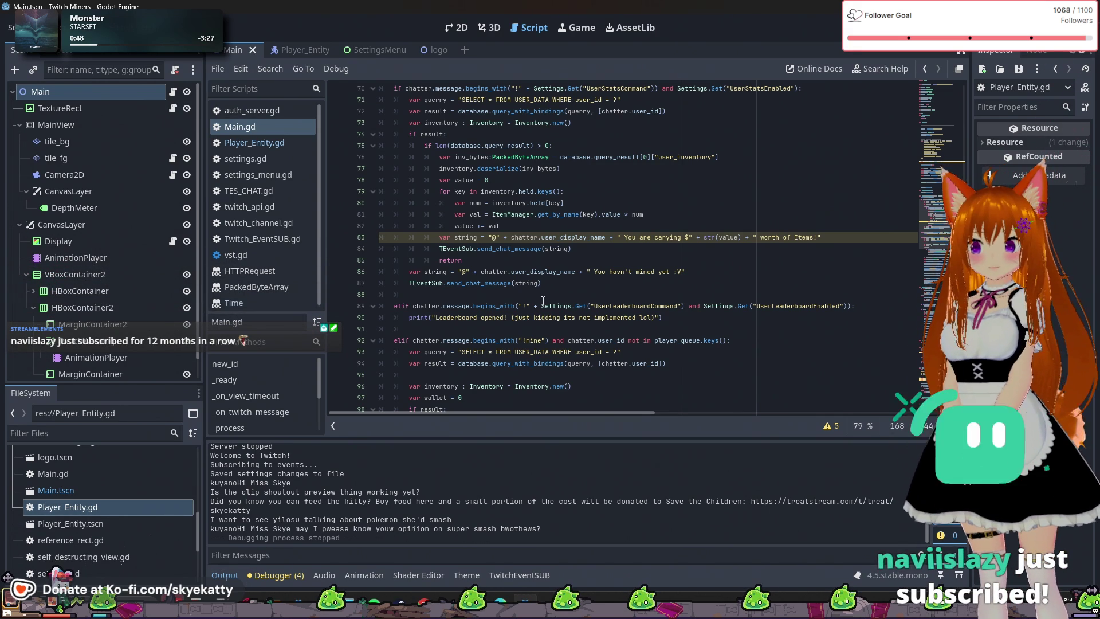
scroll(600, 253, "down", 2)
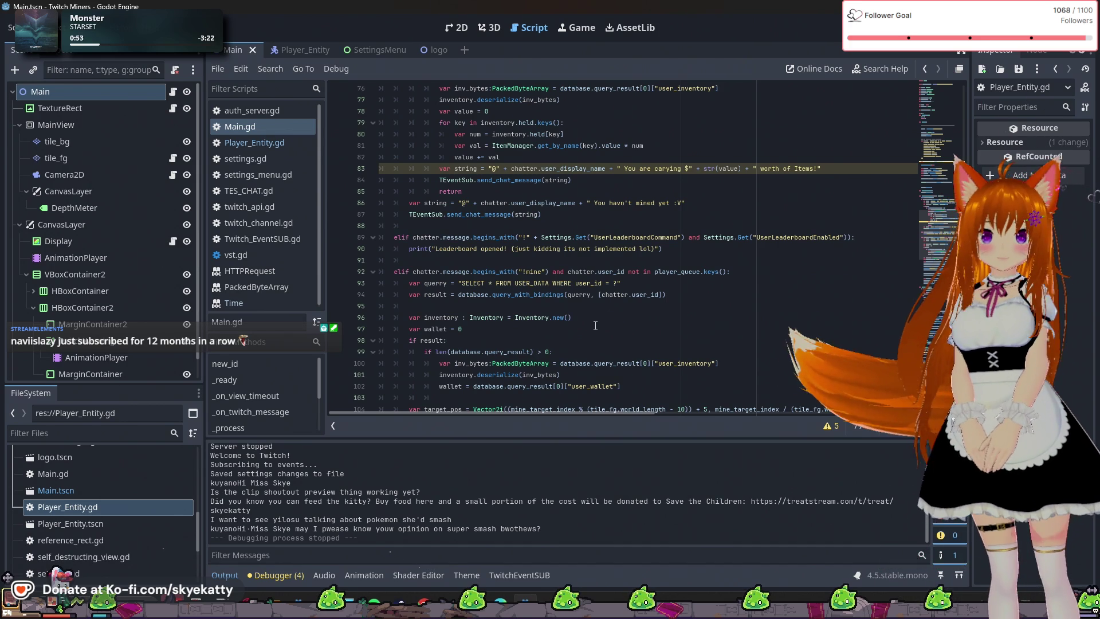
scroll(571, 335, "down", 8)
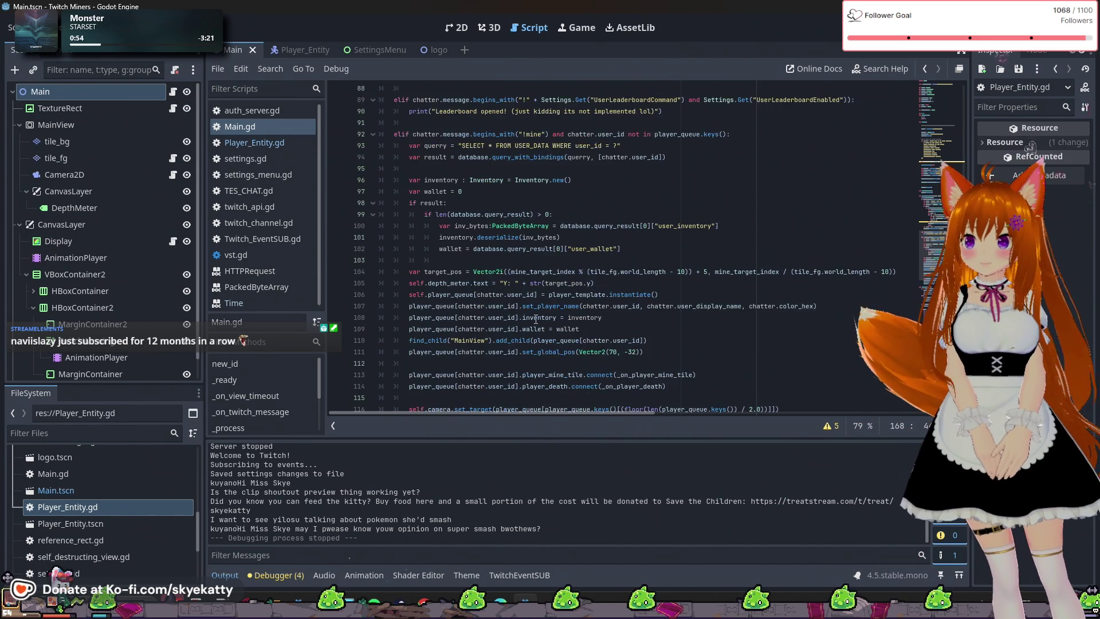
scroll(522, 321, "down", 2)
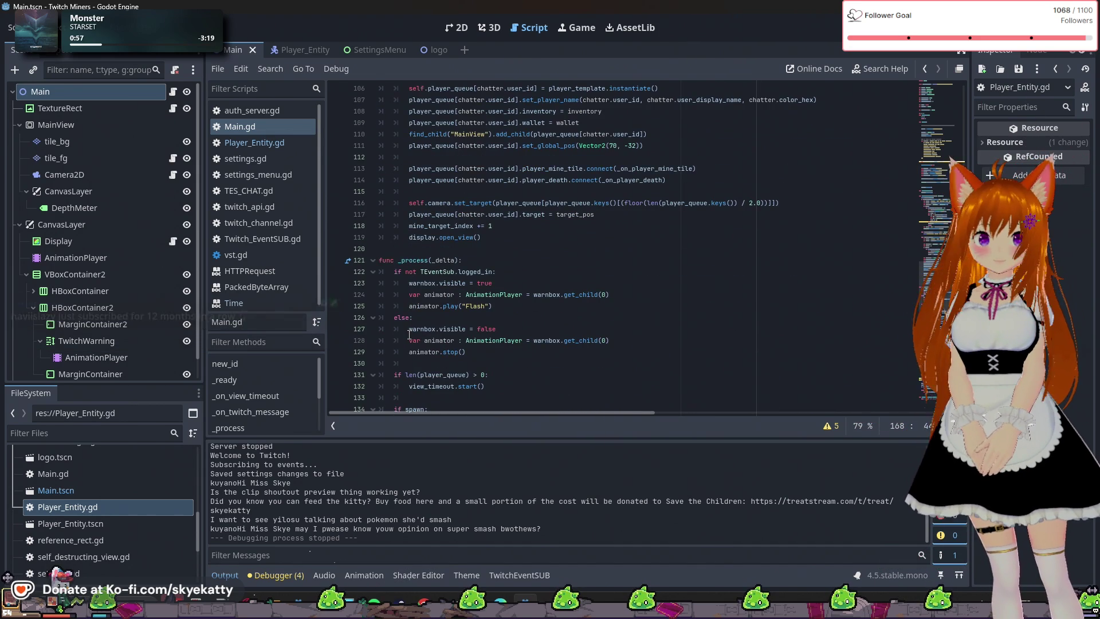
scroll(422, 318, "down", 8)
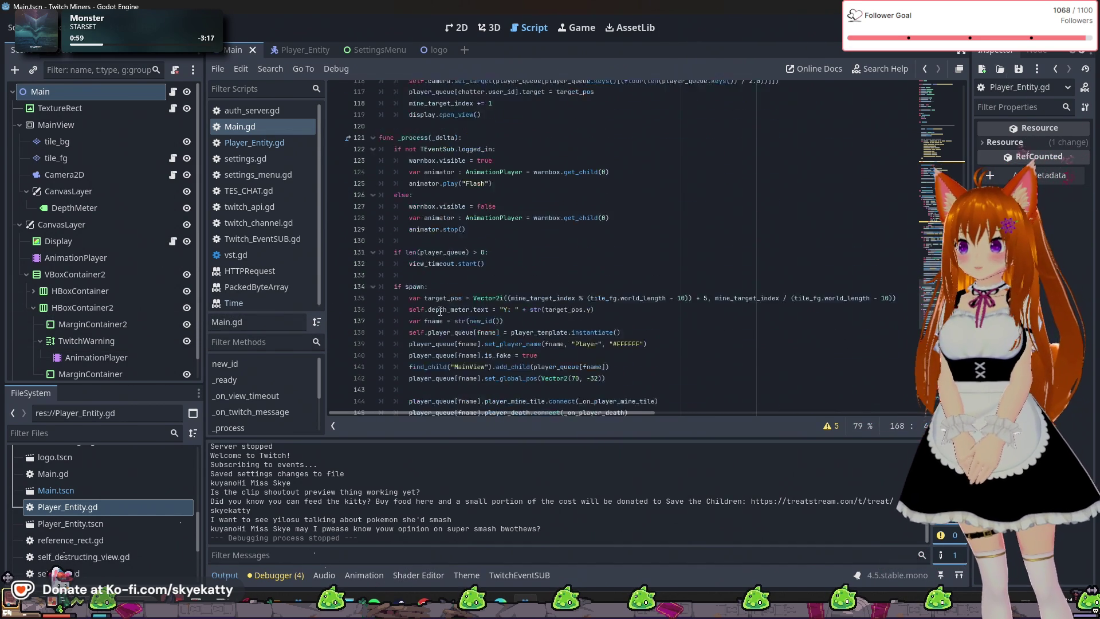
scroll(440, 311, "down", 3)
left_click(439, 317)
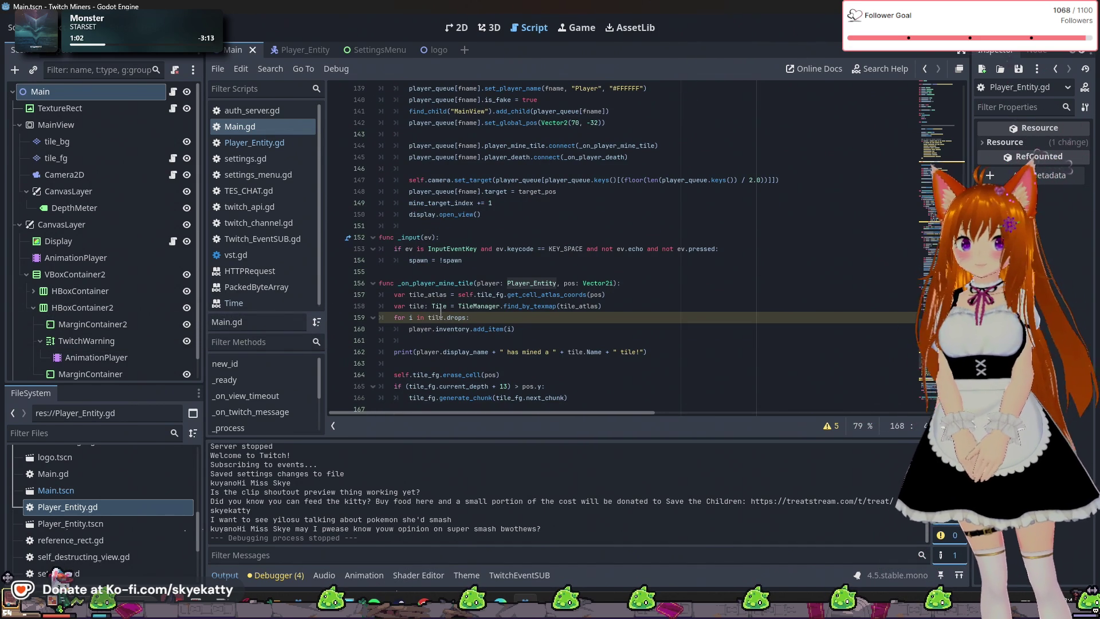
scroll(440, 311, "down", 6)
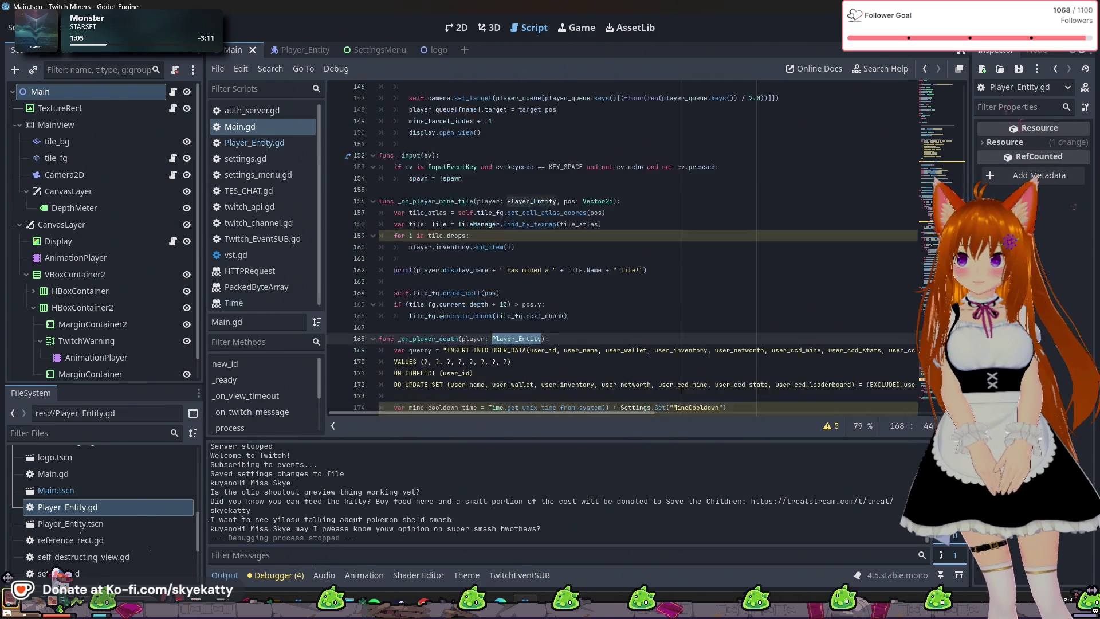
scroll(440, 311, "down", 1)
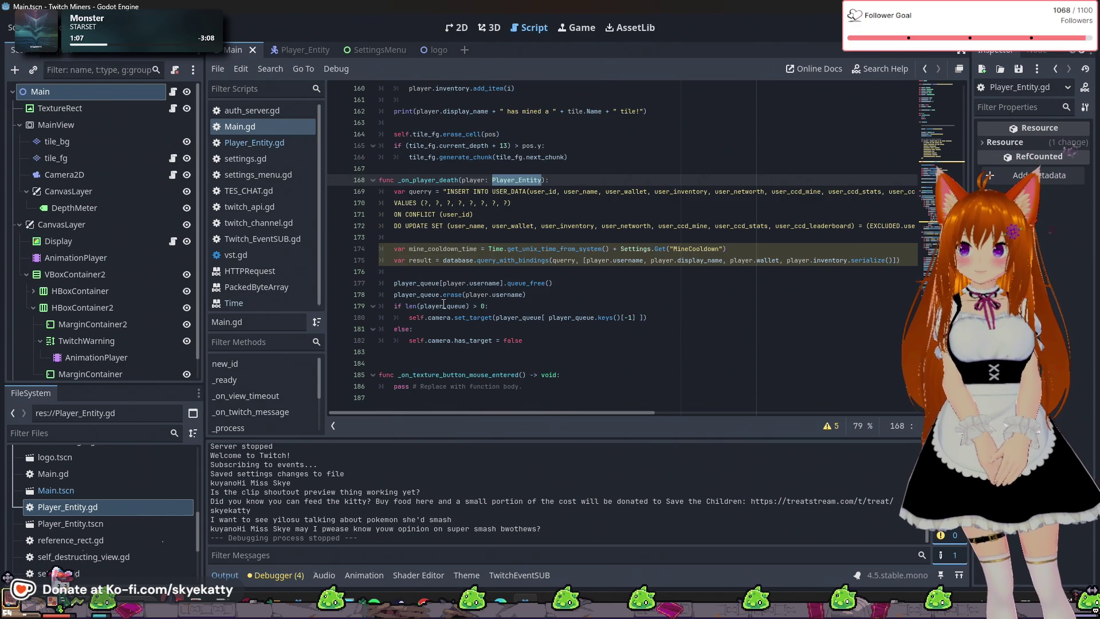
left_click(518, 283)
left_click(655, 248)
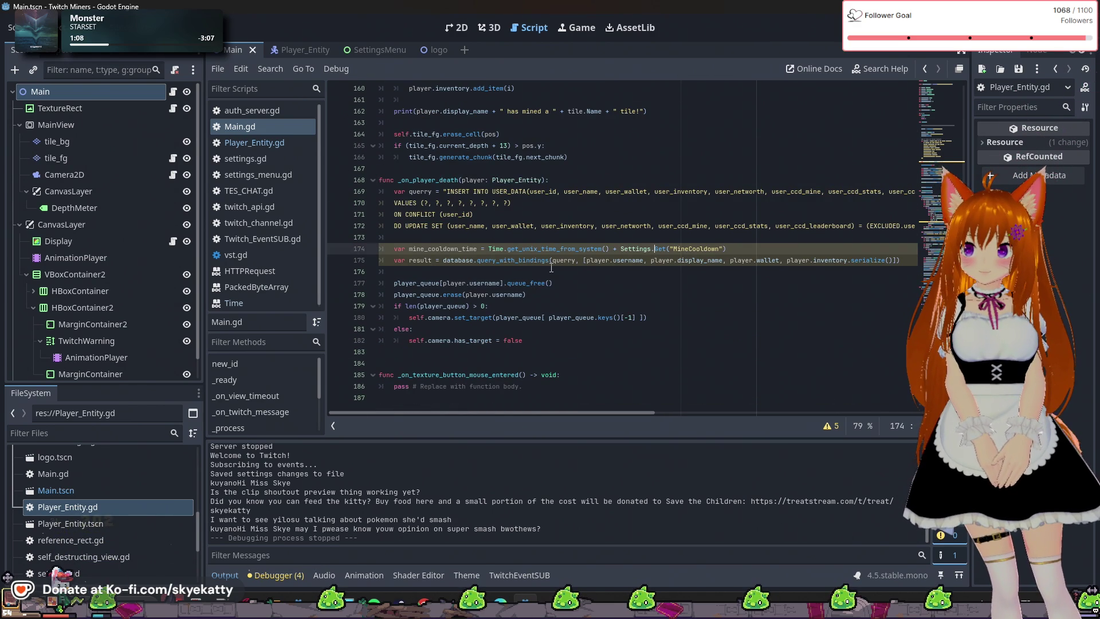
scroll(552, 267, "up", 12)
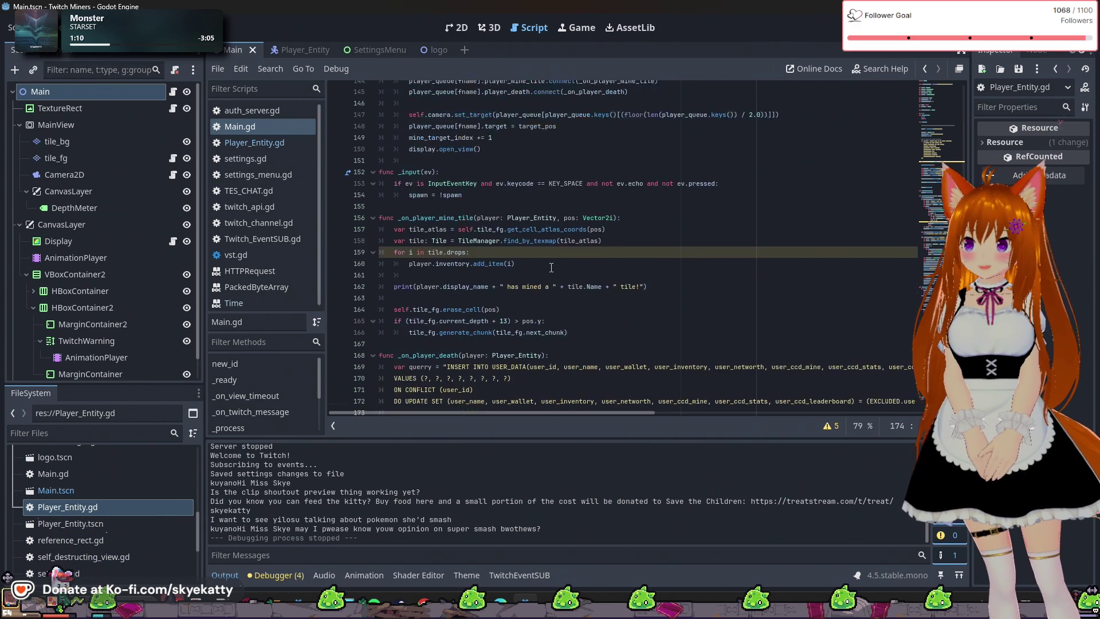
scroll(469, 277, "up", 11)
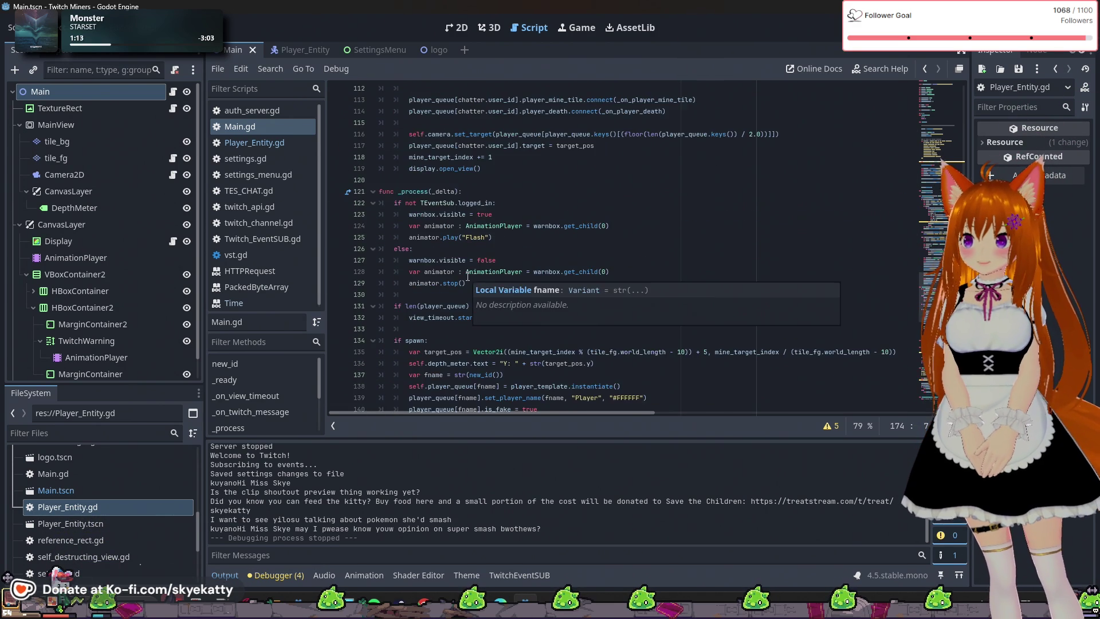
left_click(467, 273)
left_click_drag(409, 271, 523, 261)
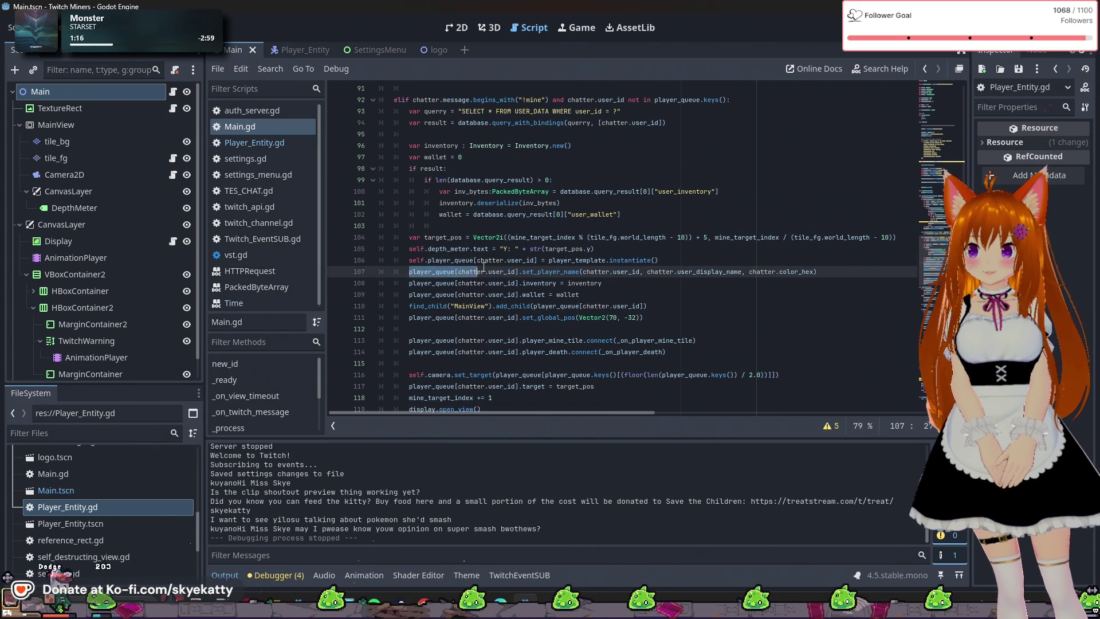
scroll(467, 228, "up", 3)
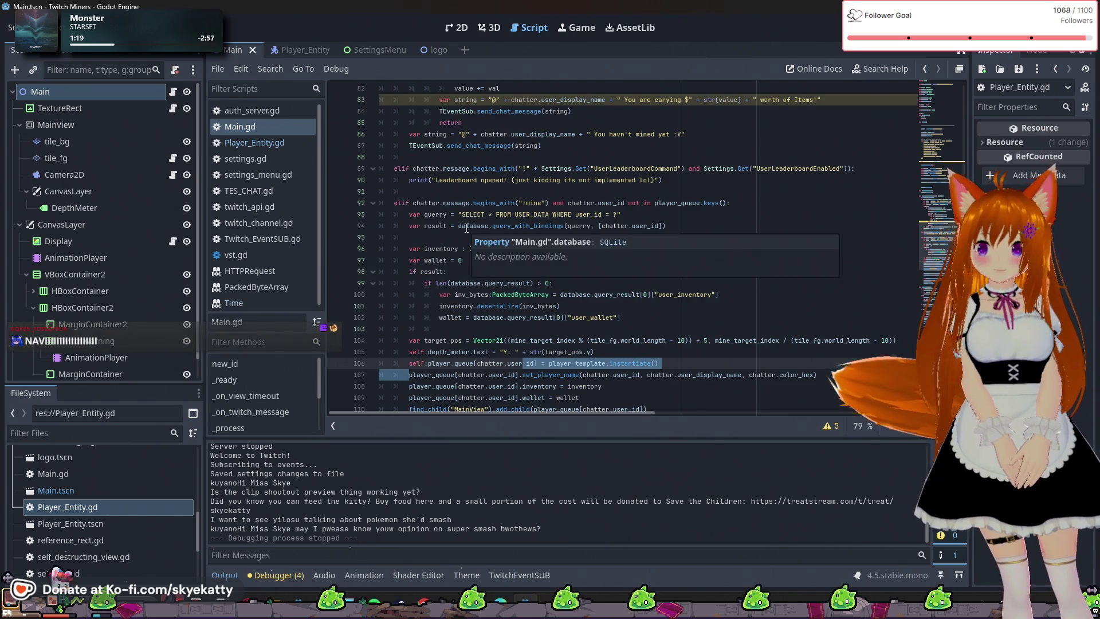
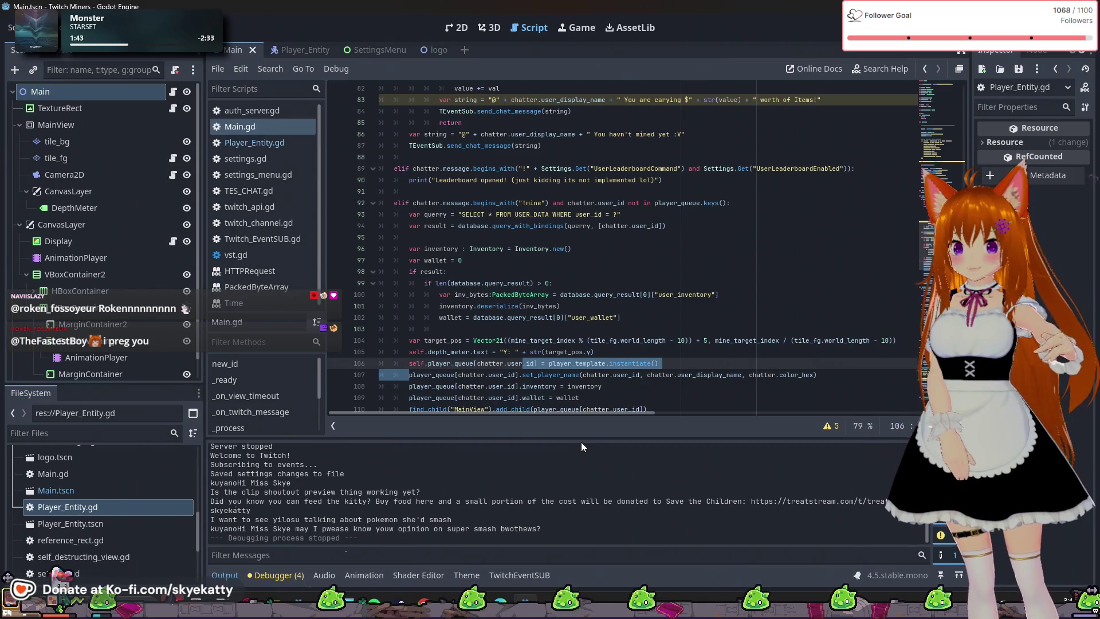
Declare 'var networth = 0' and 'var ccd_mine = 0' beneath the wallet variable
scroll(607, 275, "down", 2)
left_click(613, 272)
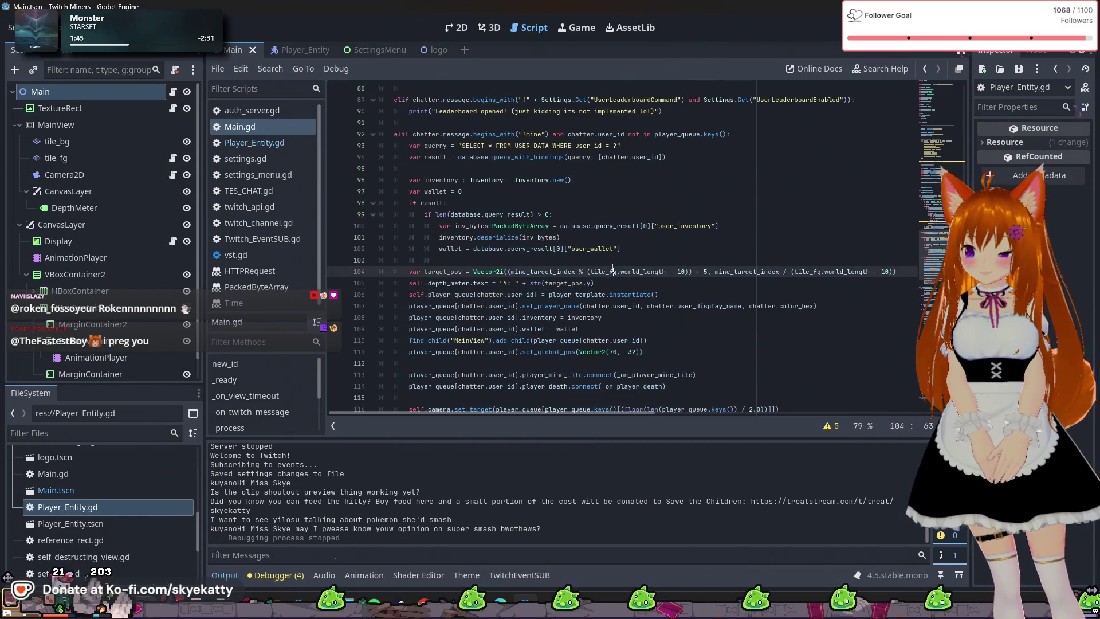
left_click(660, 249)
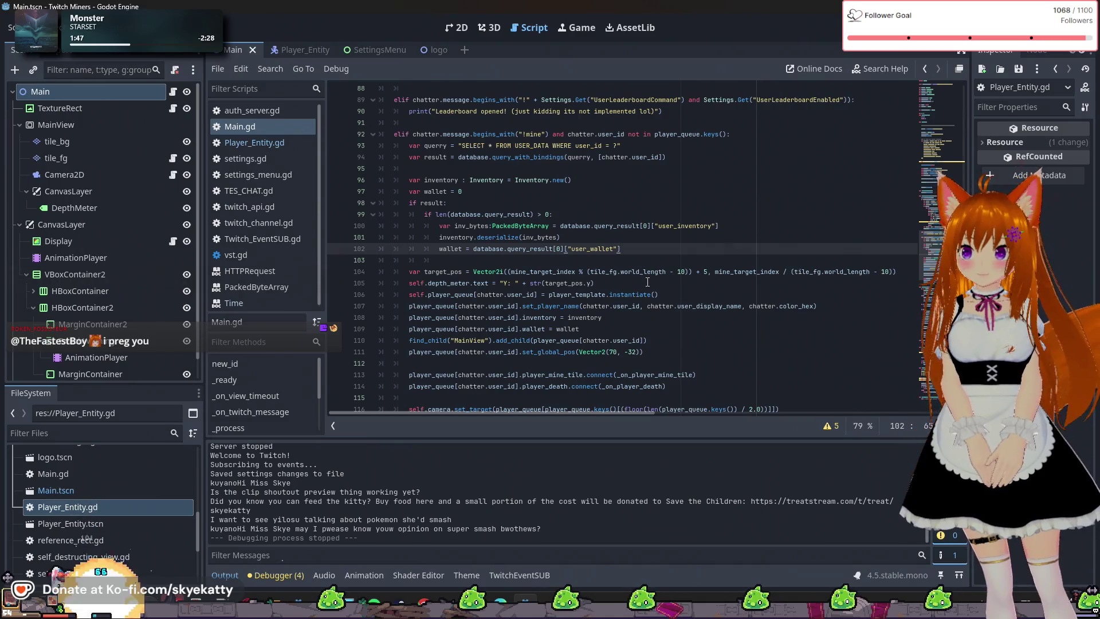
key("Return")
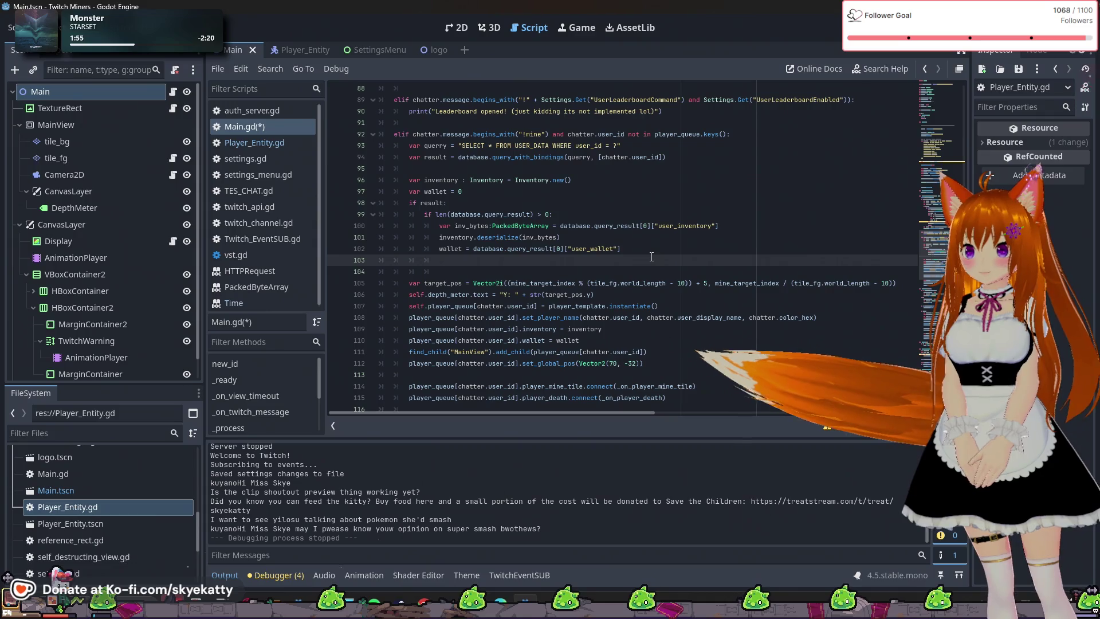
left_click(507, 192)
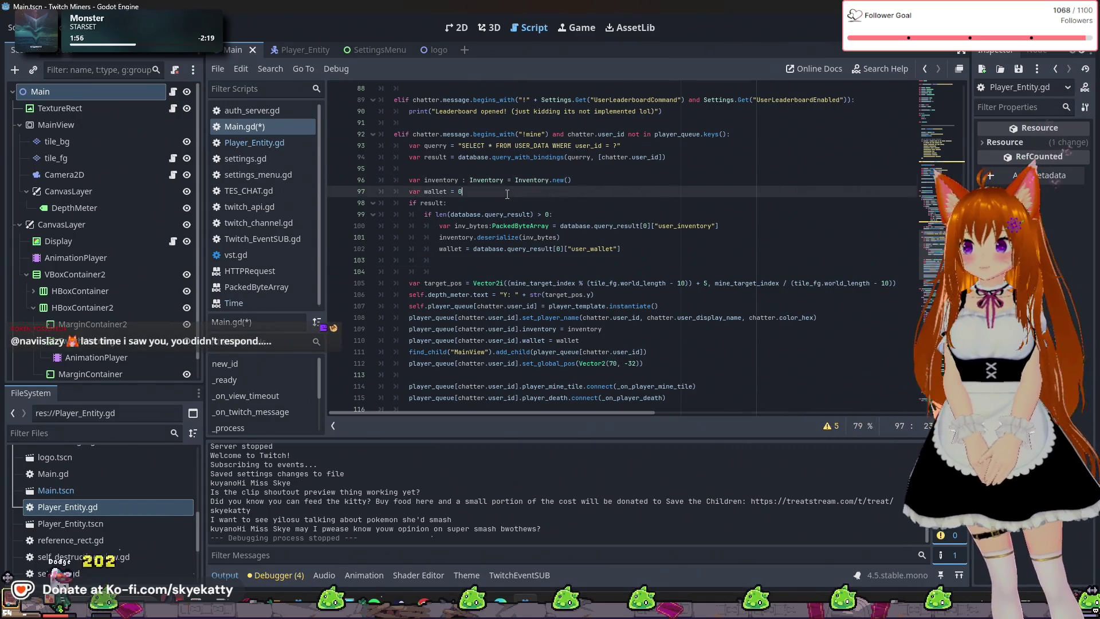
key("Return")
type("var ne")
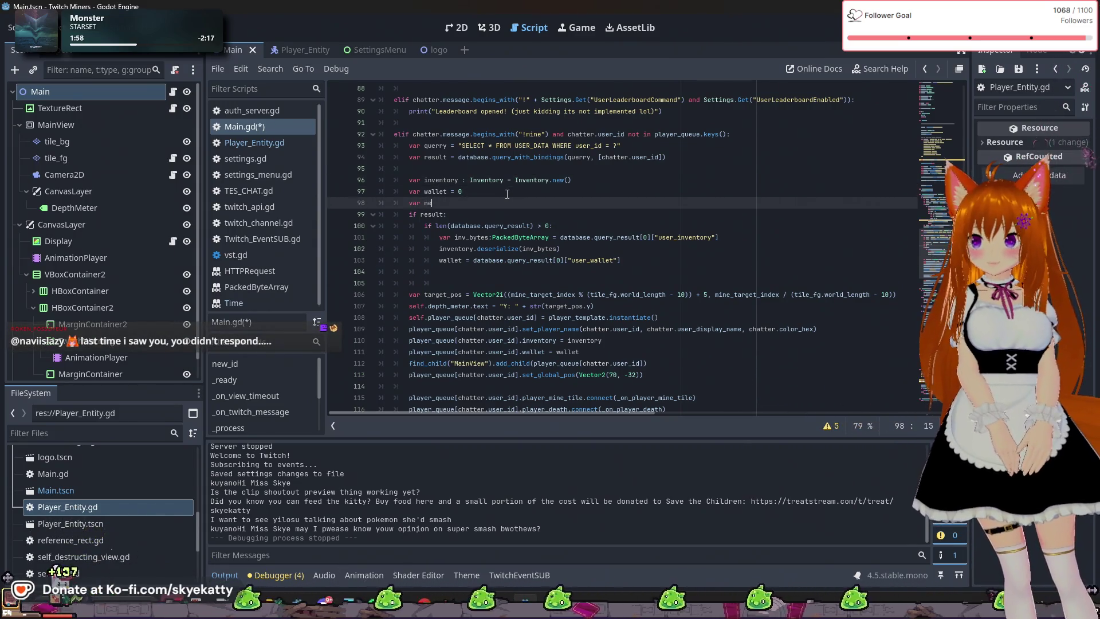
type("tworth = ")
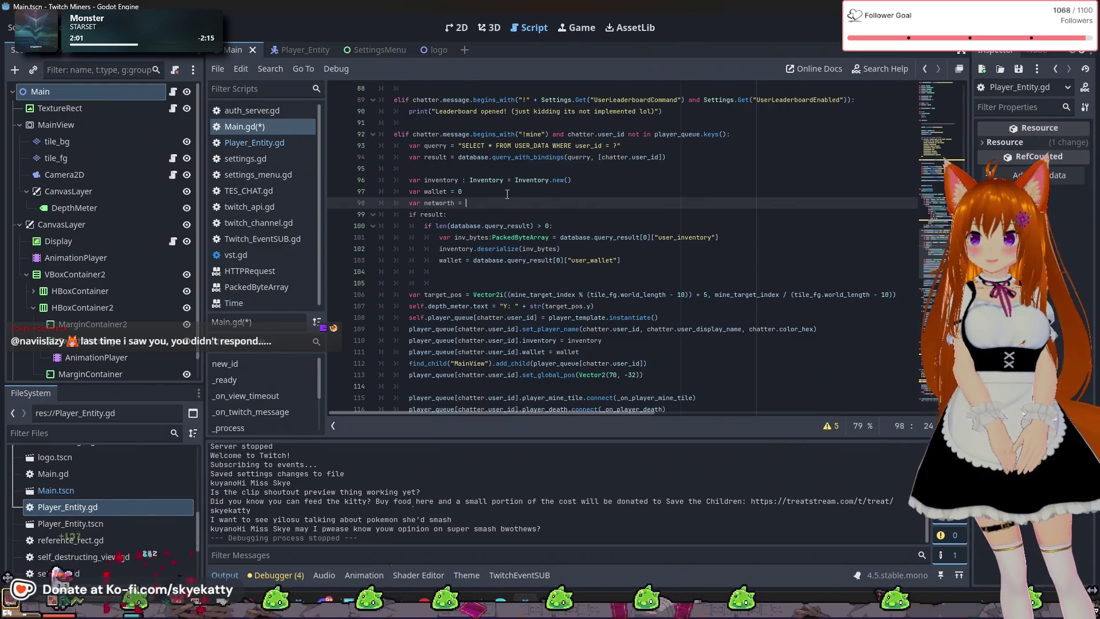
type("0")
key("Return")
type("var cc")
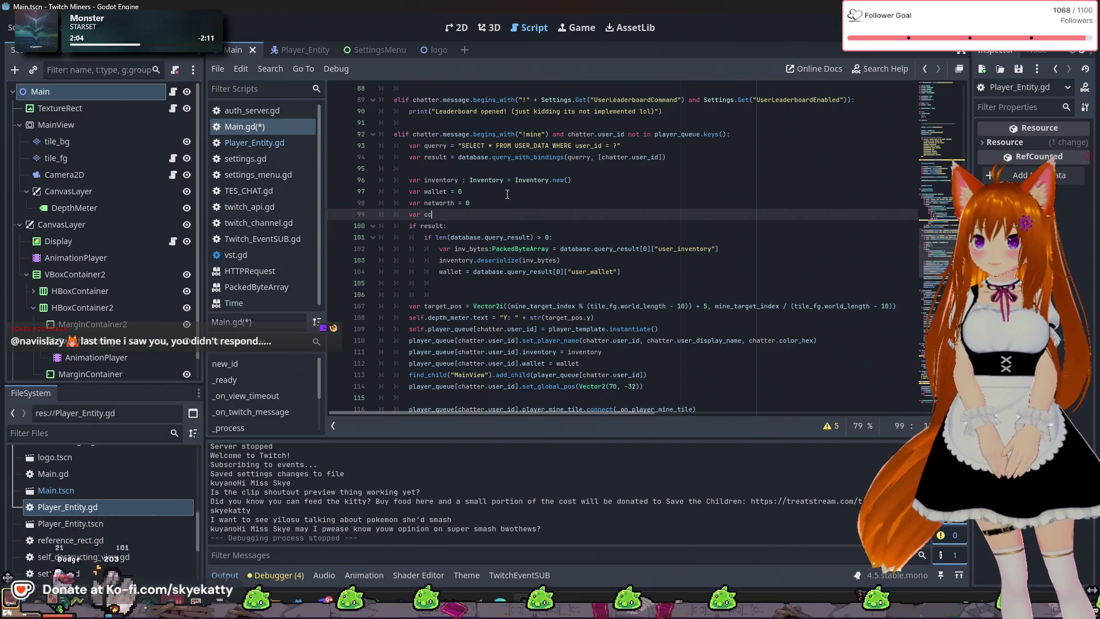
type("d_mine")
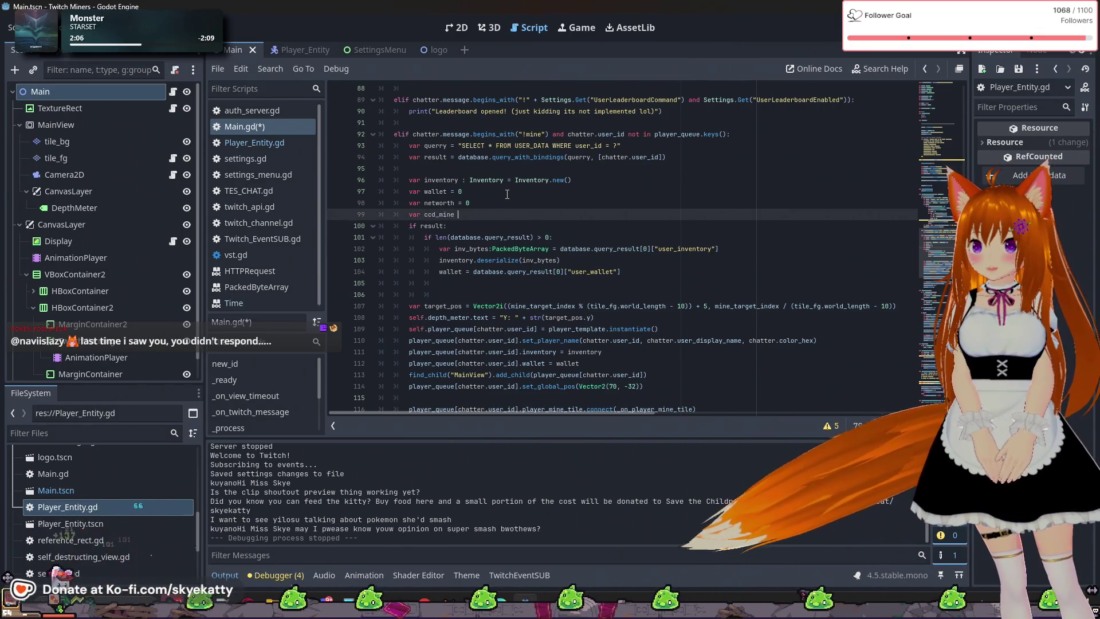
type(" = 0")
key("Return")
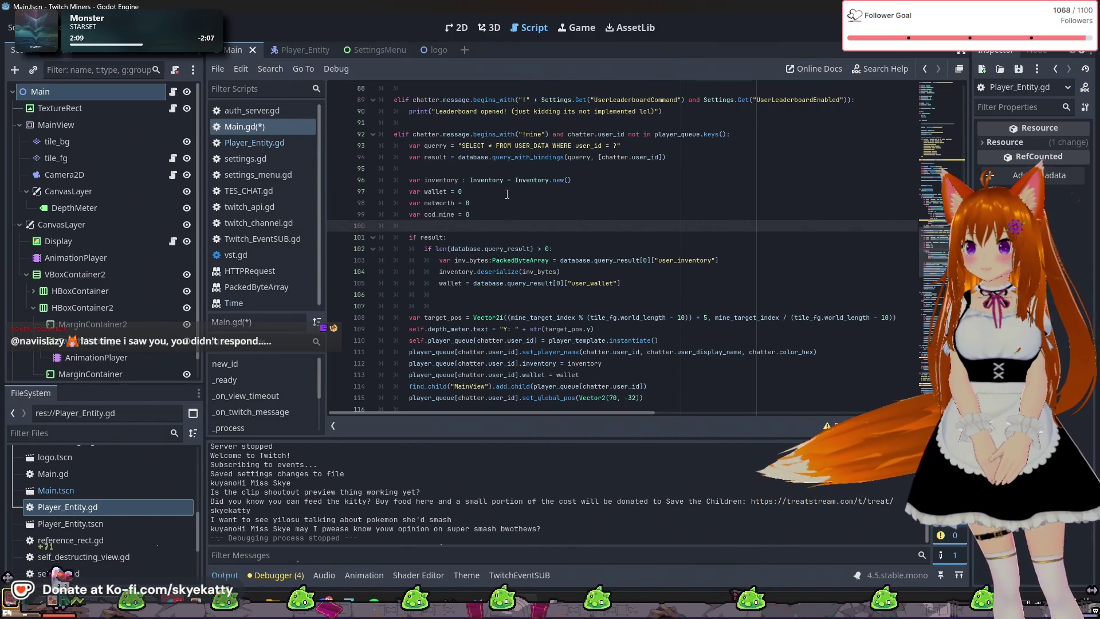
Add the declarations 'var ccd_stats = 0' and 'var ccd_leaderboard = 0'
type("var ccd")
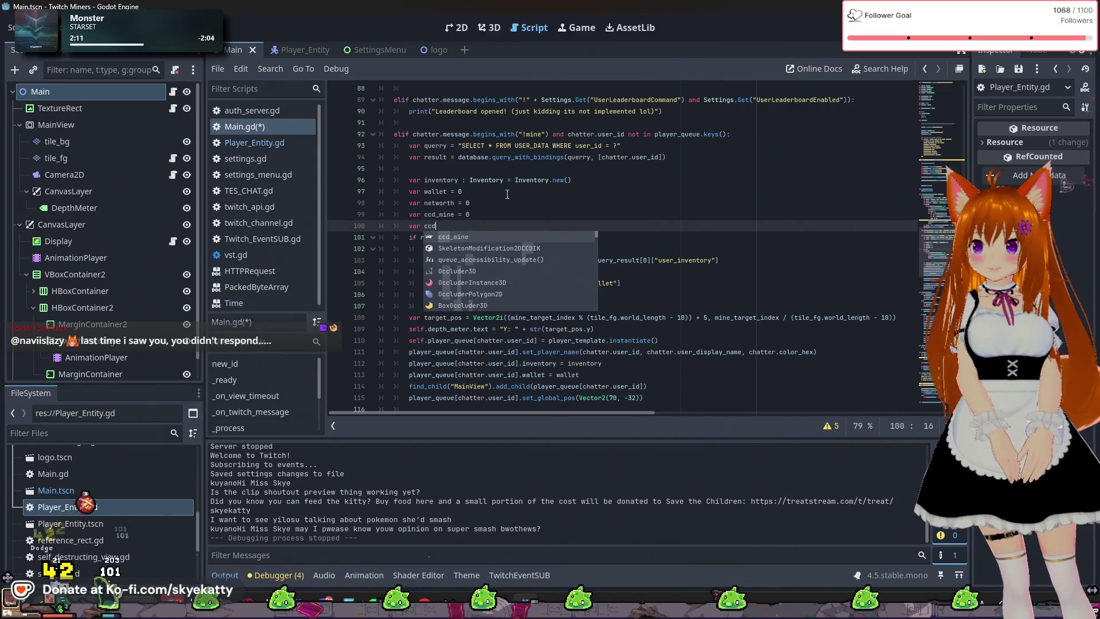
key("Escape")
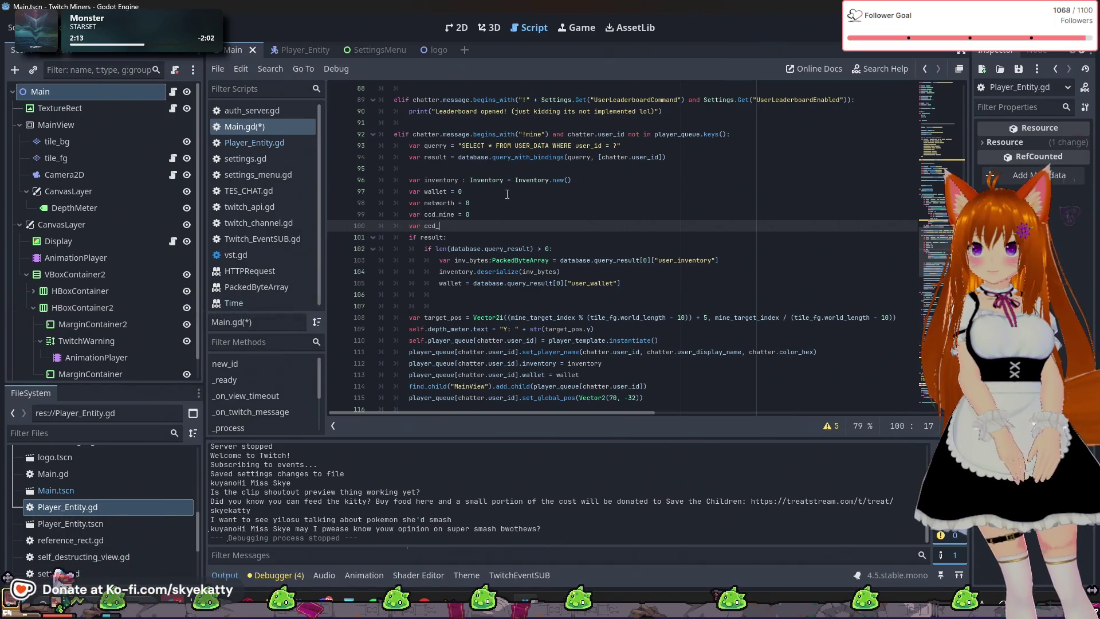
type("m")
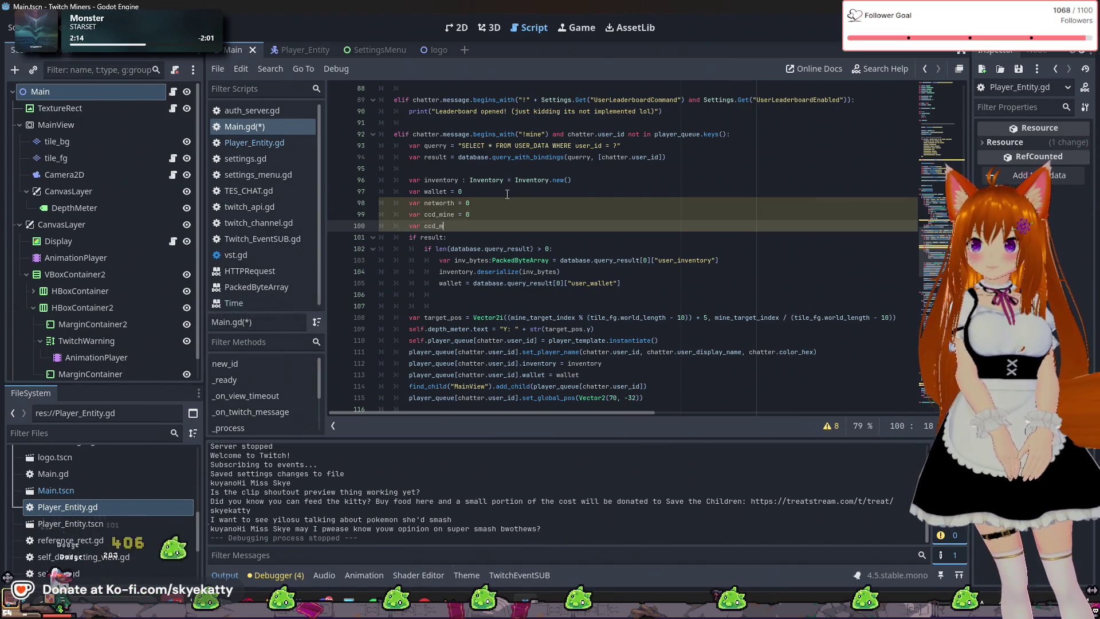
key("BackSpace")
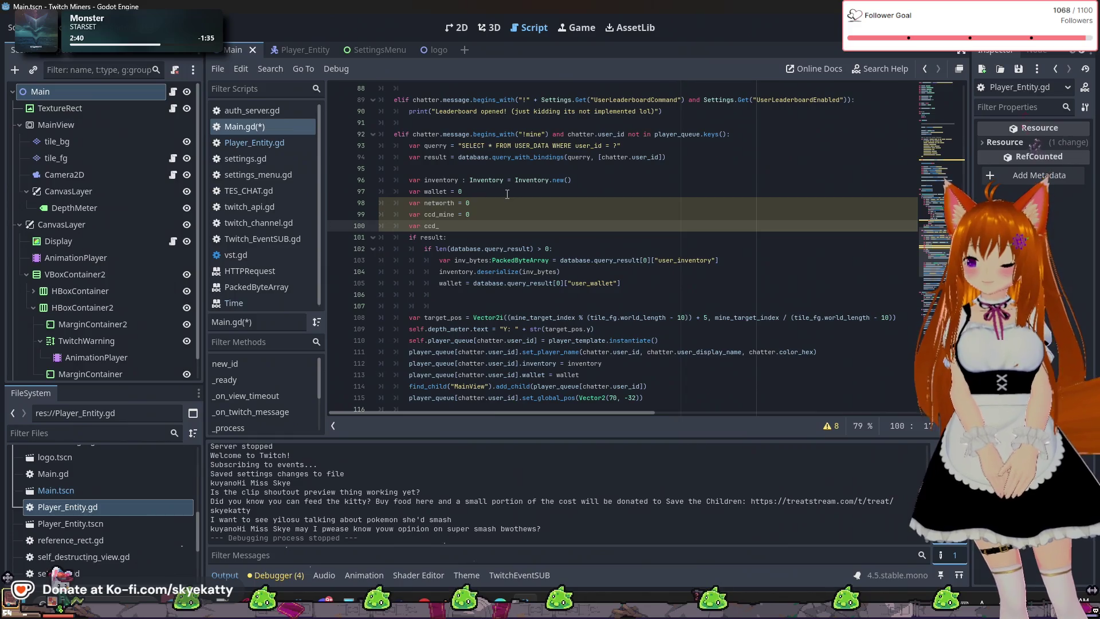
type("stats = 0")
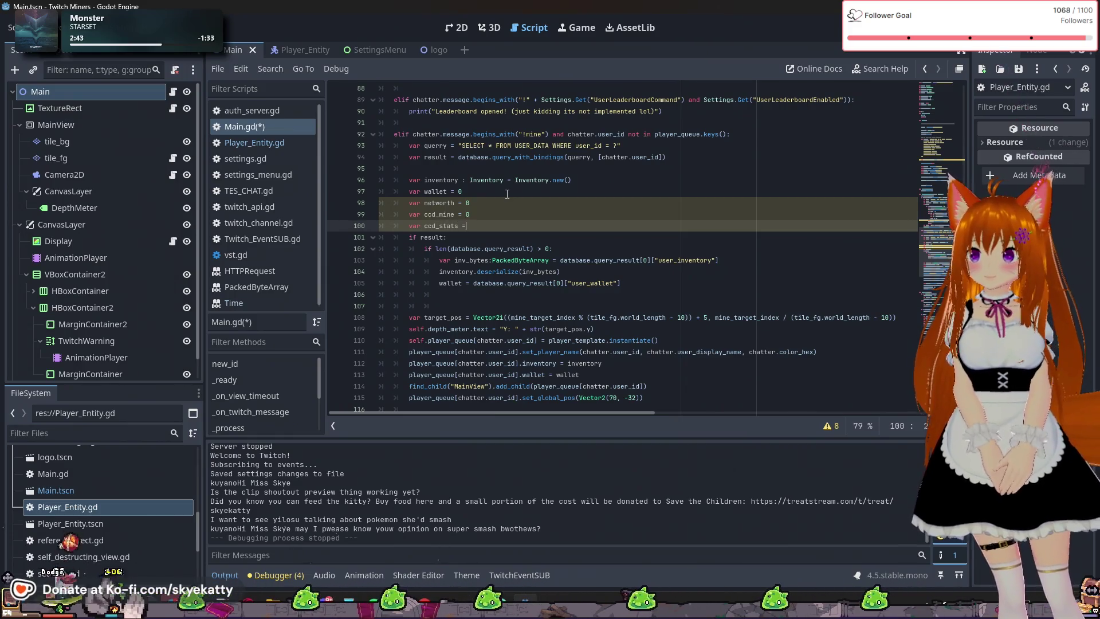
key("Return")
type("var c")
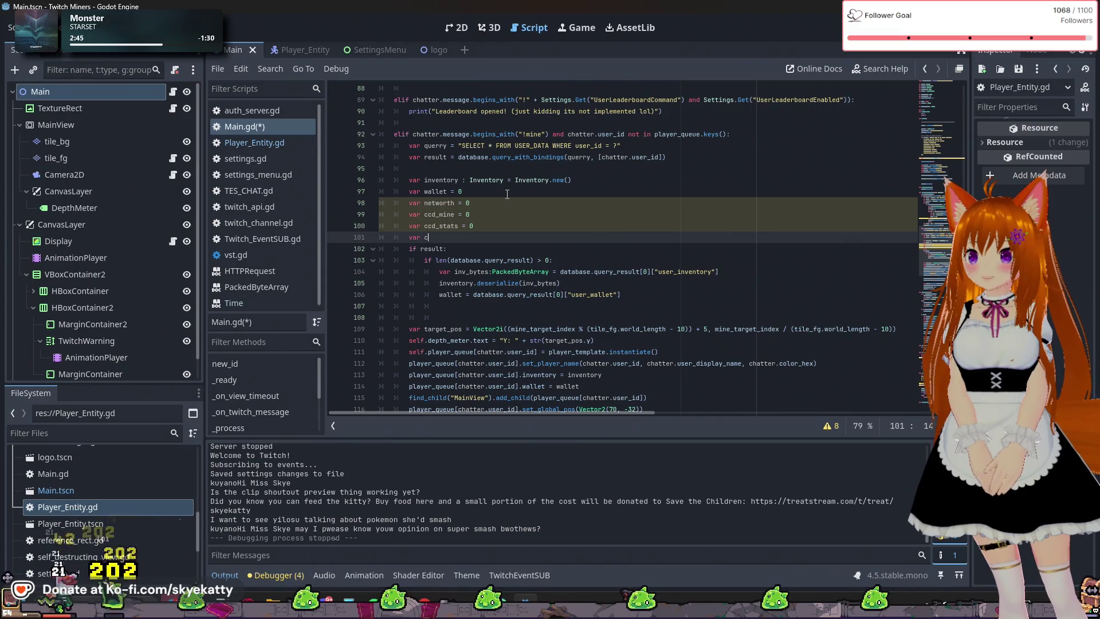
type("cd_")
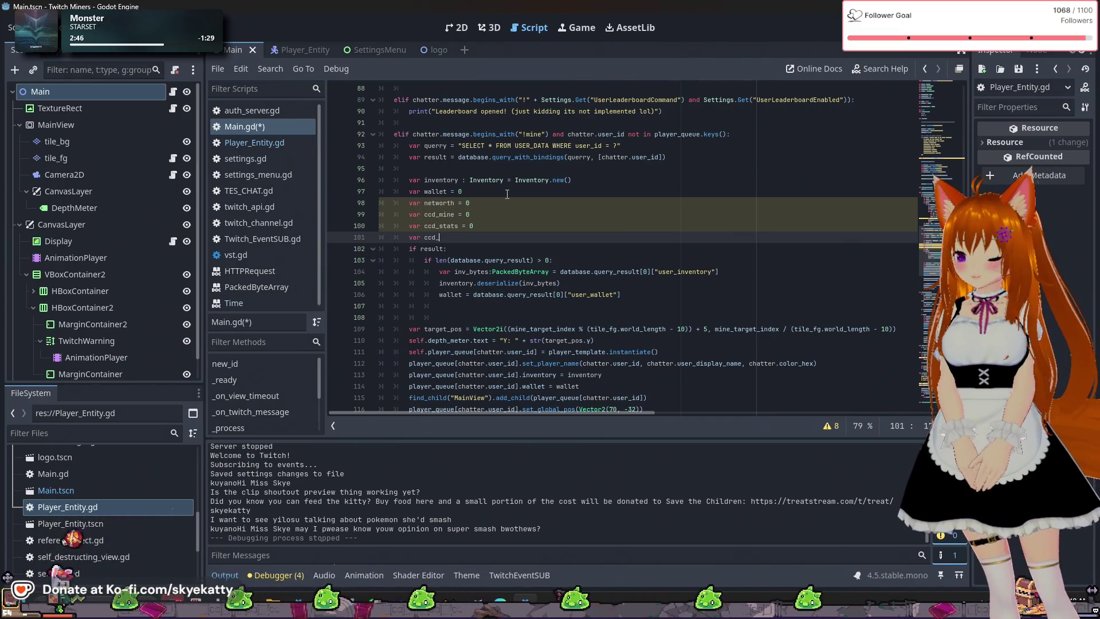
type("leaderboard = 0")
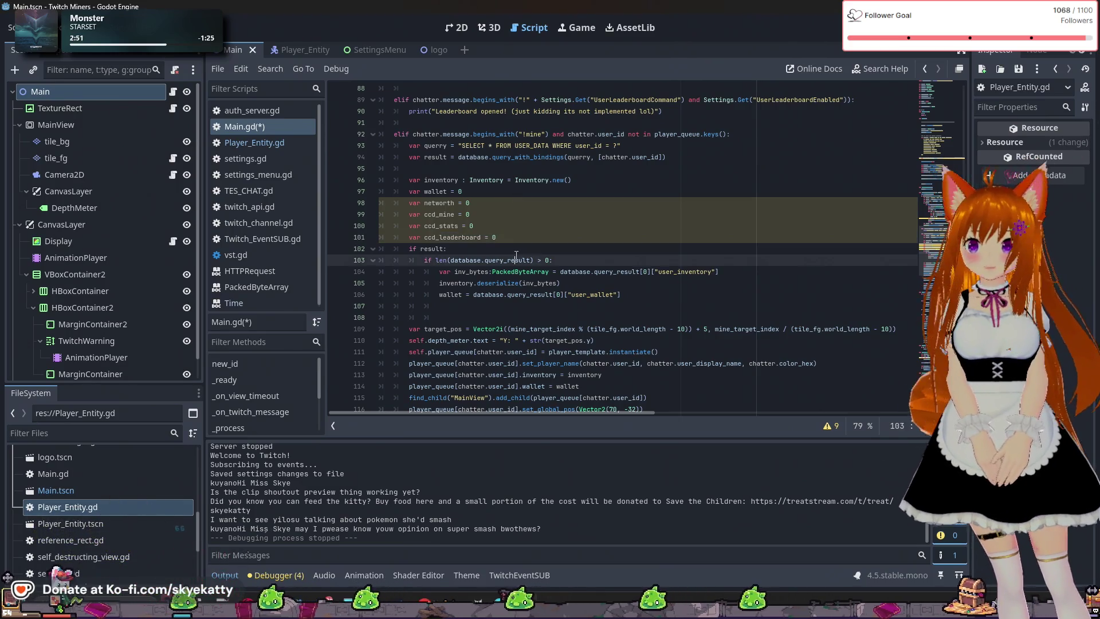
left_click(573, 328)
scroll(573, 328, "down", 1)
Add 'networth = database.query_result[0]["user_networth"]' below the wallet assignment
left_click(669, 271)
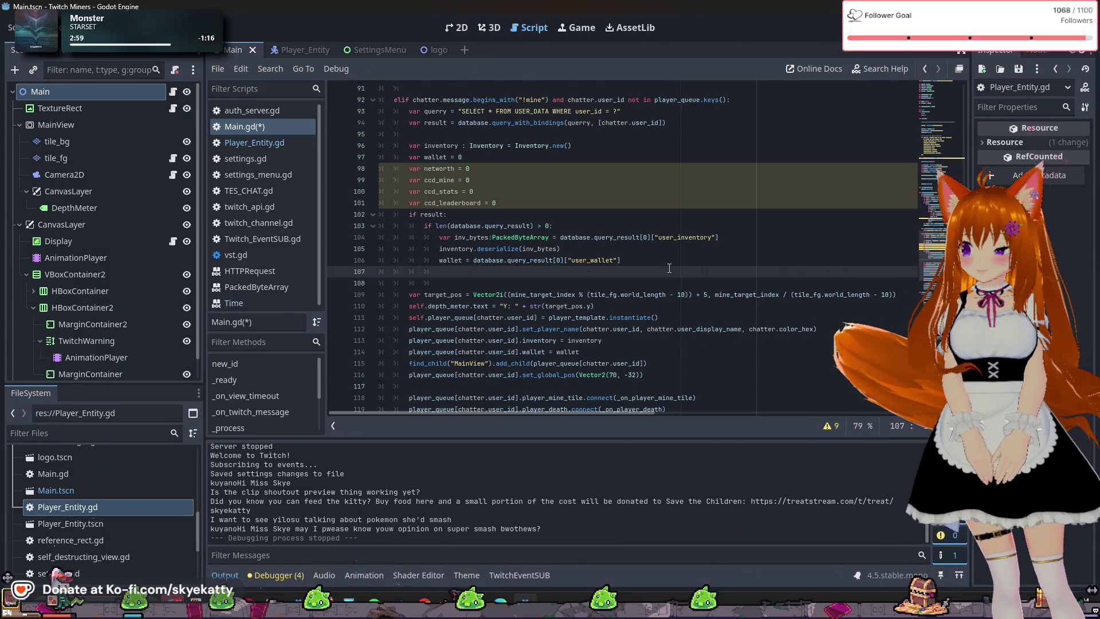
type("networth = databa")
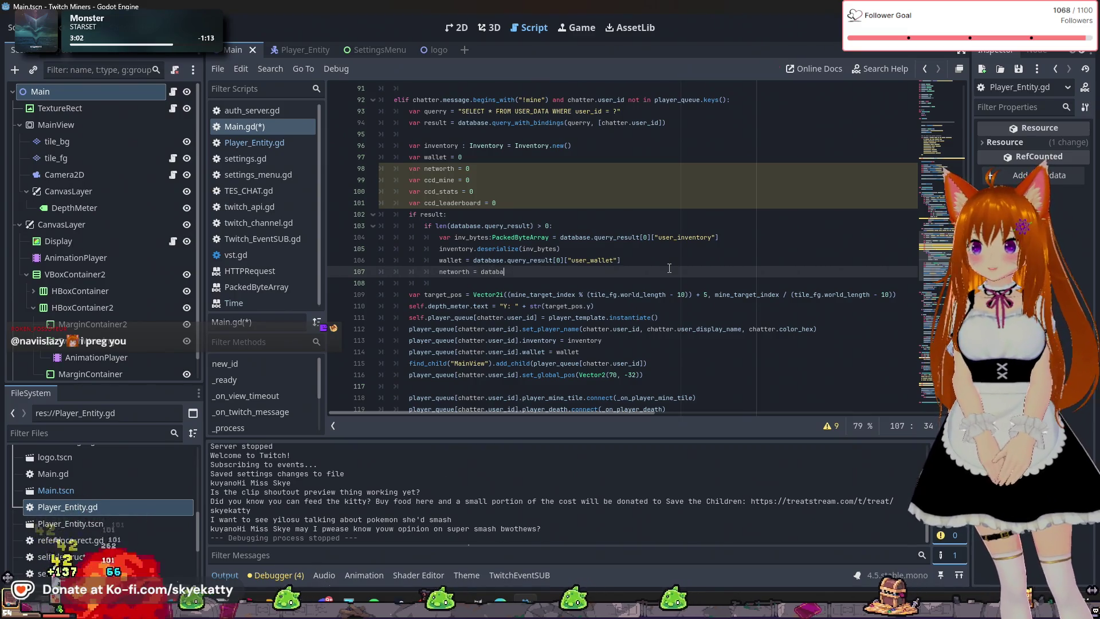
type("se.qu")
key("Down")
key("Return")
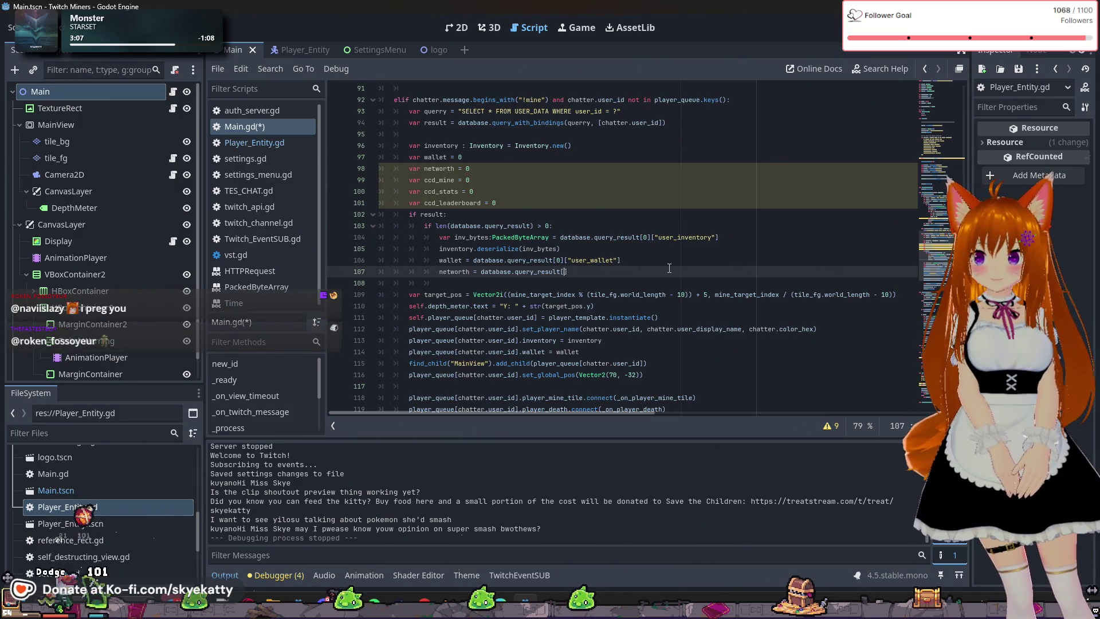
type("]")
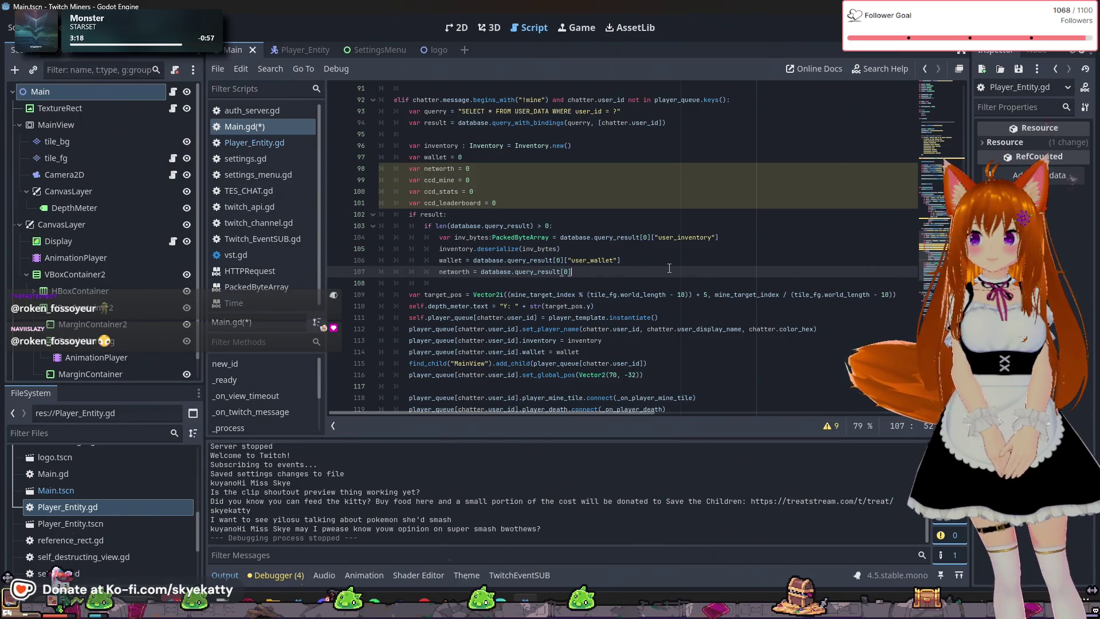
type("[")
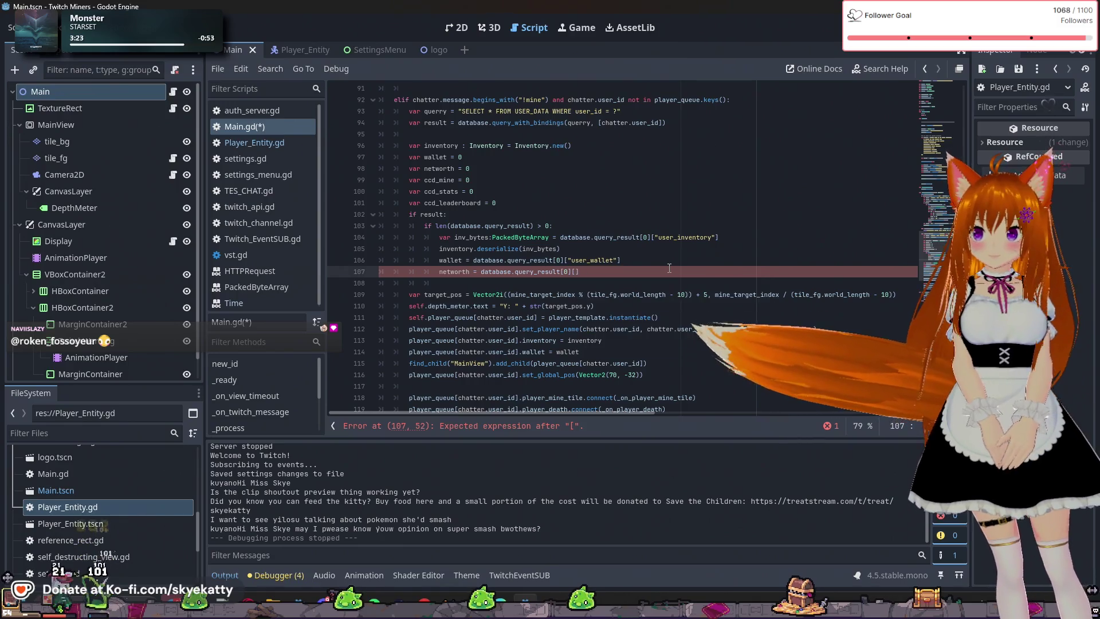
type("\"")
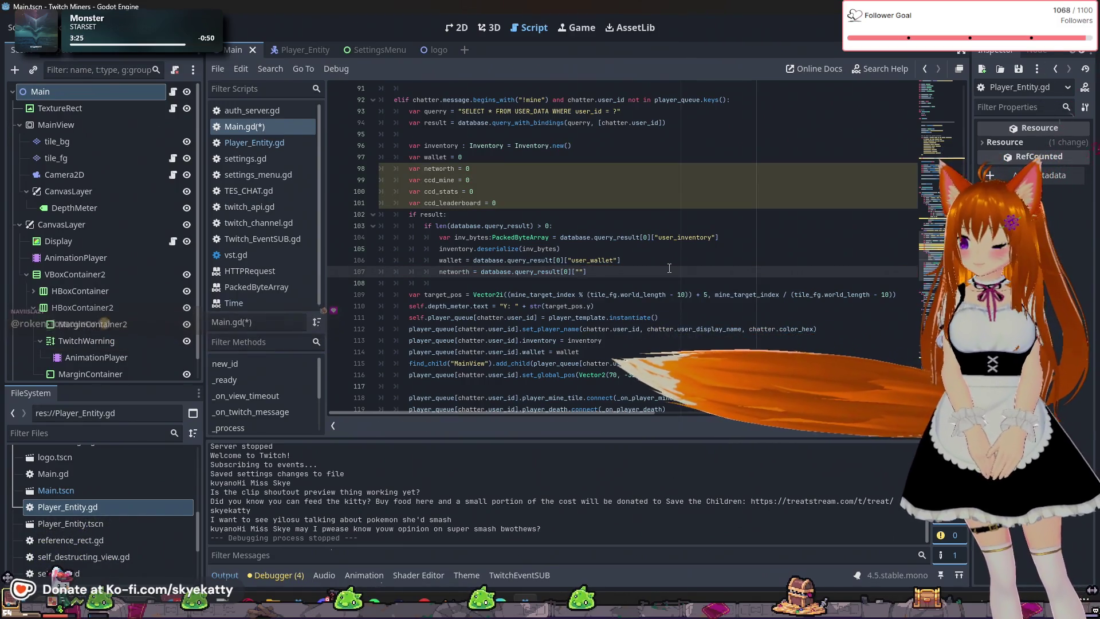
type("user_networth")
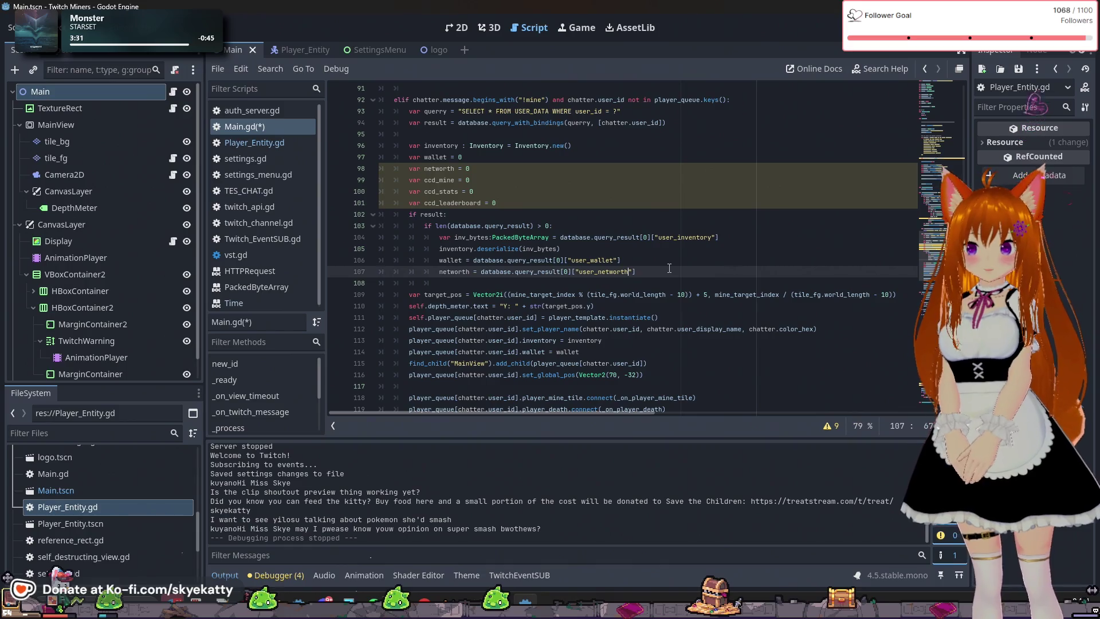
key("End")
key("Return")
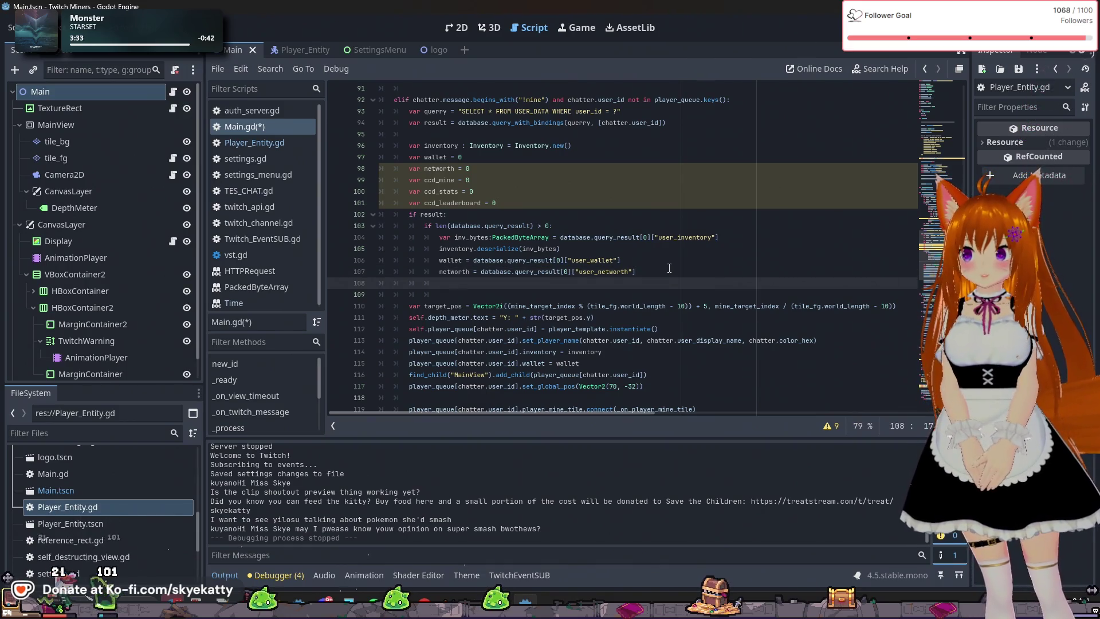
Assign ccd_mine and ccd_stats from query_result[0]'s user_ccd_mine and user_ccd_stats fields
type("ccd")
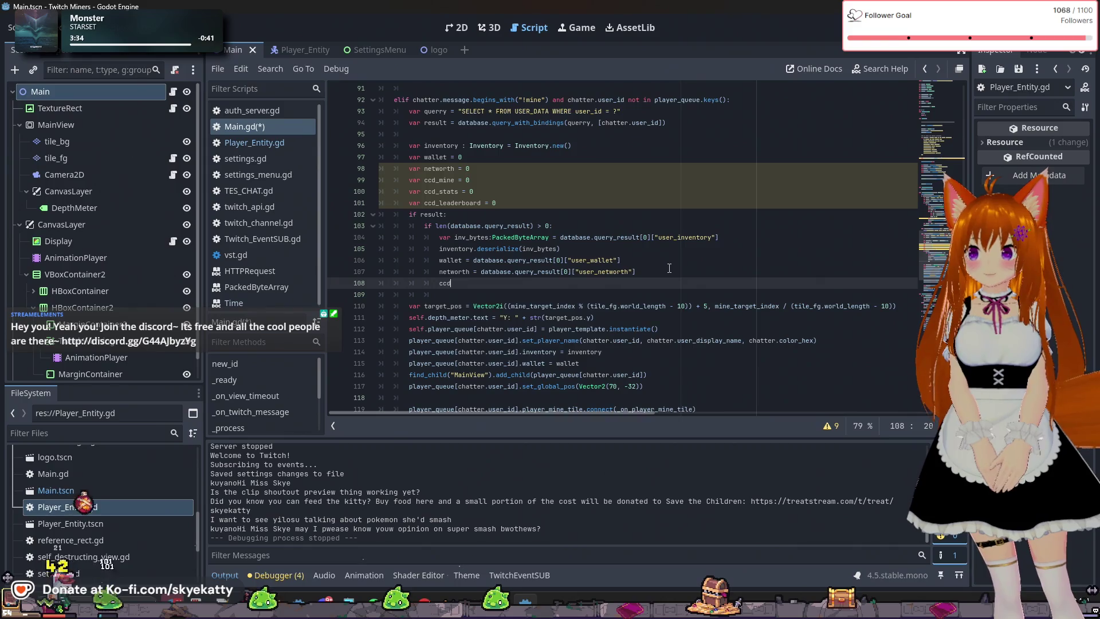
type("_mine")
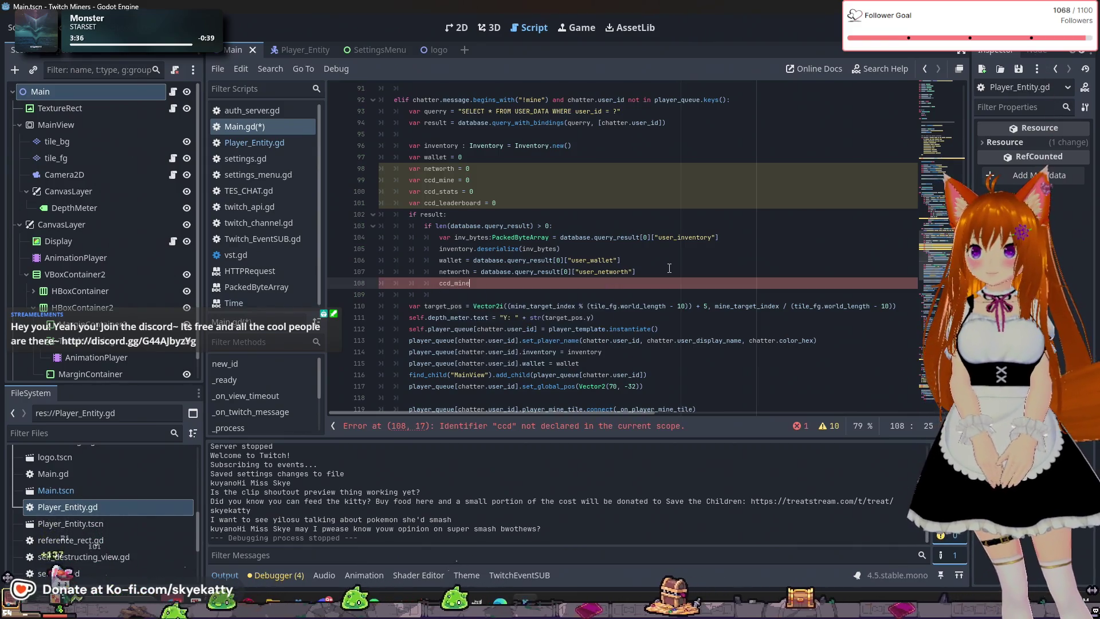
type(" = data")
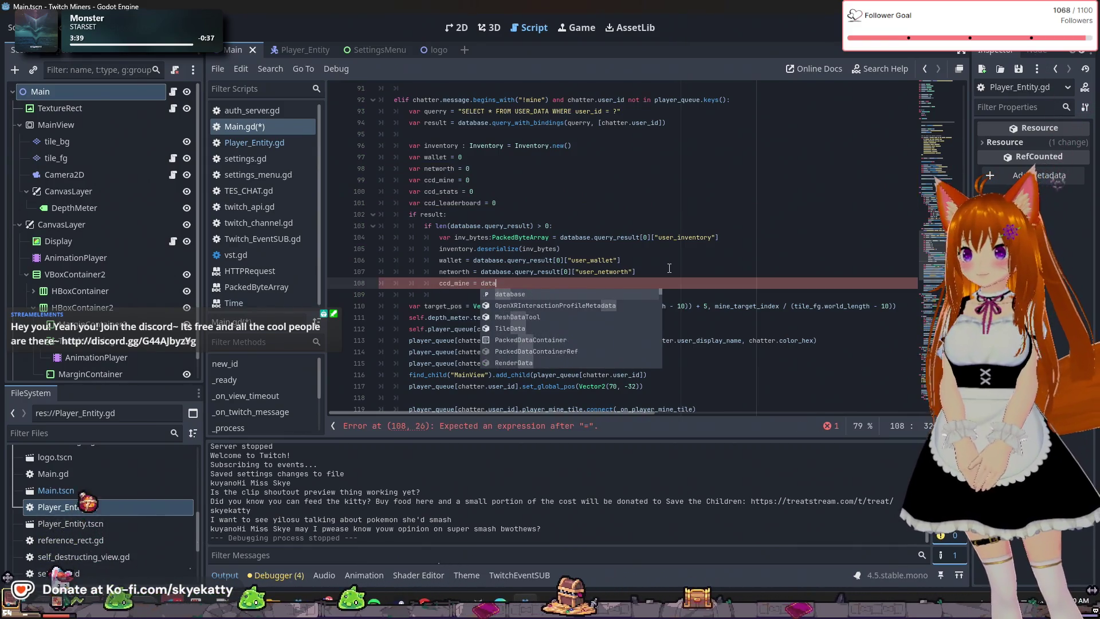
type("base.q")
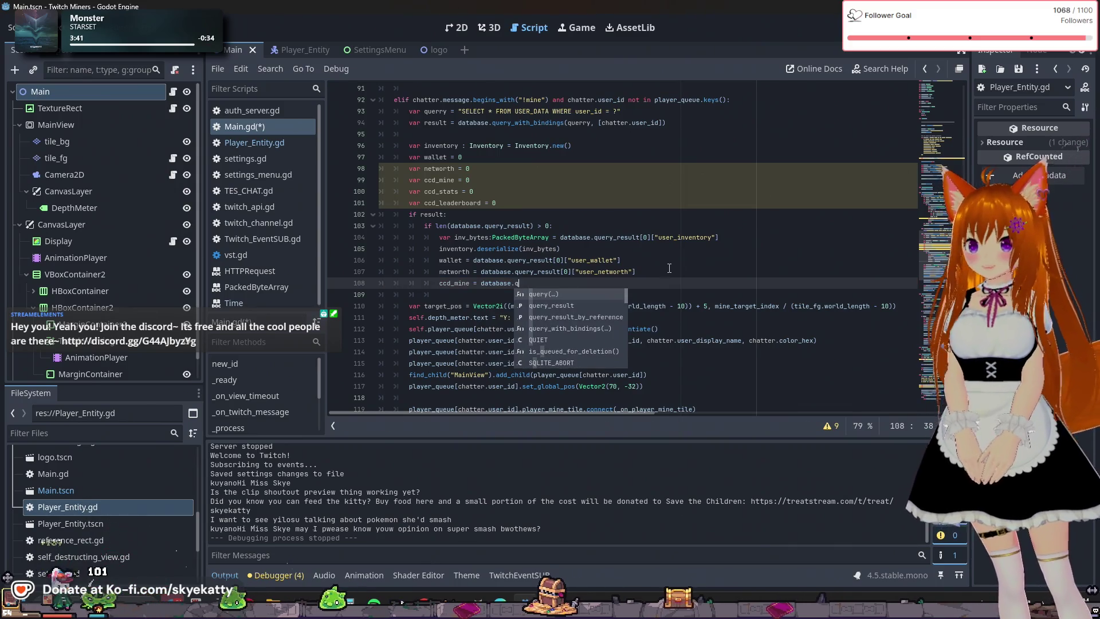
key("Down")
key("Return")
type("[]")
type("0")
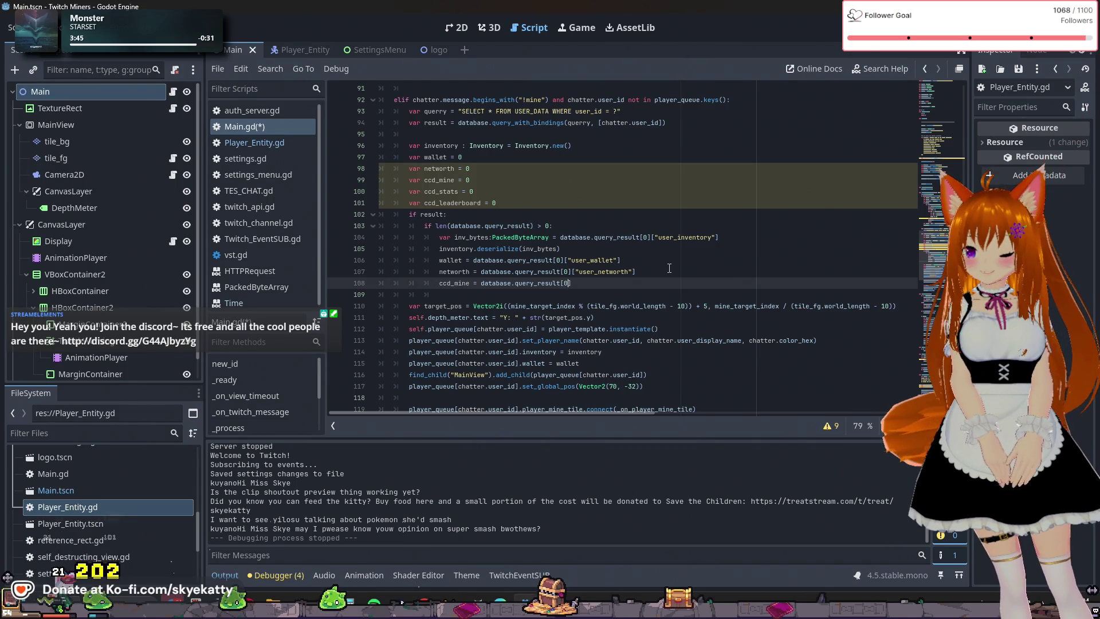
type("[\"us")
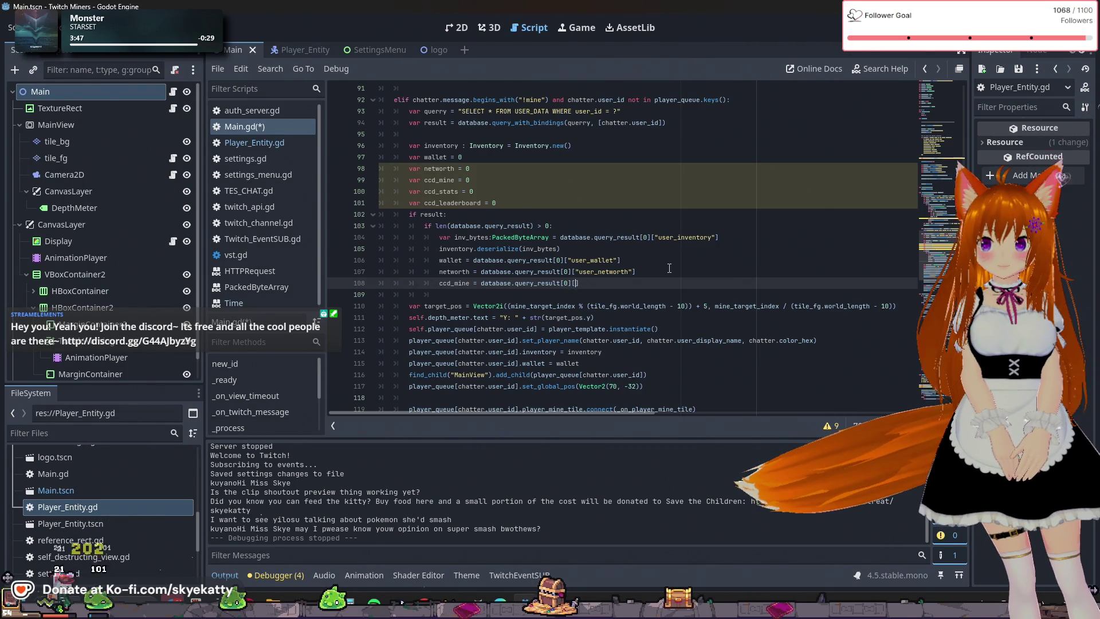
type("er_ccd_")
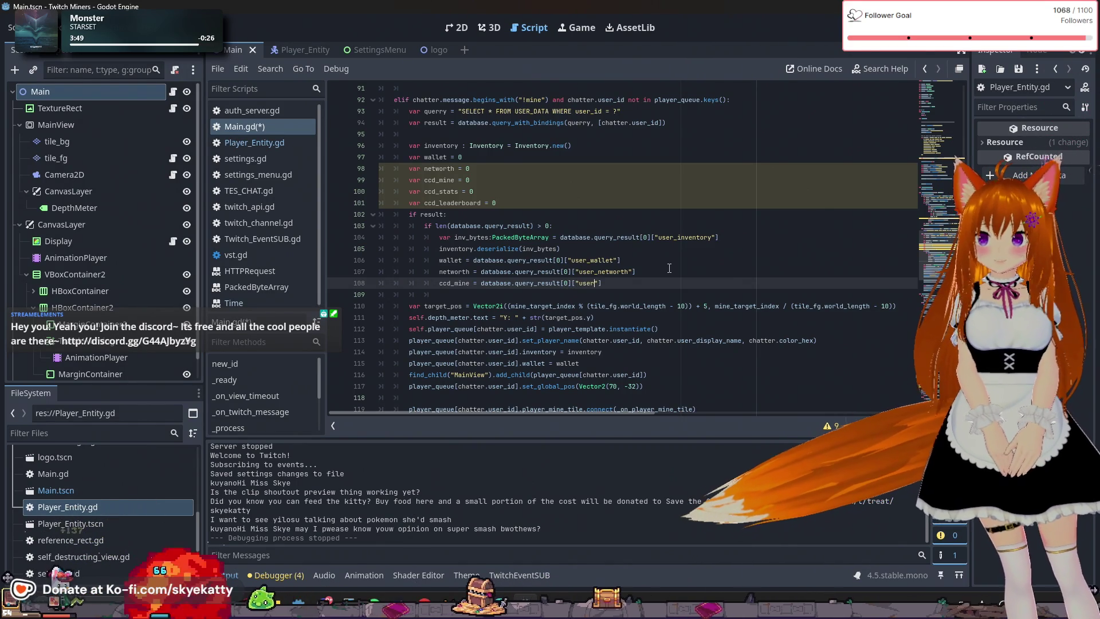
type("mine")
key("Return")
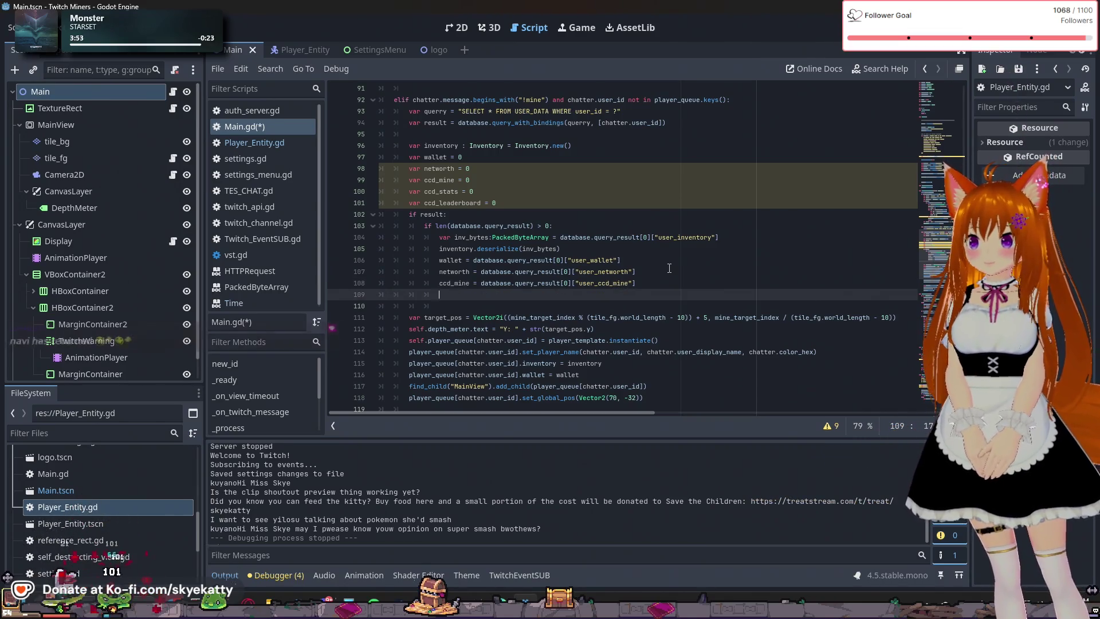
type("ccd")
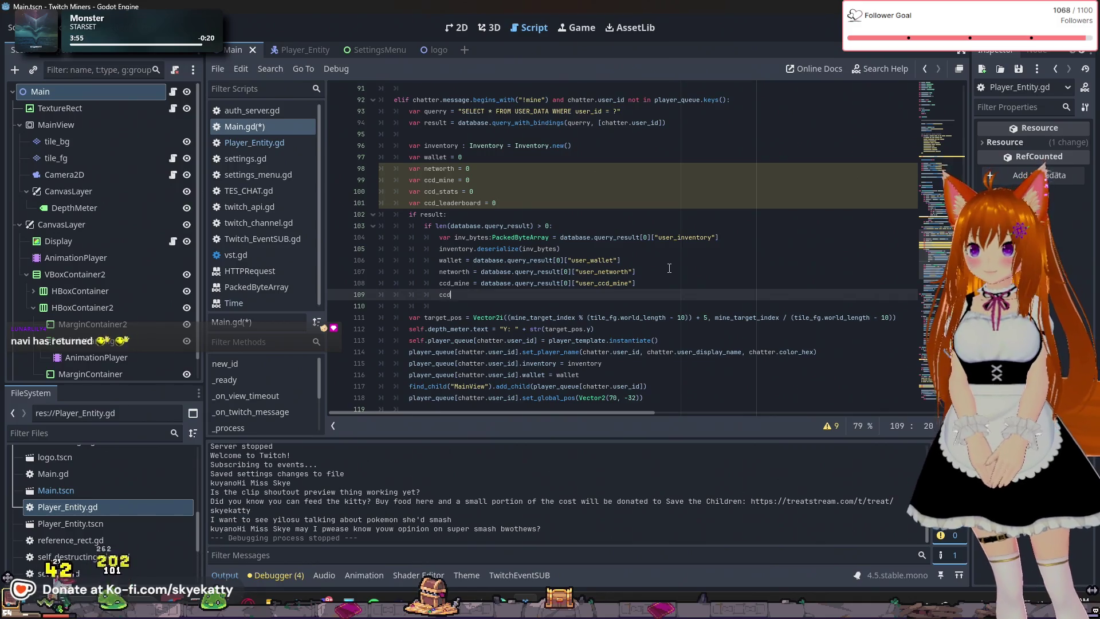
type("_stats = ")
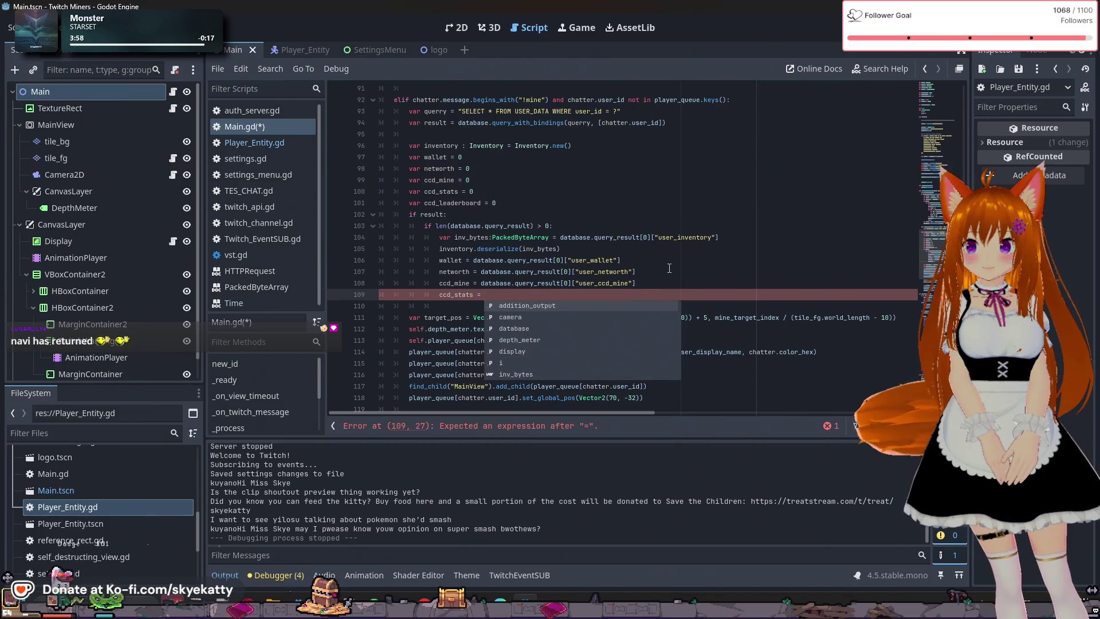
type("da")
key("Return")
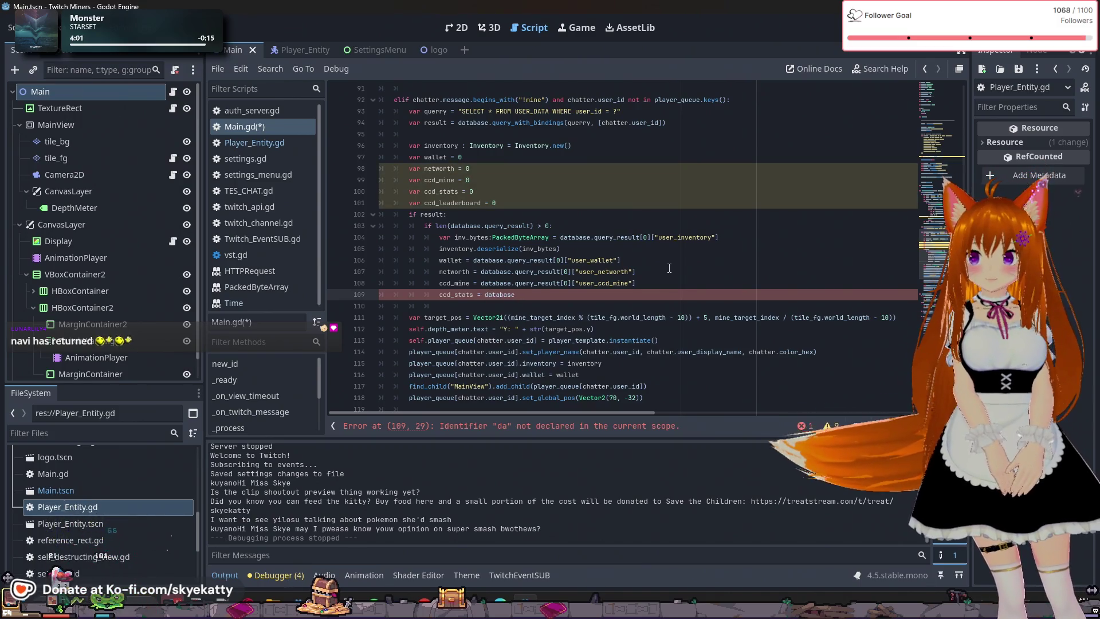
type(".qu")
key("Down")
key("Return")
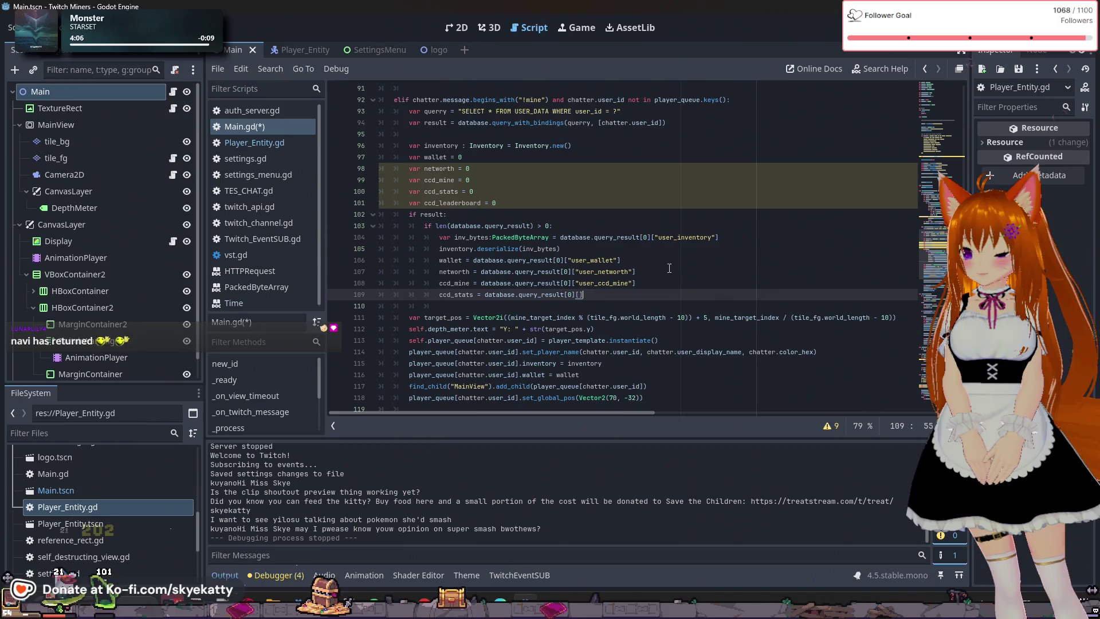
type("\"u")
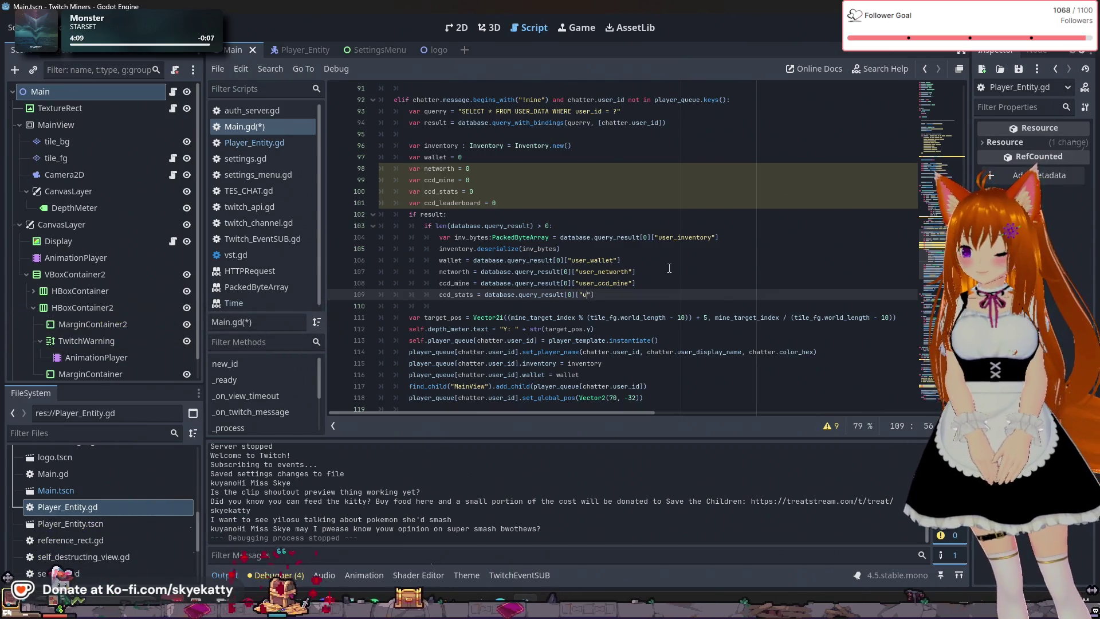
type("ser_ccd_")
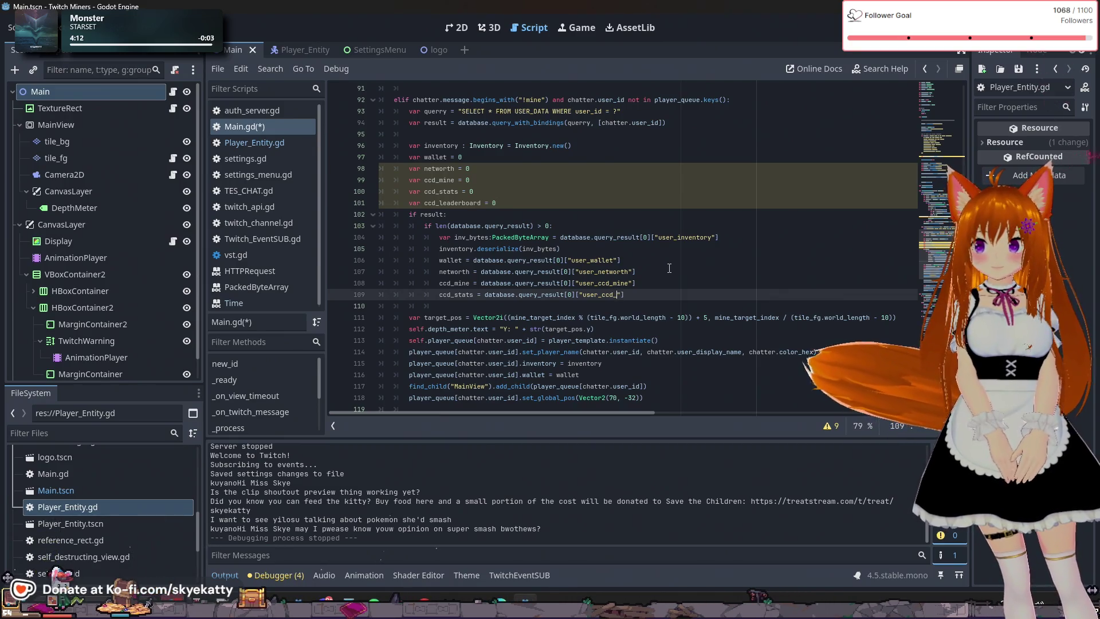
type("stats")
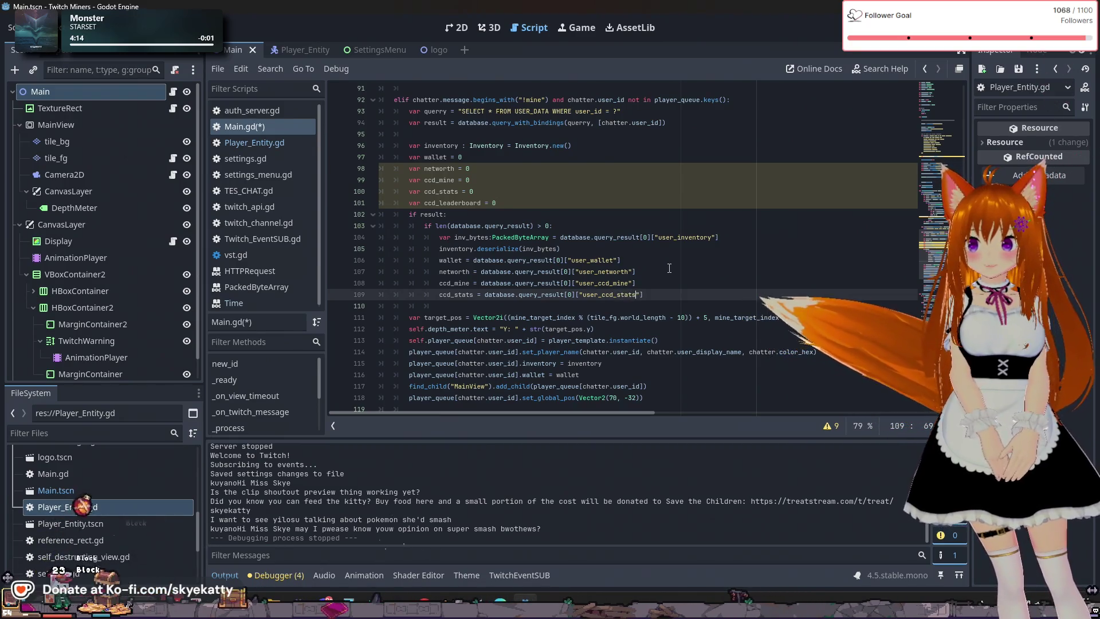
key("End")
key("Return")
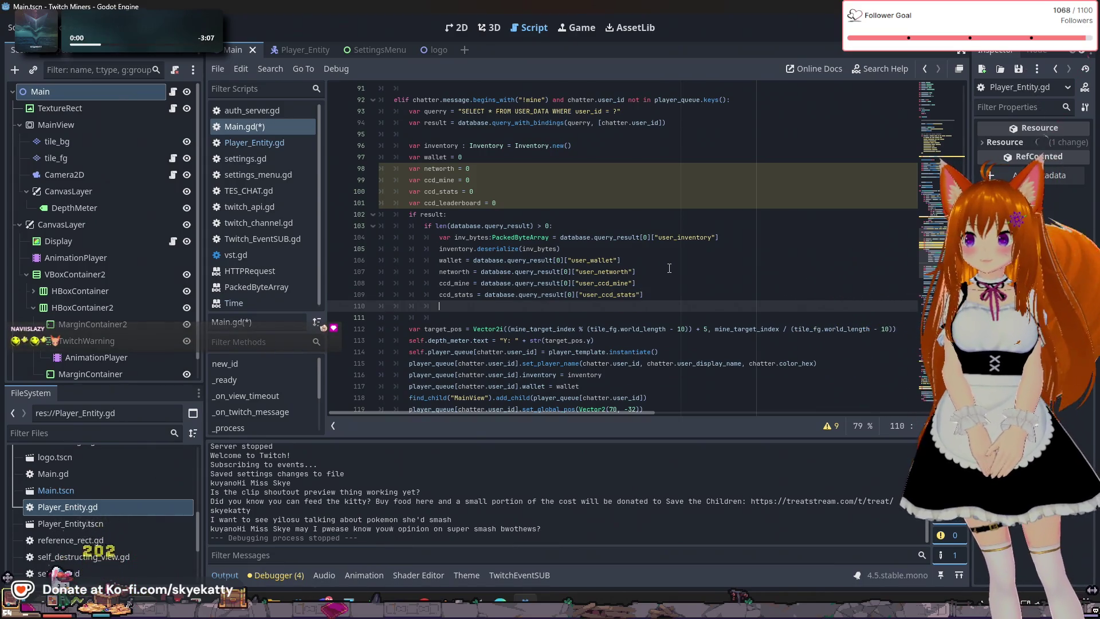
Assign ccd_leaderboard from database.query_result[0]["user_ccd_leaderboard"]
type("ccd_")
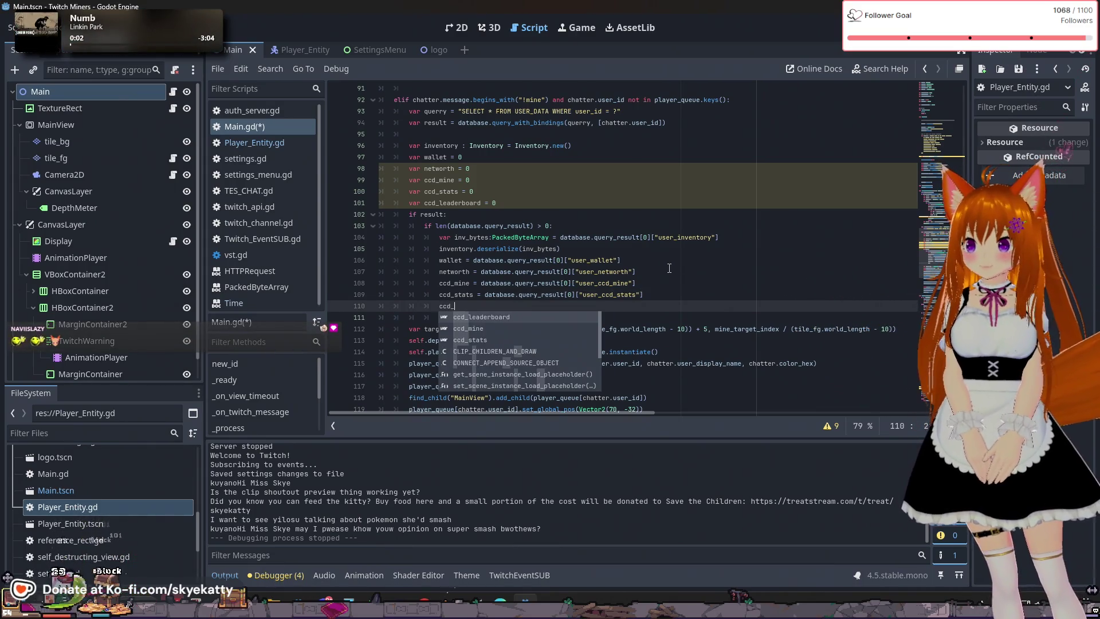
key("Return")
key("ctrl+space")
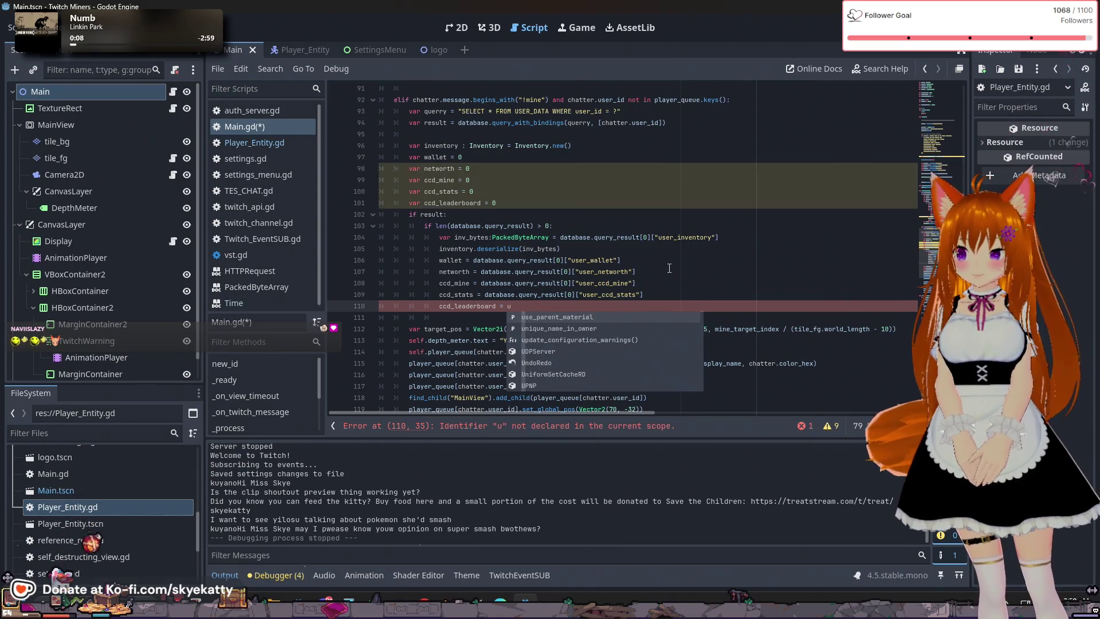
key("BackSpace")
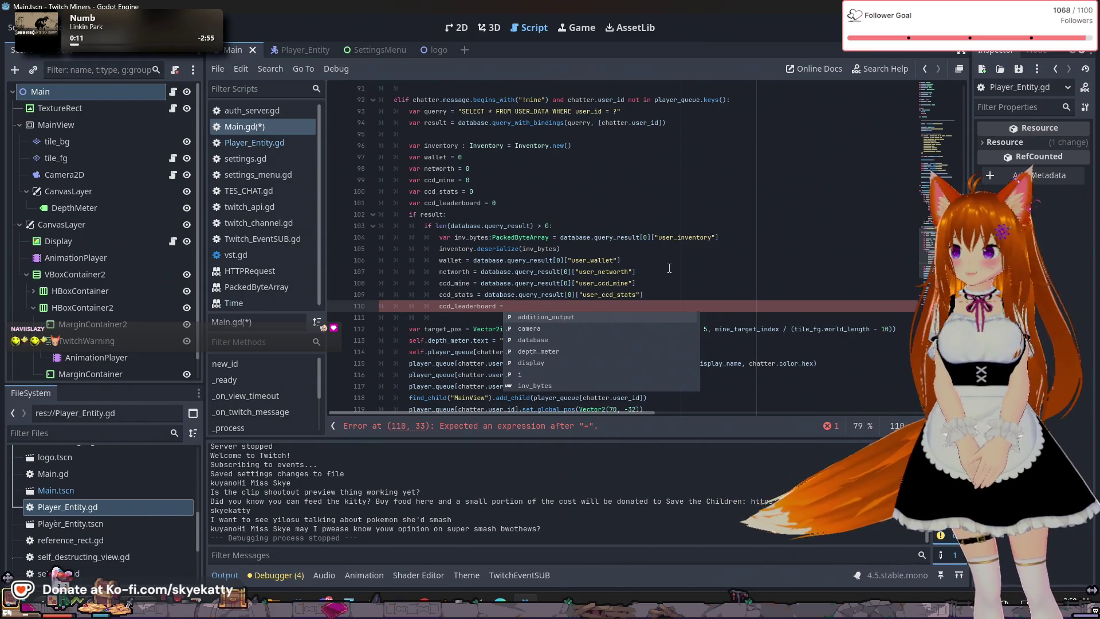
key("BackSpace")
type("= database")
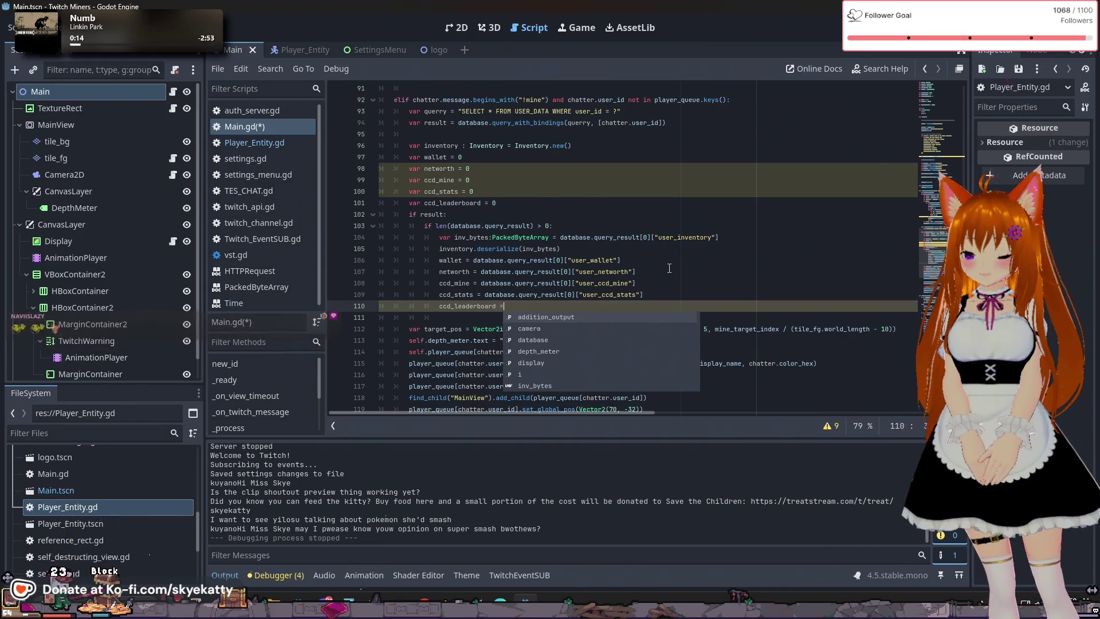
type(".")
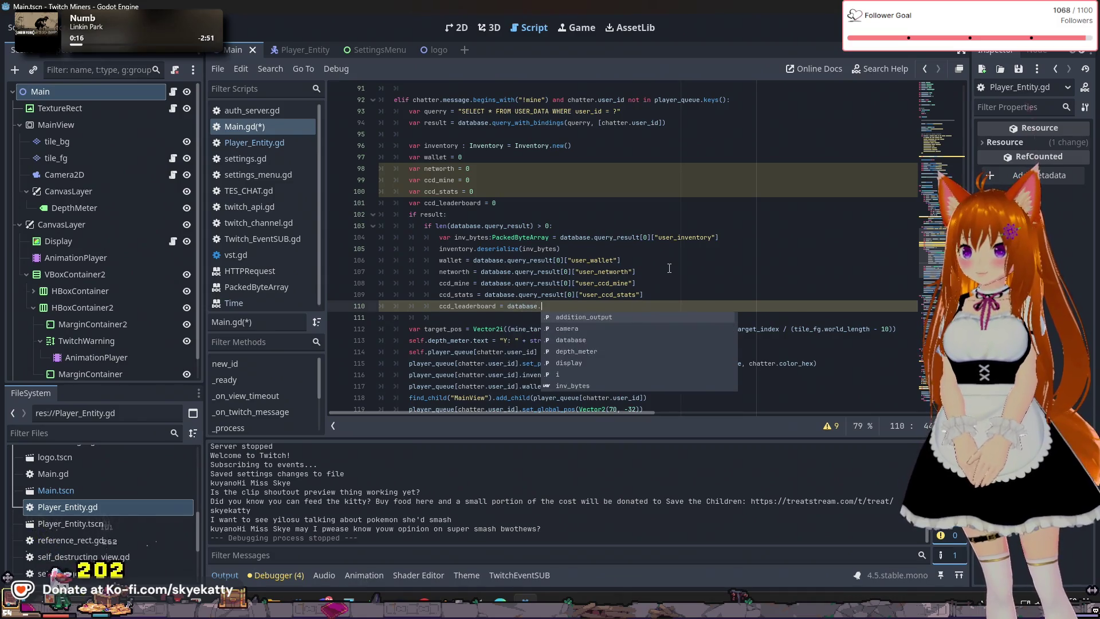
type("query")
key("Down")
key("Return")
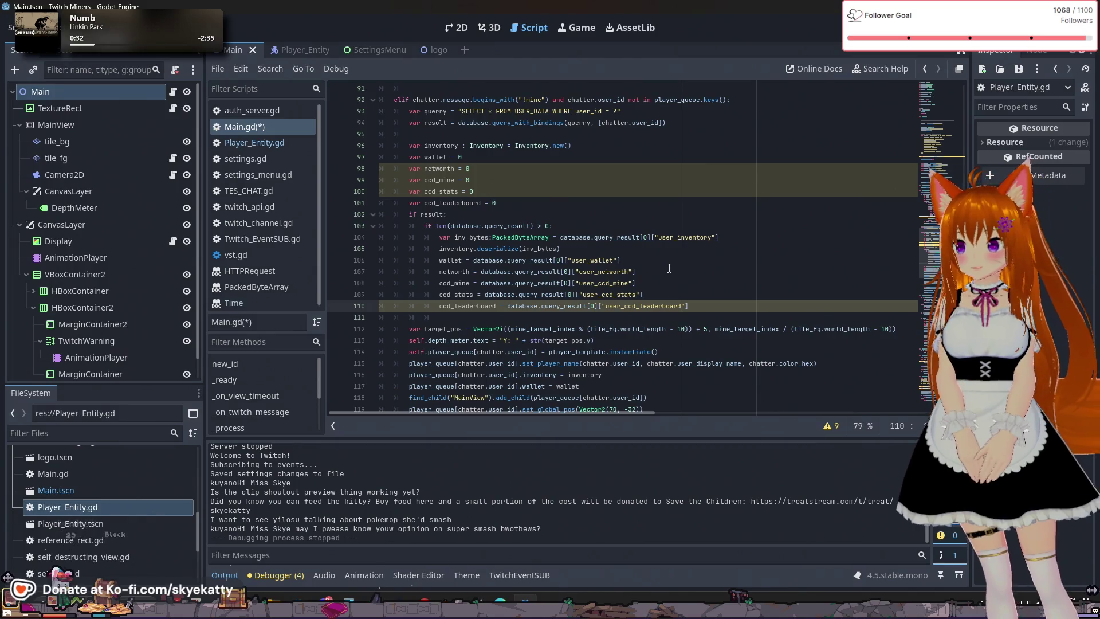
left_click(660, 157)
left_click(660, 203)
left_click(681, 306)
left_click(684, 318)
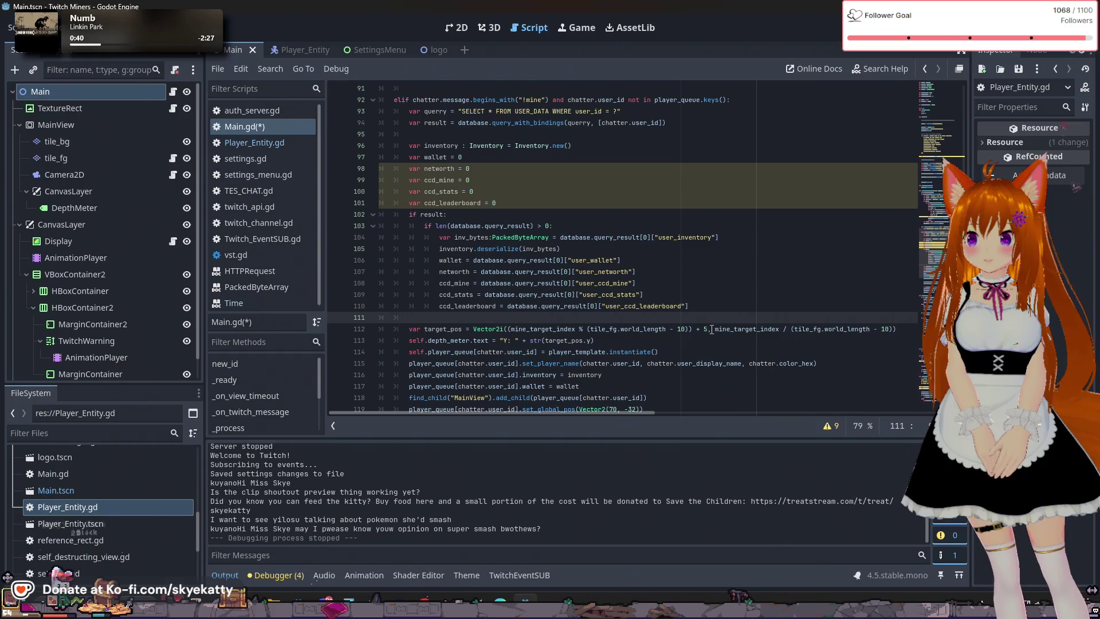
Add an if condition on line 112 starting with ccd_mine
key("Return")
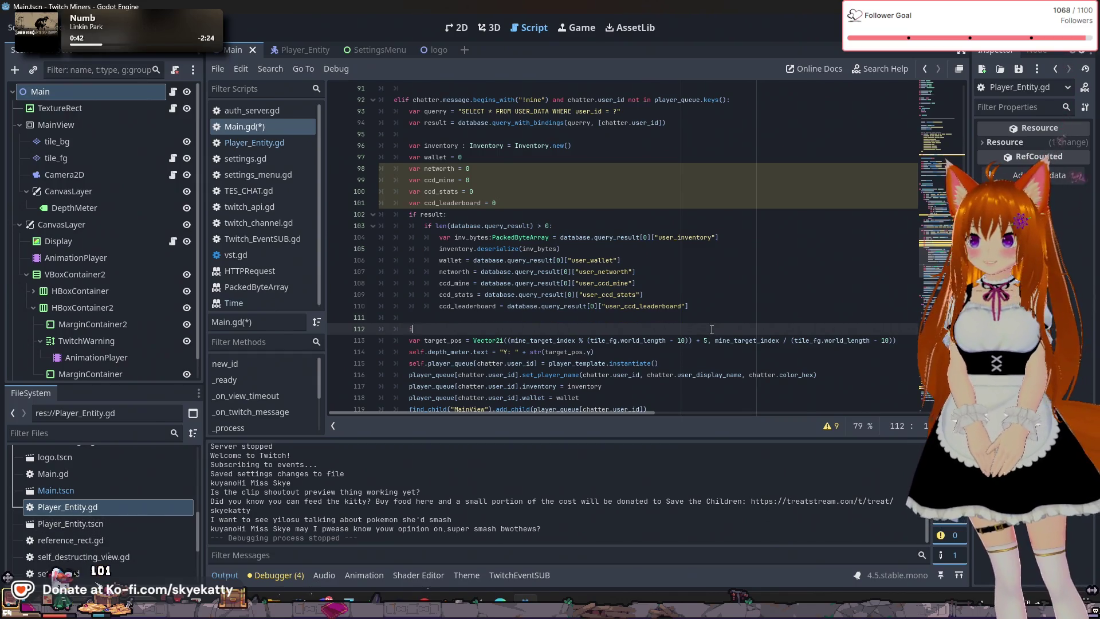
type("if ccfd")
key("BackSpace")
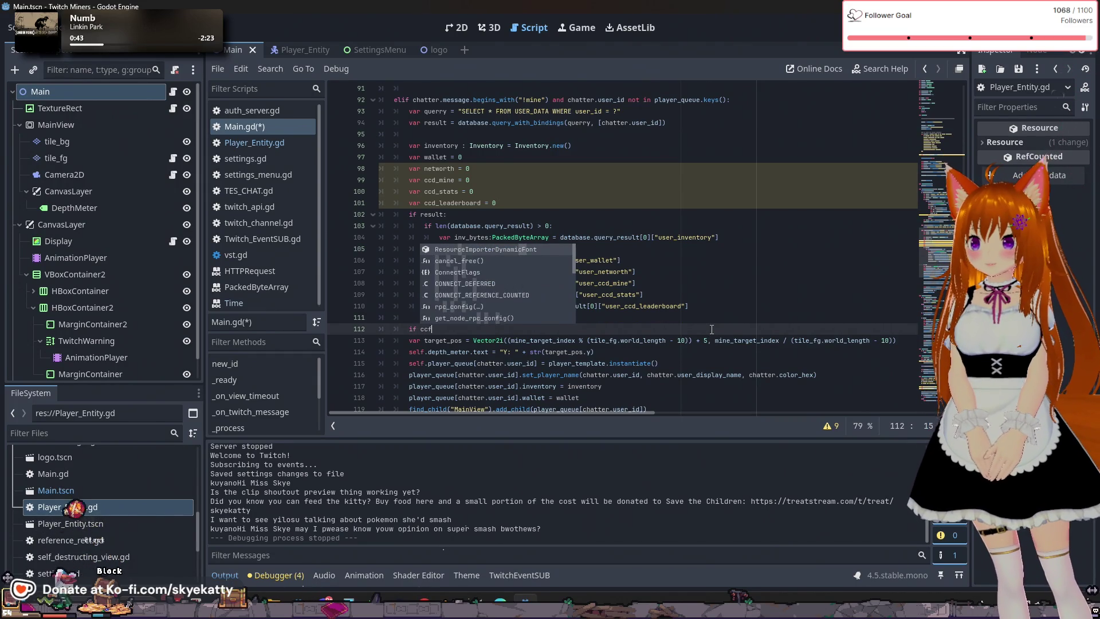
key("BackSpace")
type("d")
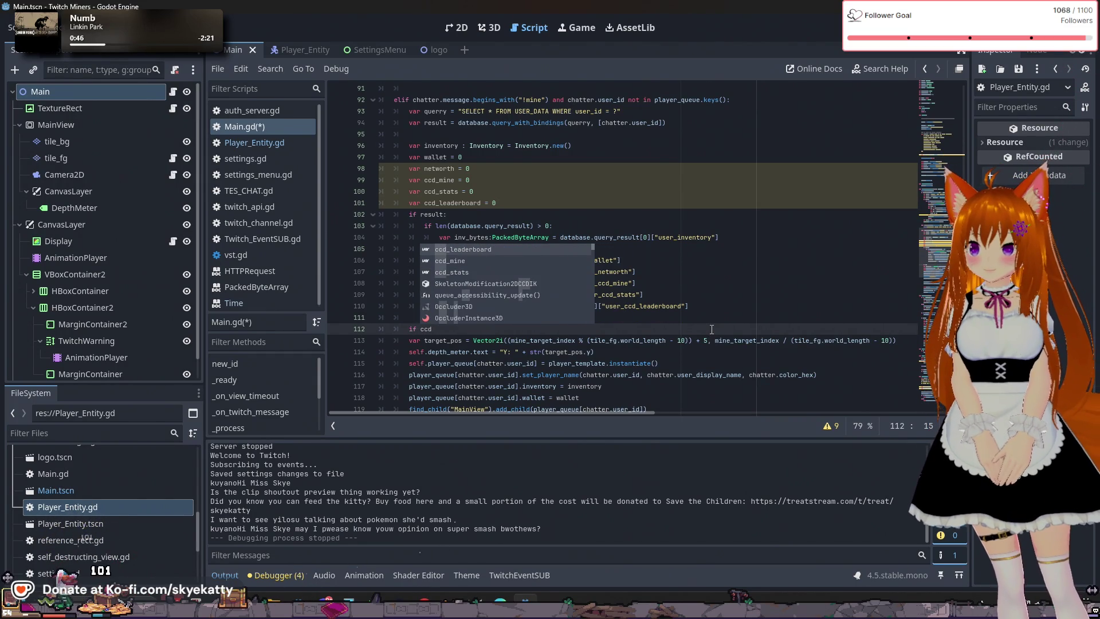
key("BackSpace")
key("BackSpace")
key("BackSpace")
type("ccd")
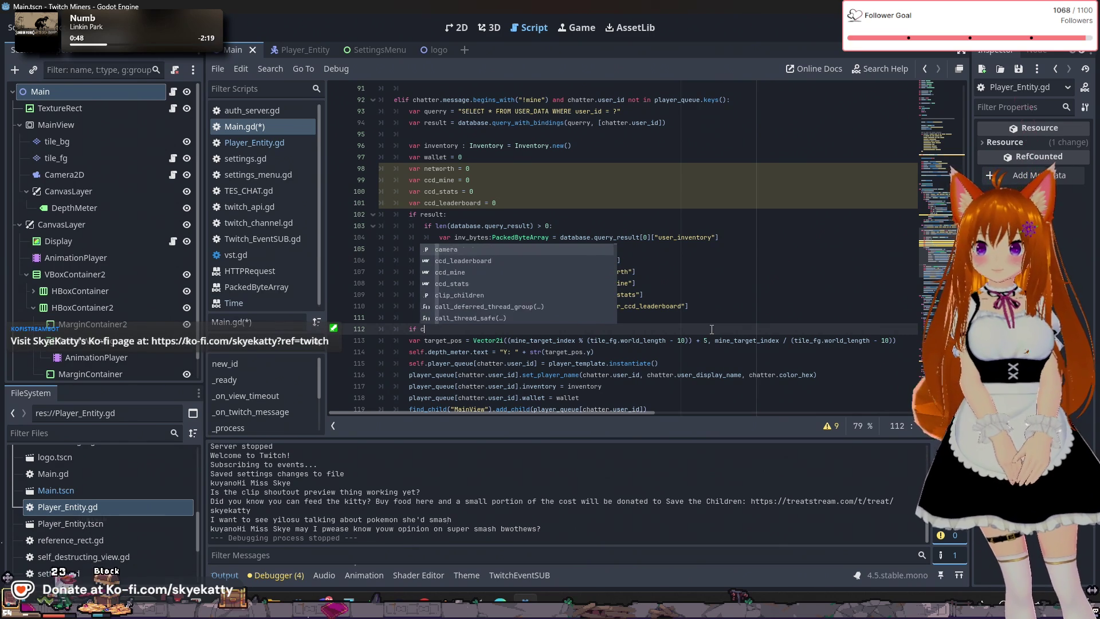
key("Down")
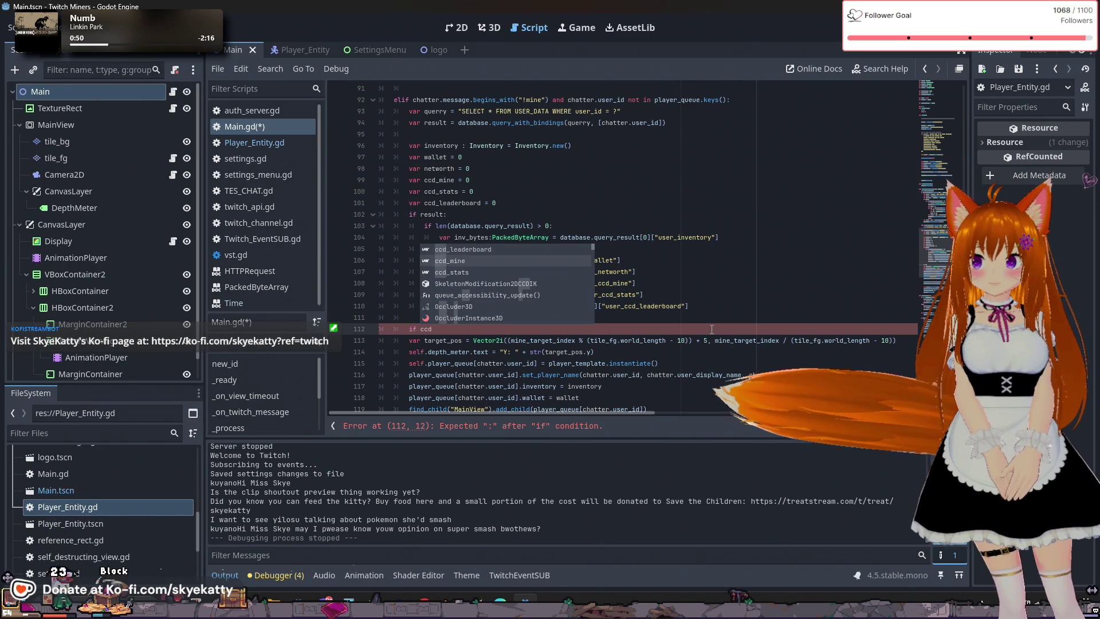
key("Return")
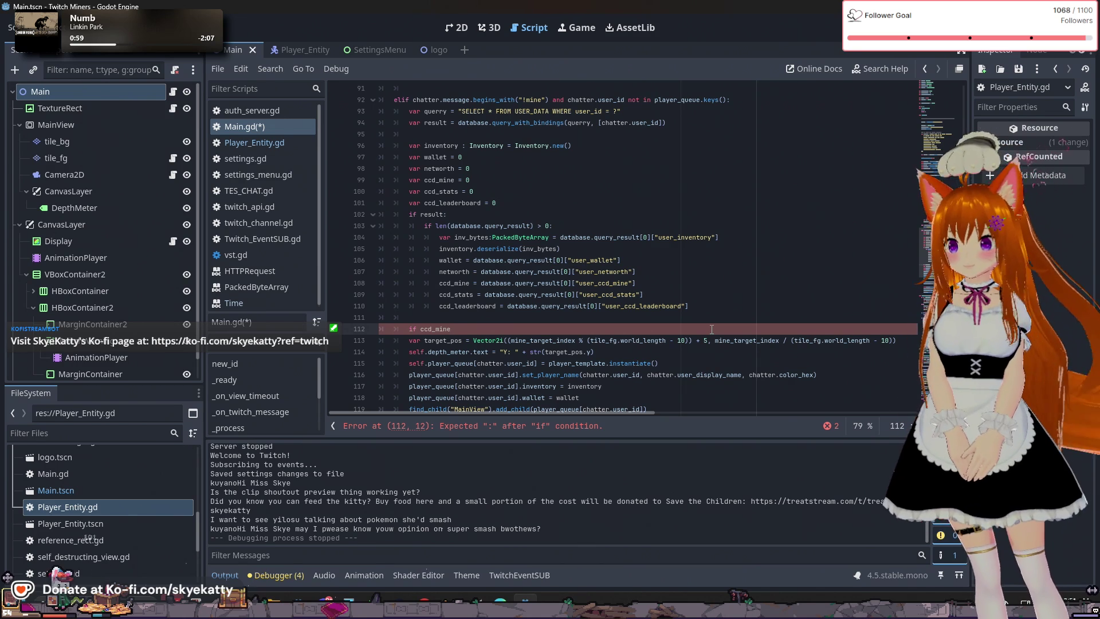
type("<")
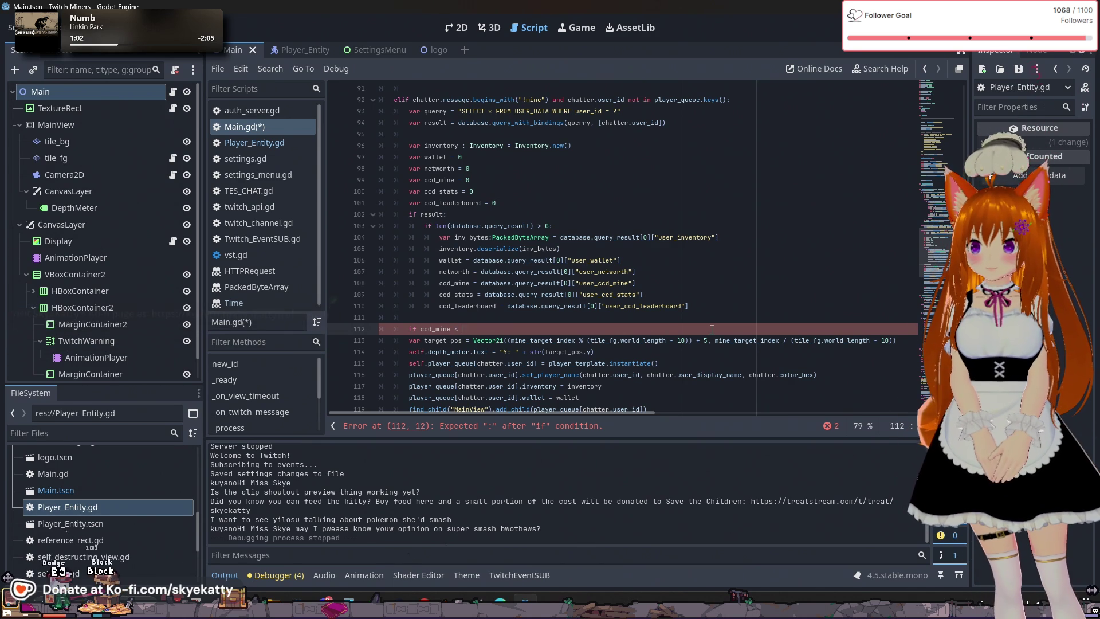
key("BackSpace")
key("BackSpace")
key("BackSpace")
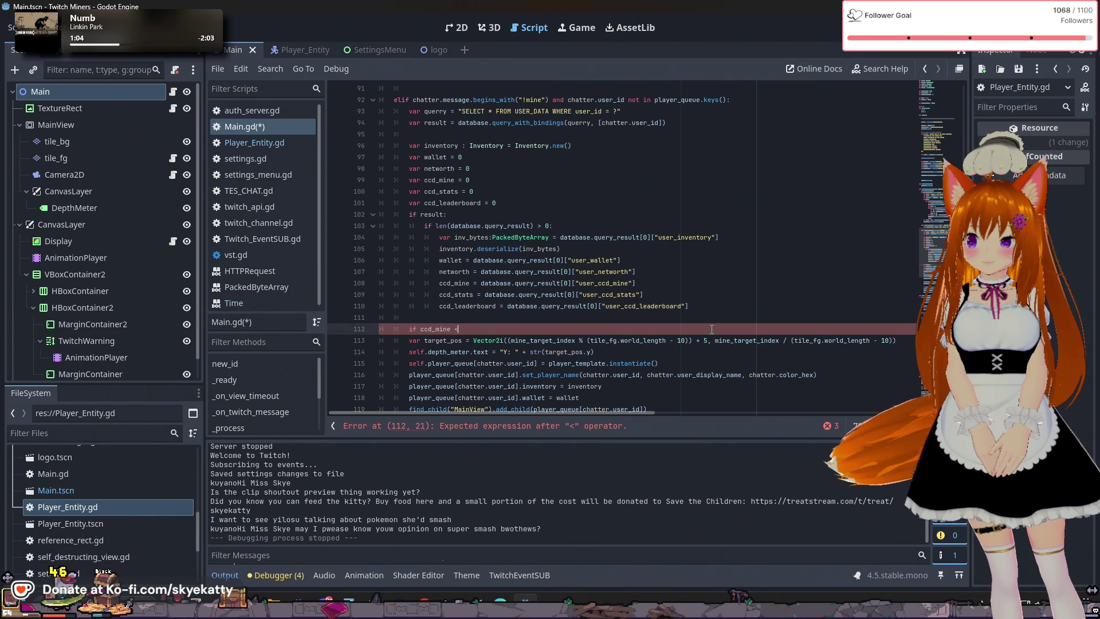
Put 'Time.get_unix_time_from_system() <' at the front of the if condition
key("Home")
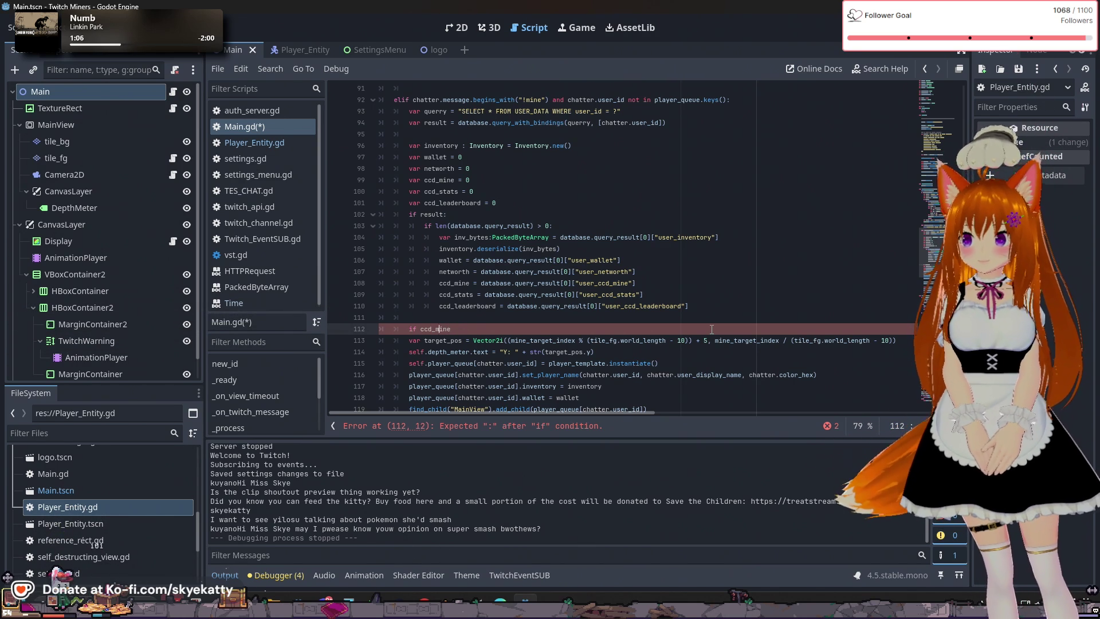
type("Time")
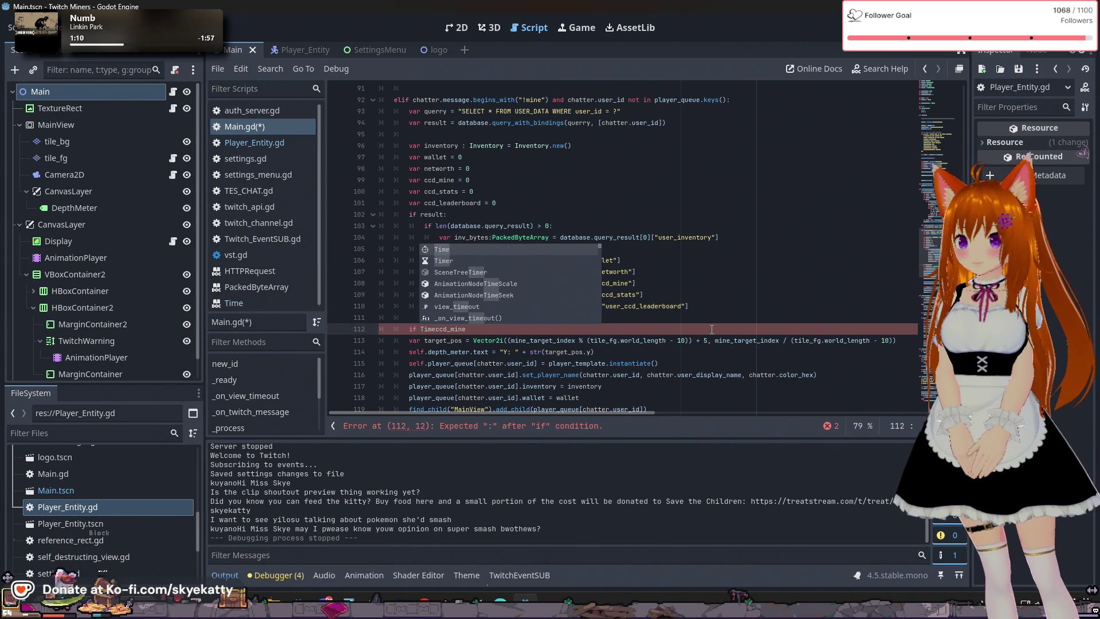
type(".get")
key("Down")
key("Down")
key("Down")
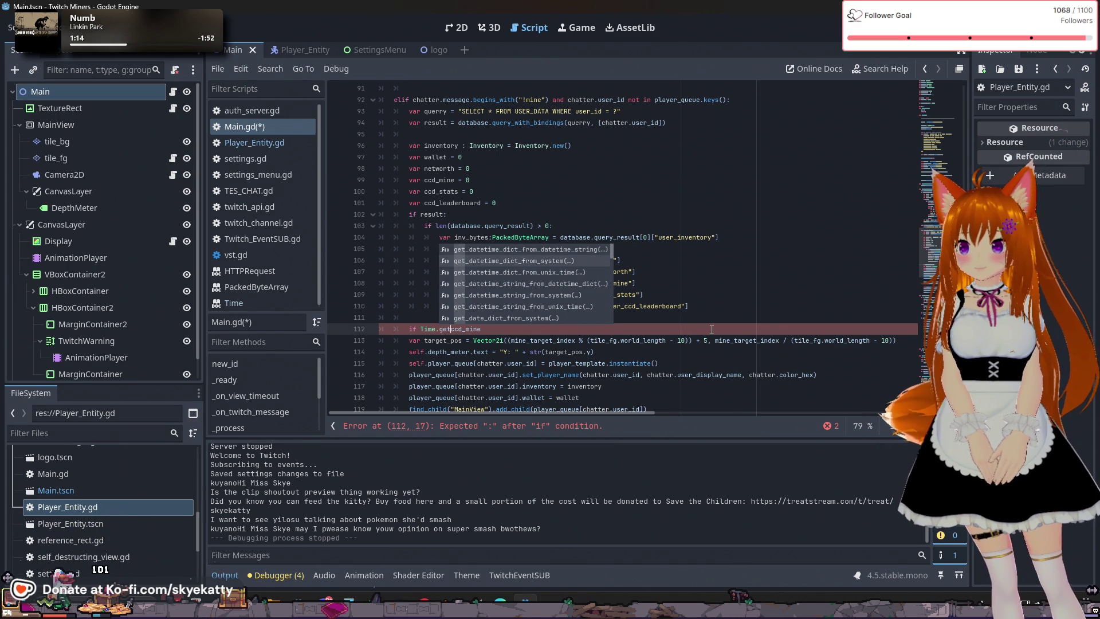
key("Down")
key("Down")
key("Down")
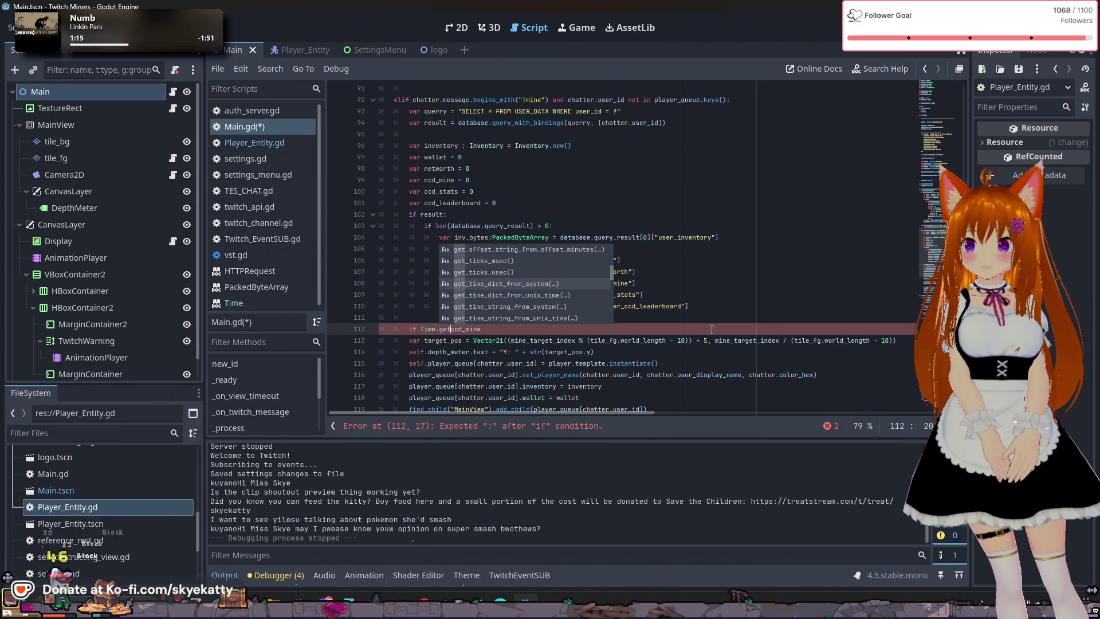
key("Tab")
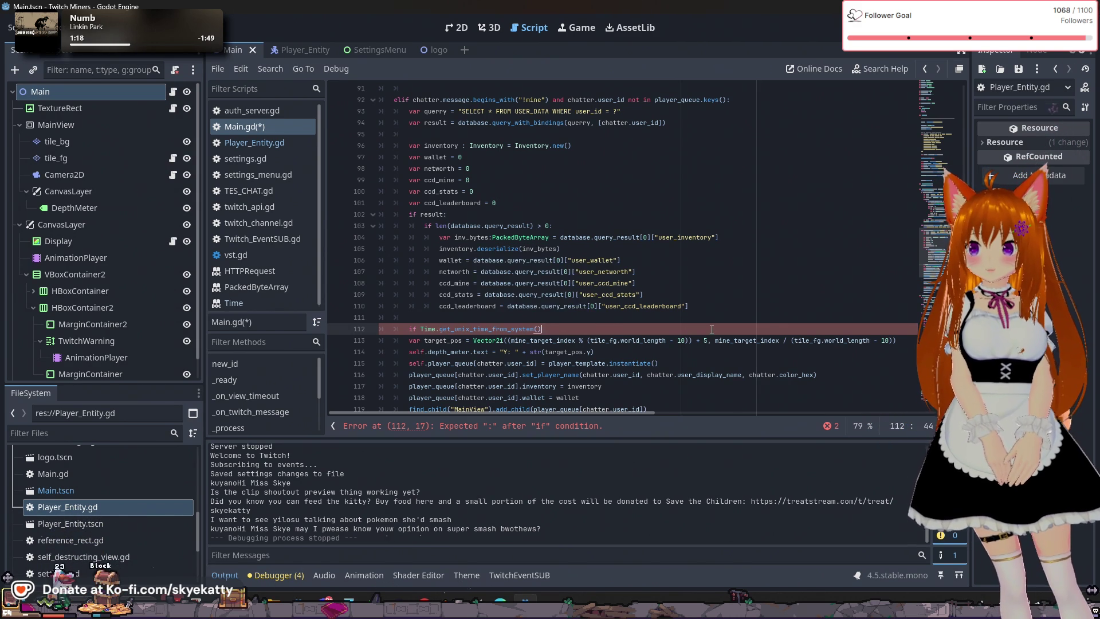
type("<")
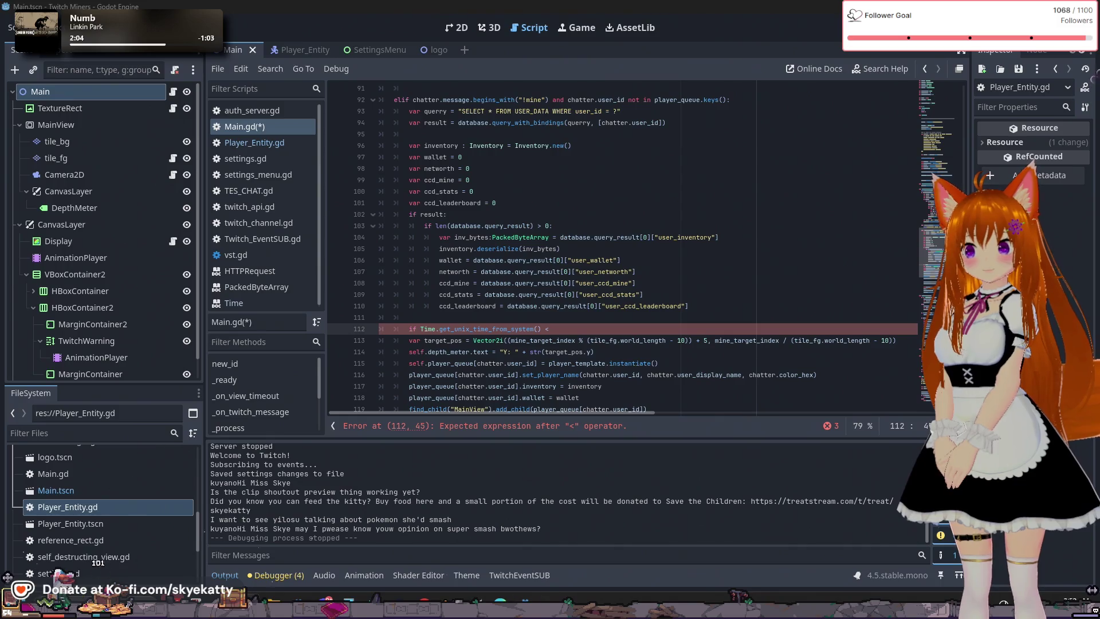
left_click(610, 329)
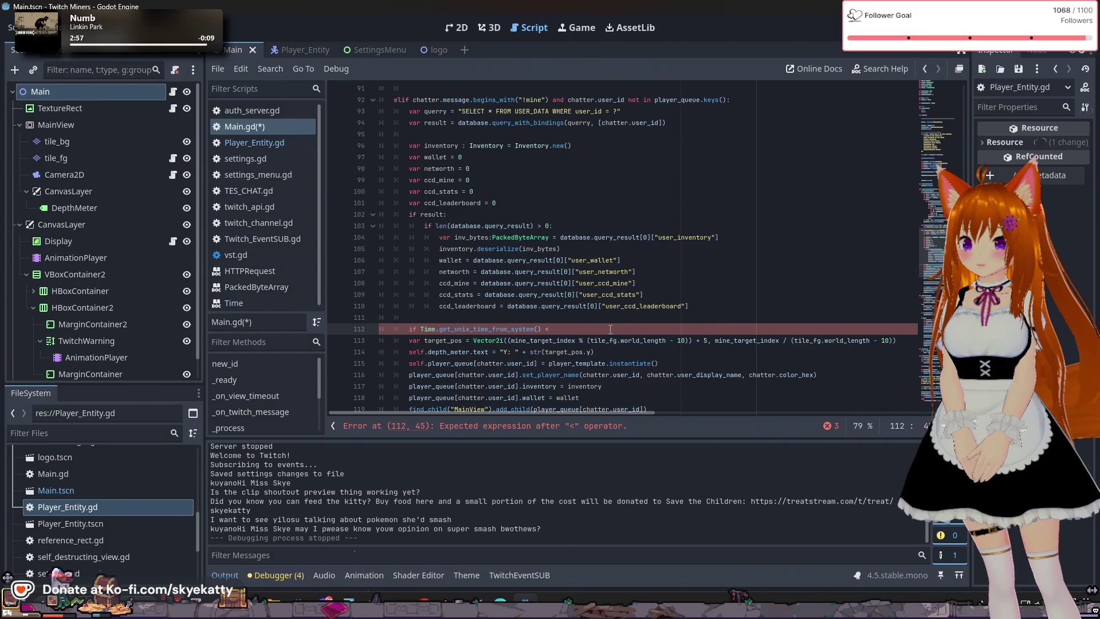
type("ccd")
Finish the check as 'if Time.get_unix_time_from_system() < ccd_mine:' with a return beneath
key("Escape")
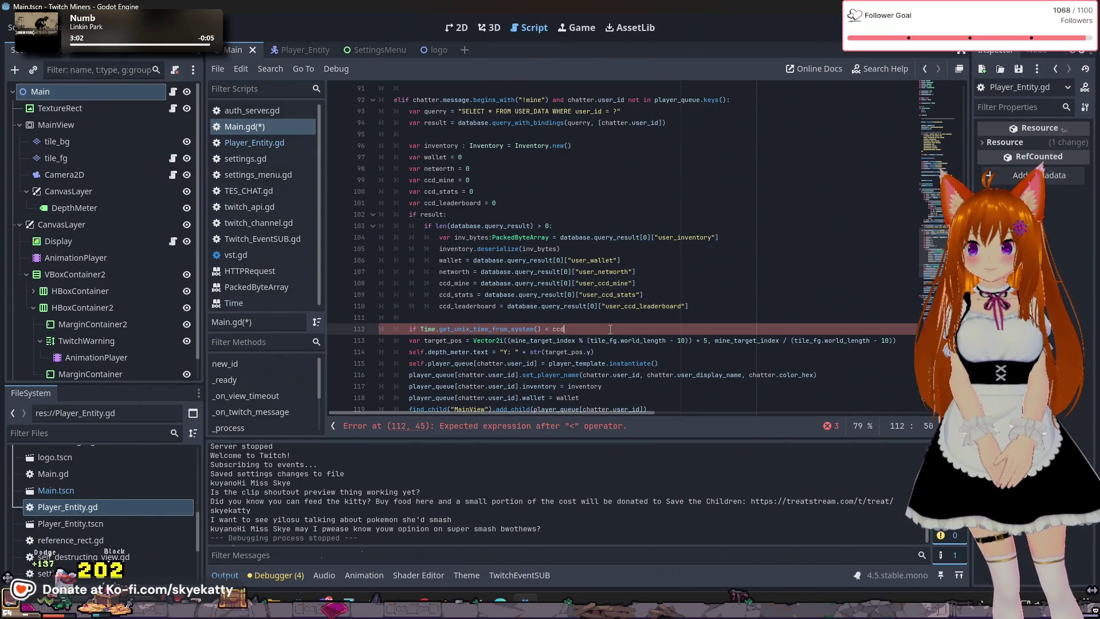
type("_")
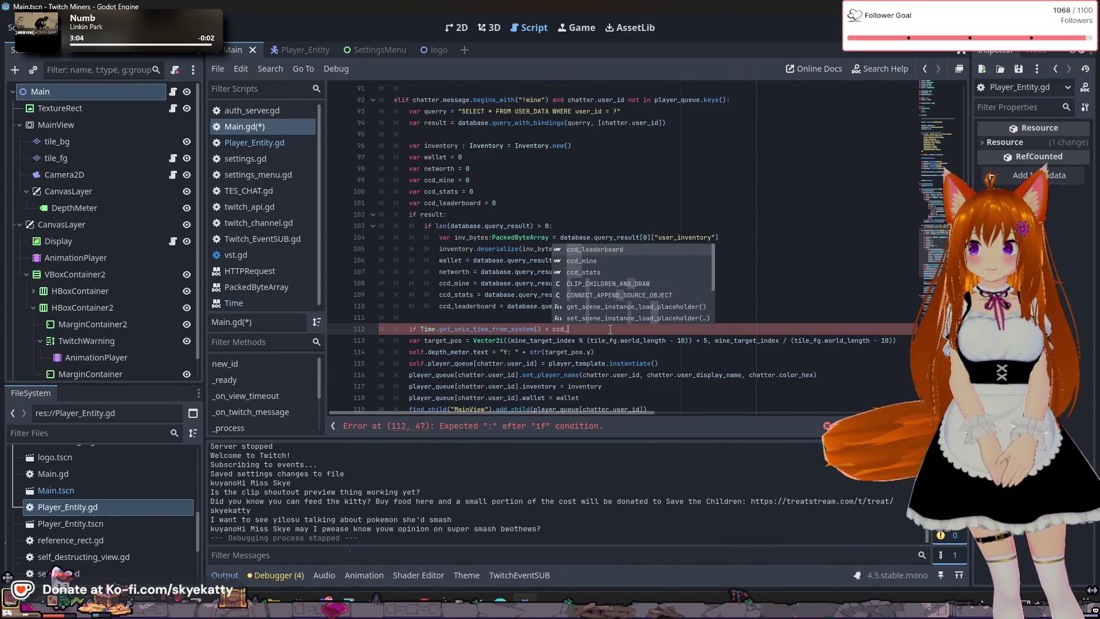
key("Down")
key("Return")
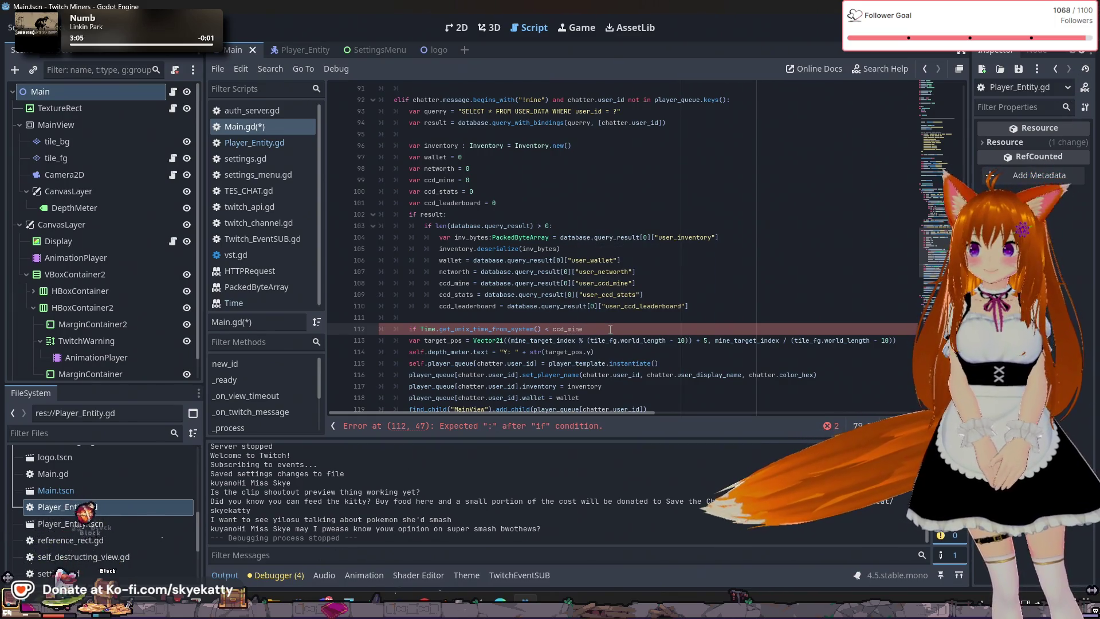
type(":")
key("Return")
type("re")
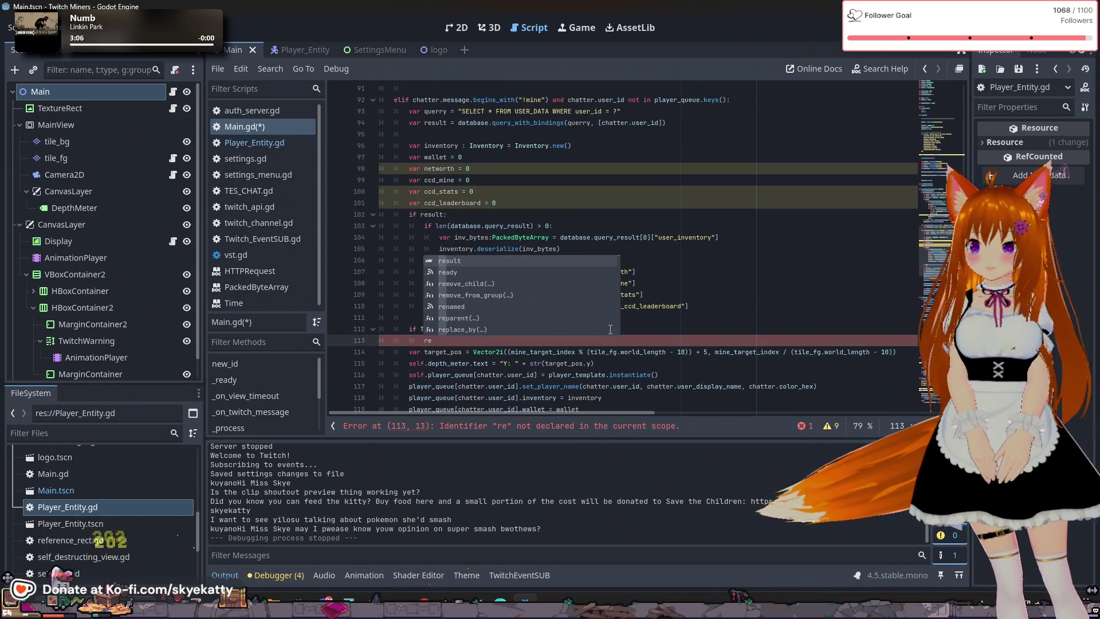
type("turn")
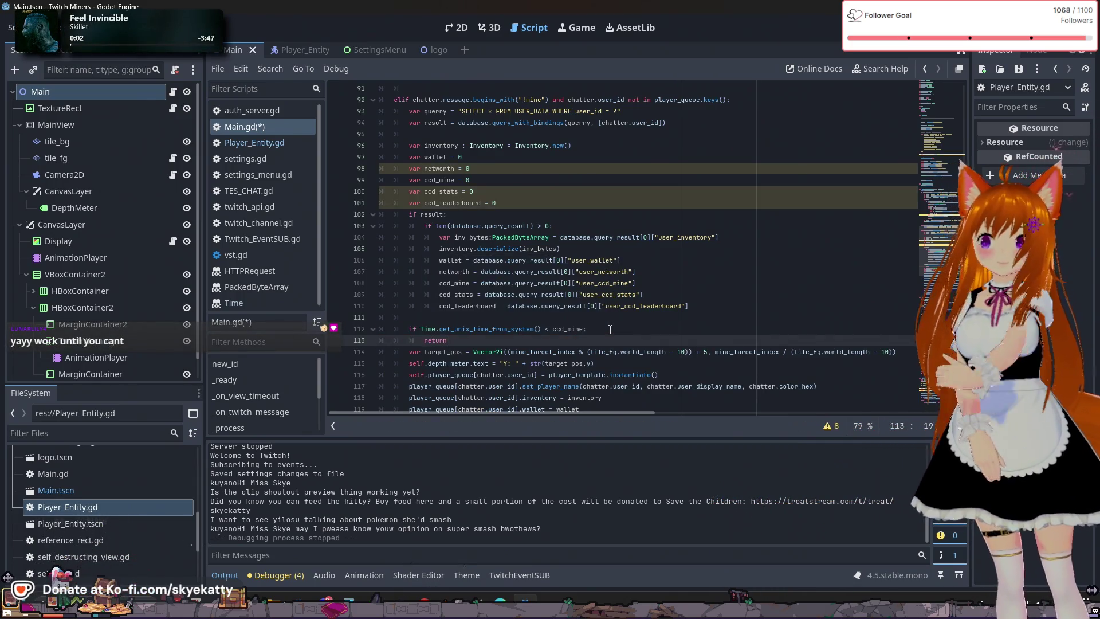
key("Return")
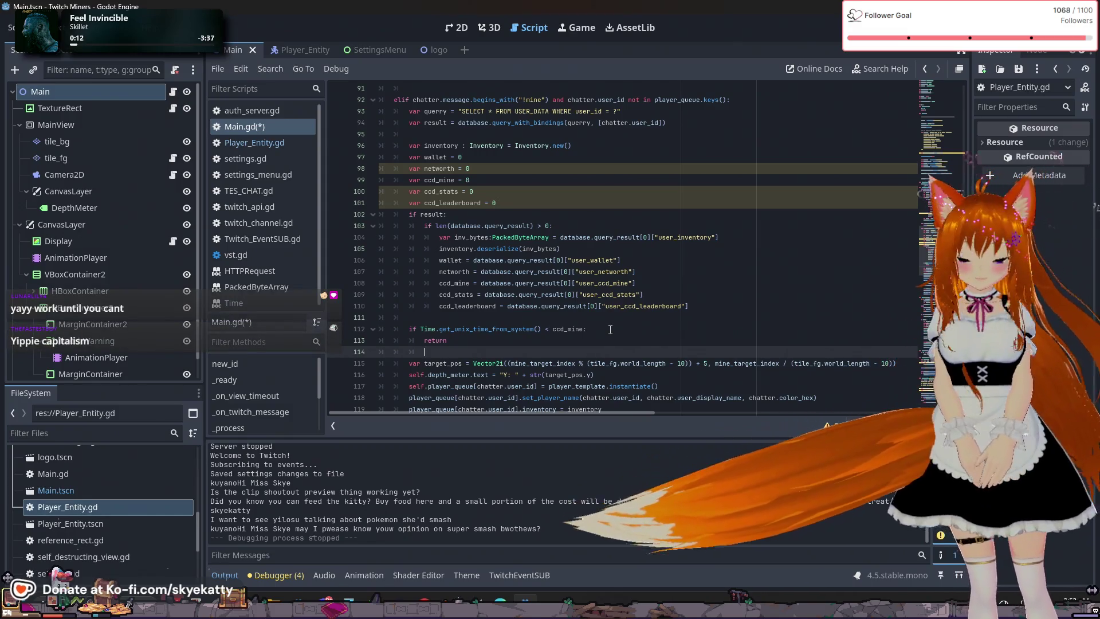
left_click(611, 329)
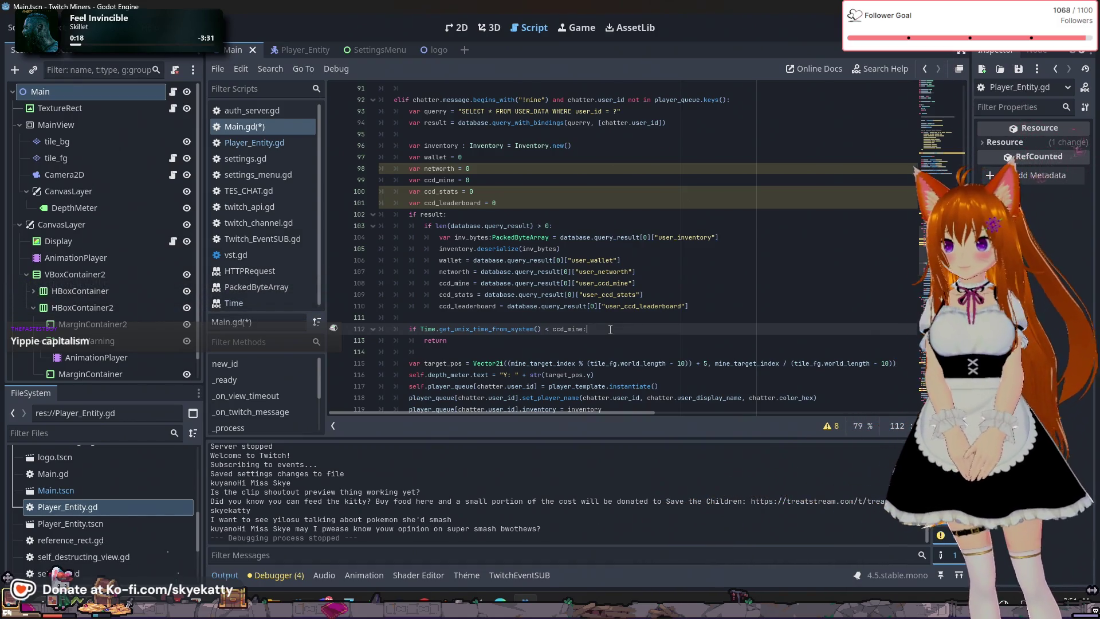
left_click(610, 341)
Scroll to the new player setup and select the player_queue entry prefix on line 120
left_click(573, 168)
left_click(573, 226)
scroll(625, 377, "down", 2)
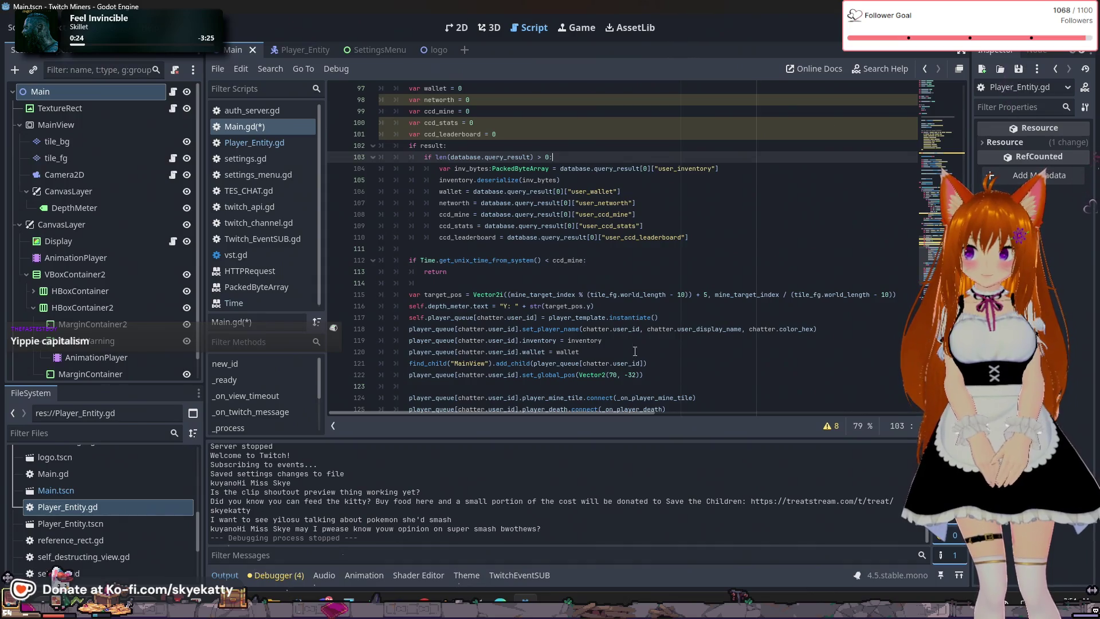
scroll(486, 308, "down", 1)
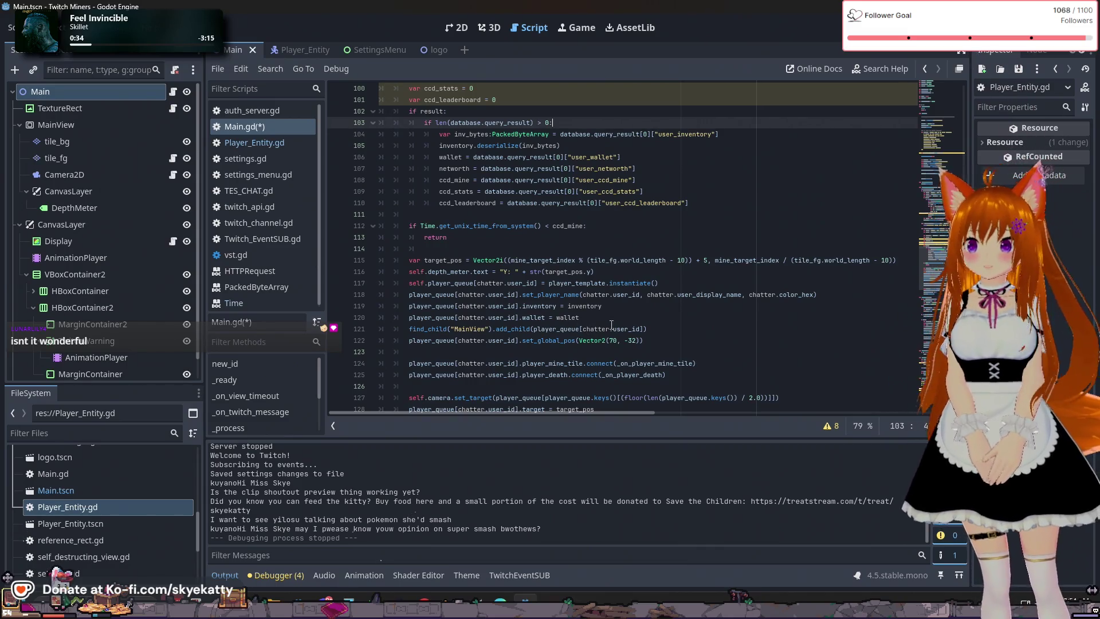
scroll(613, 320, "down", 1)
left_click(656, 305)
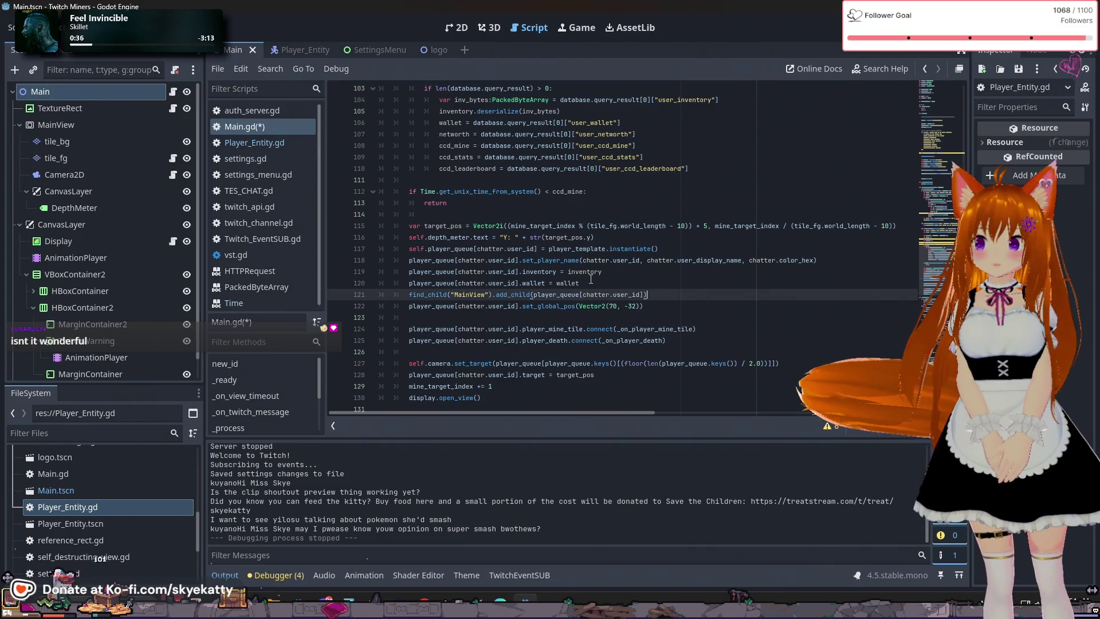
key("Up")
key("Up")
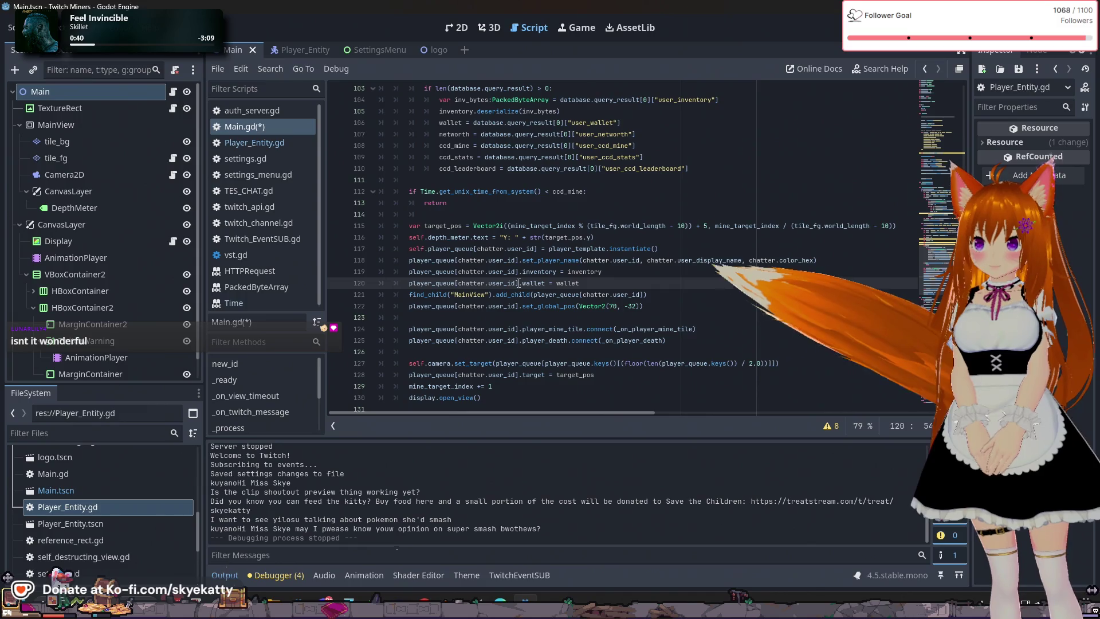
left_click_drag(521, 283, 408, 289)
key("ctrl+c")
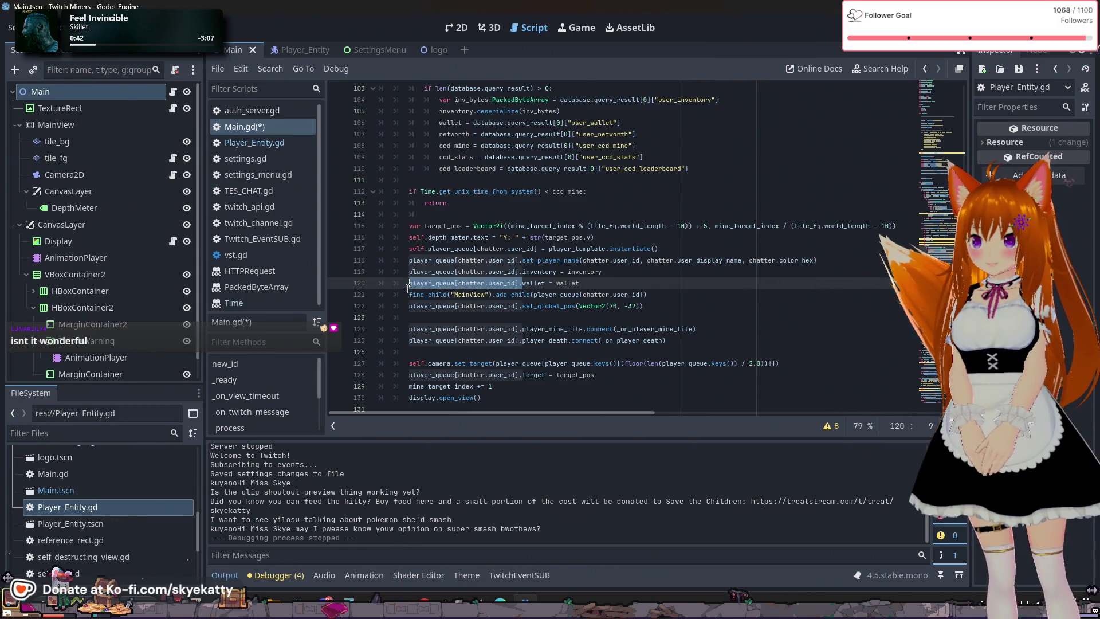
left_click(627, 282)
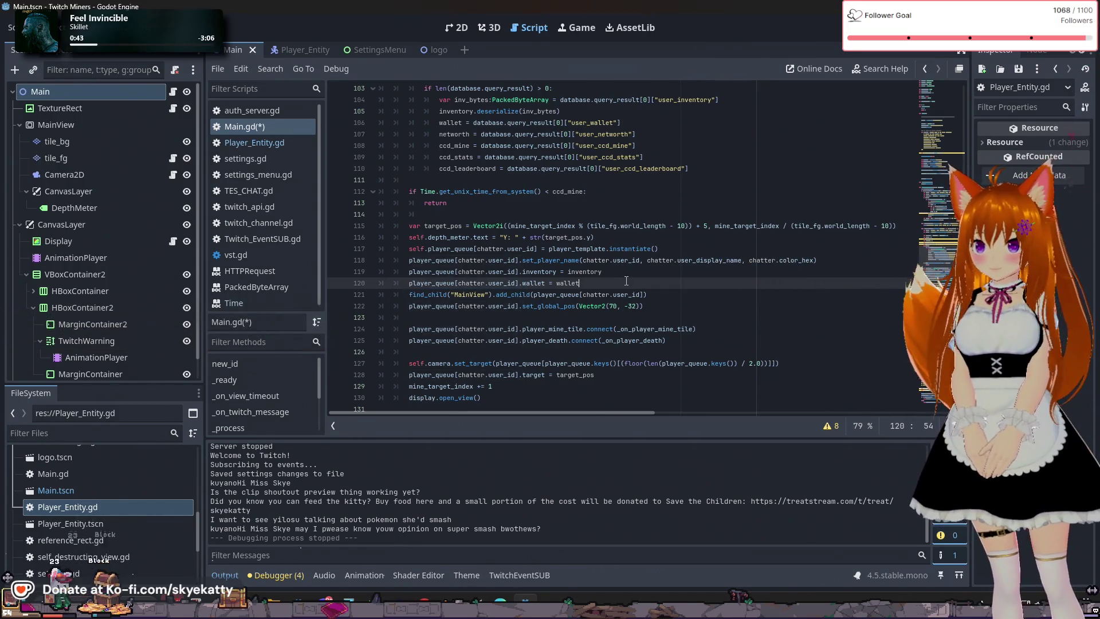
Add a player_queue line setting the spawned player's networth to networth
key("Return")
key("ctrl+v")
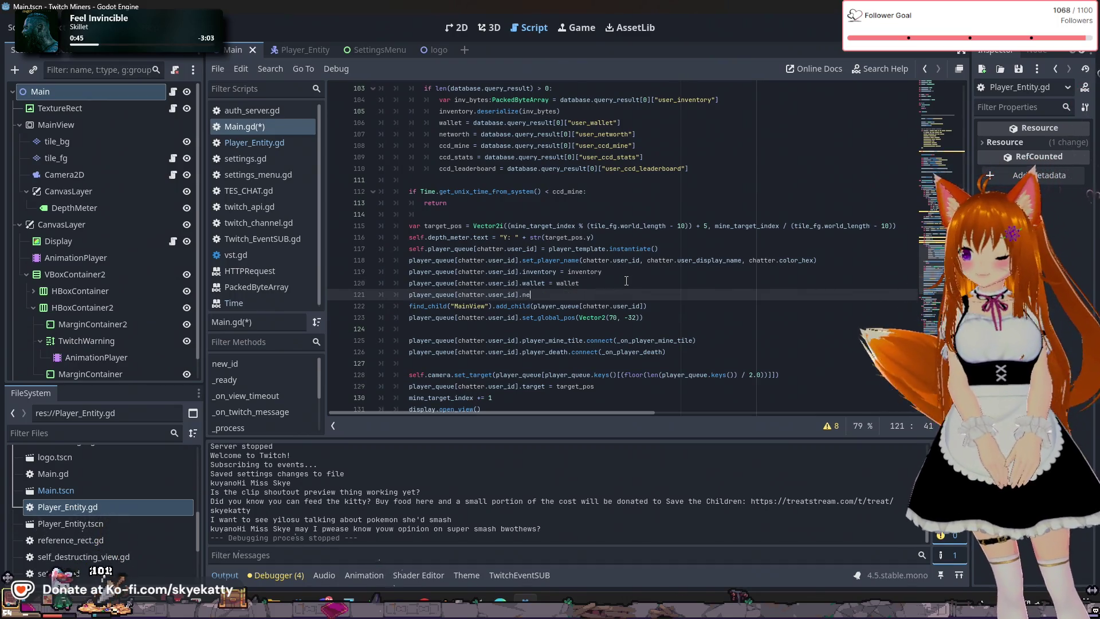
type("rth - ")
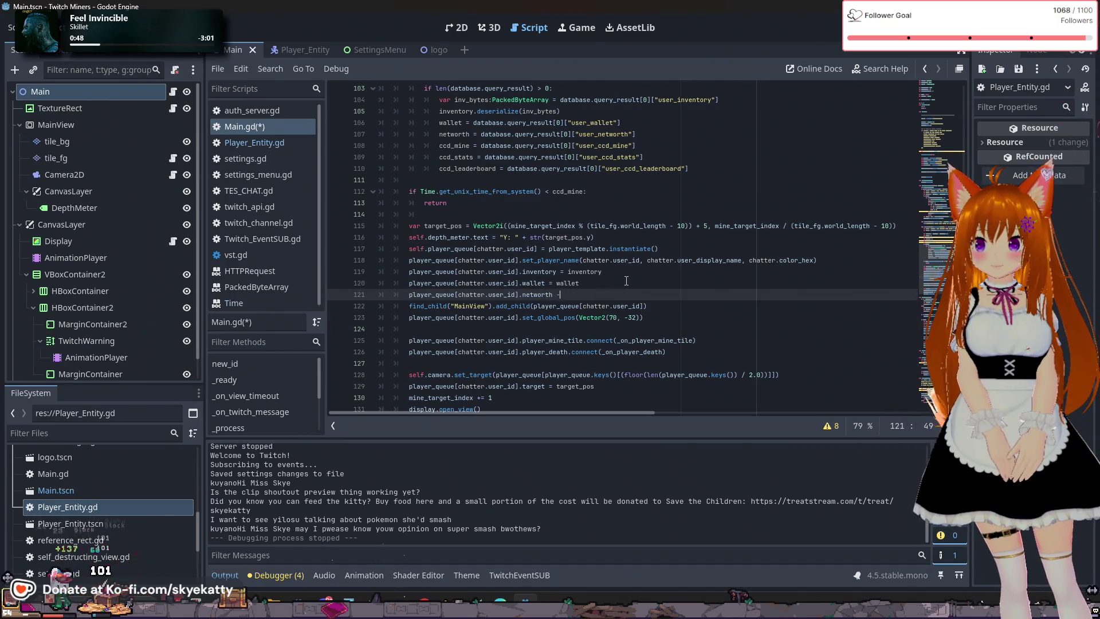
type(" networth")
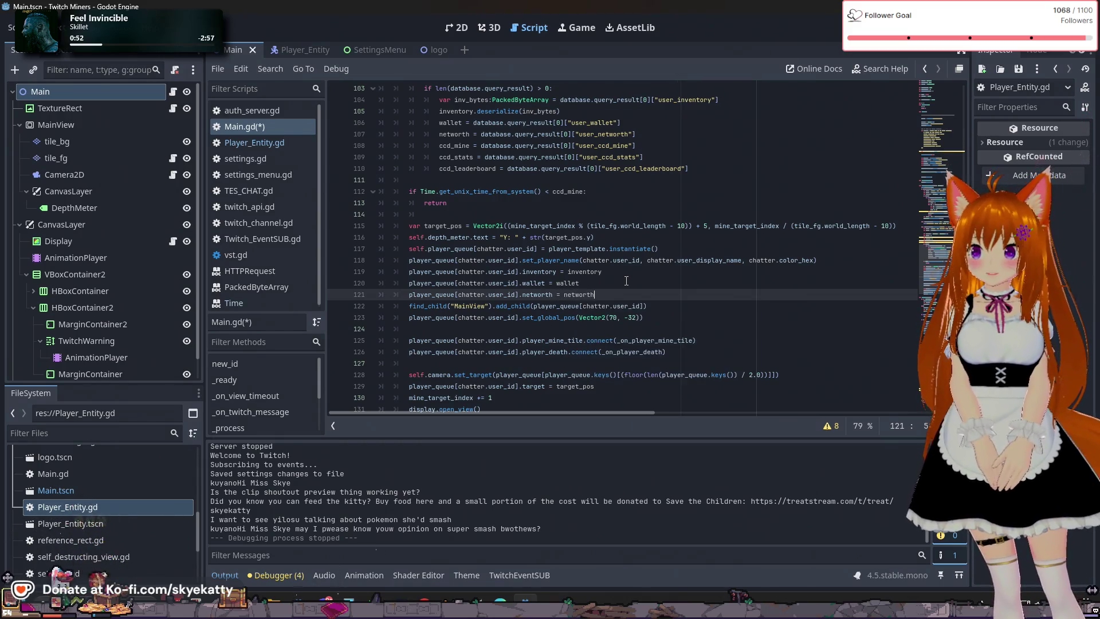
key("Return")
type("player_queue[chatter.user_id].ccd")
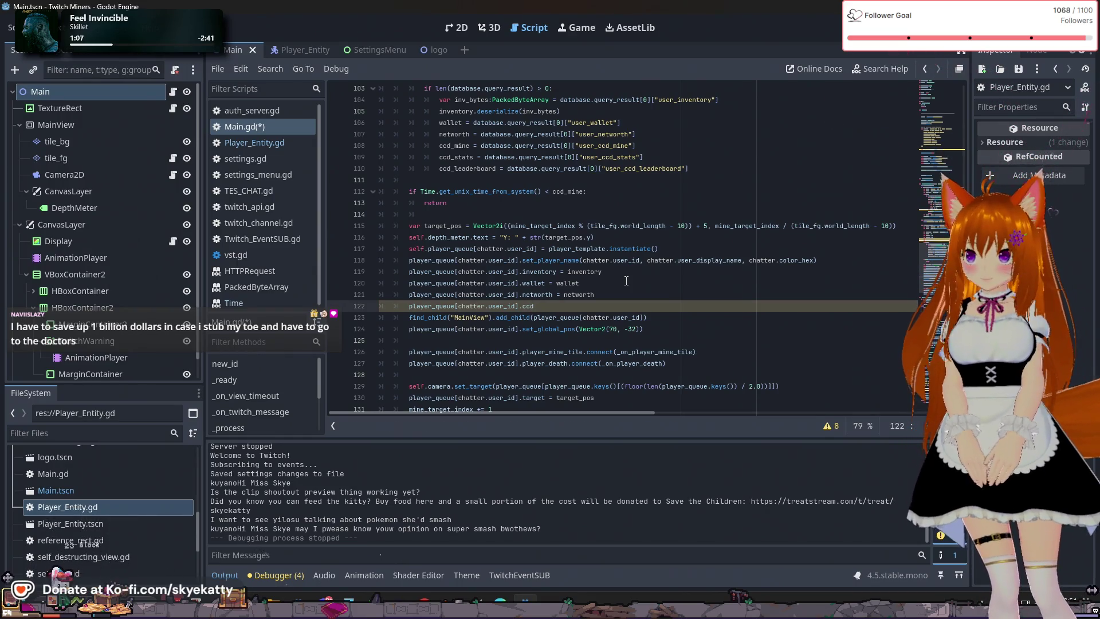
Set the player's ccd_mine to Time.get_unix_time_from_system() + Settings.Get("MineCooldown")
type("_")
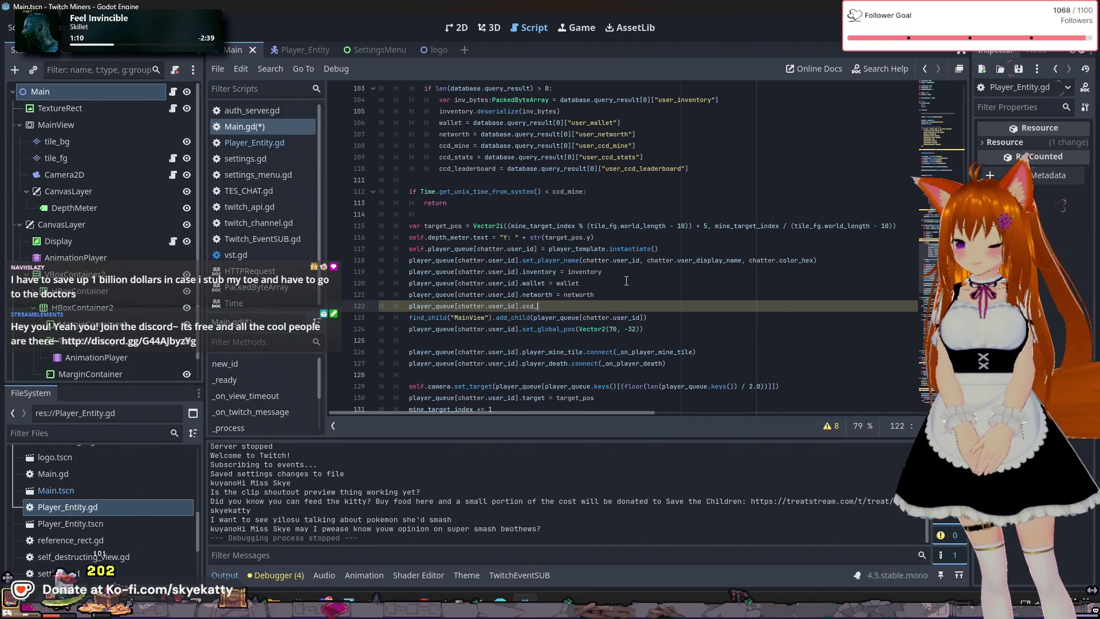
type("mine = ")
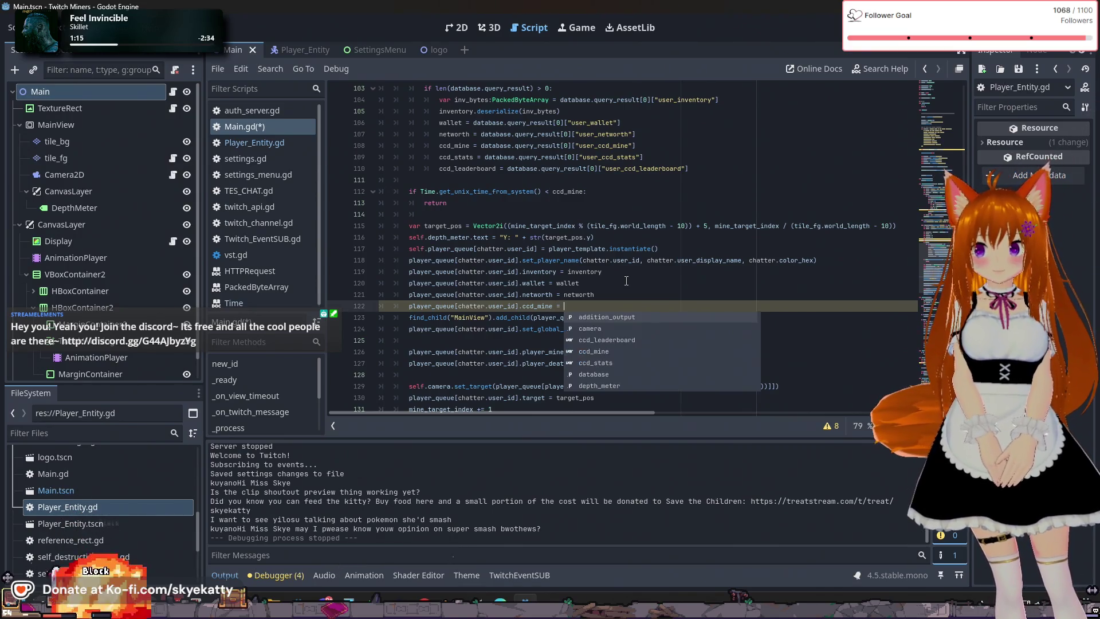
type("ccd")
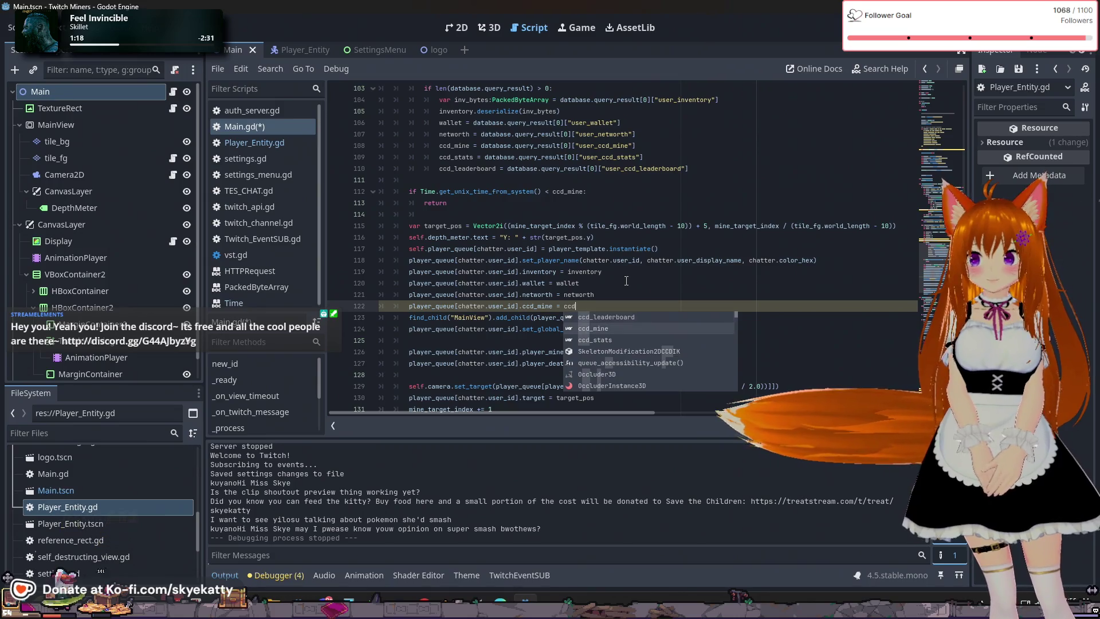
key("Return")
key("Return")
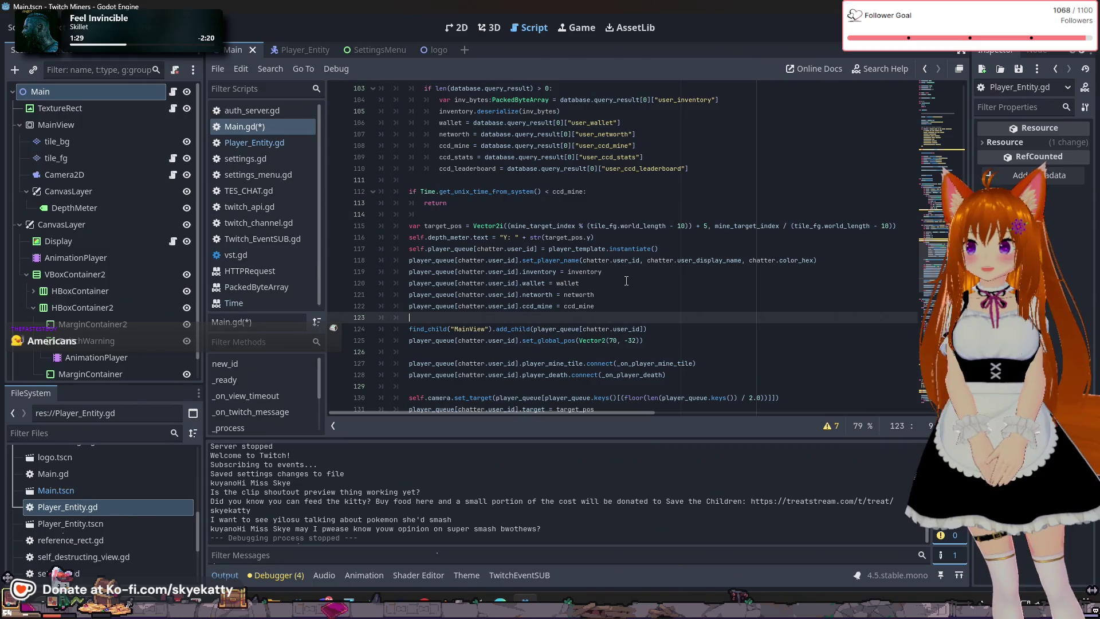
left_click_drag(636, 304, 564, 306)
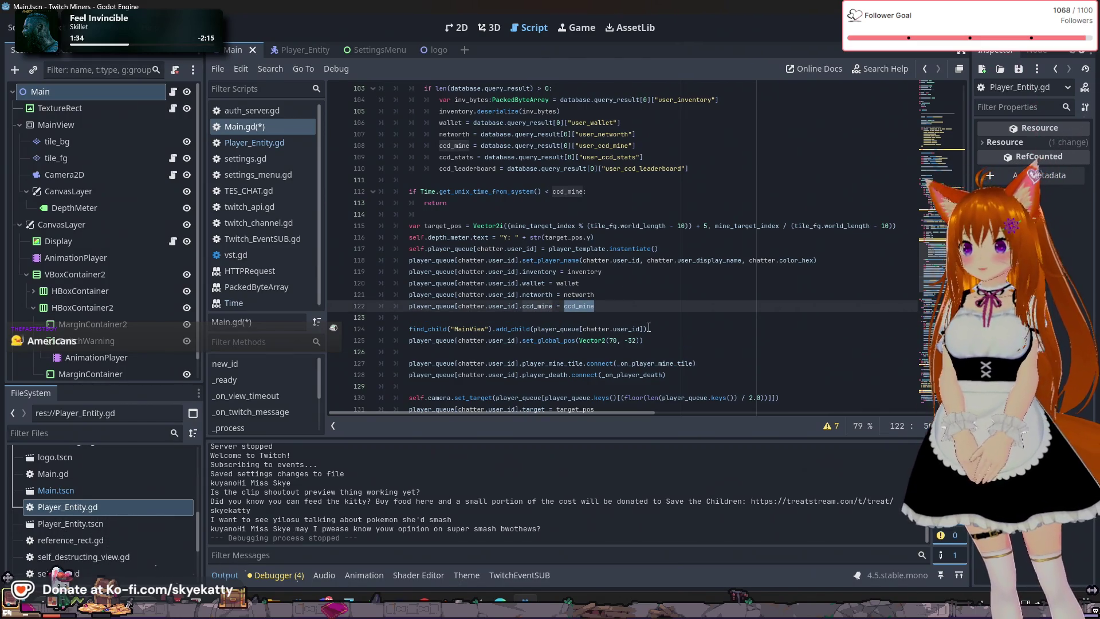
type("Time.get")
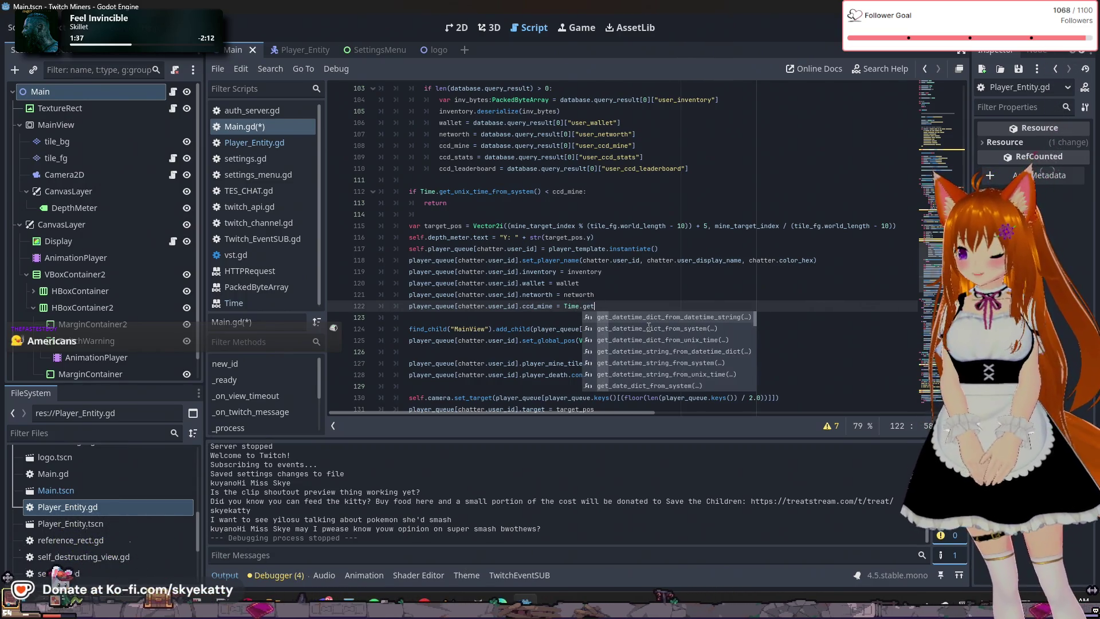
type("_unix")
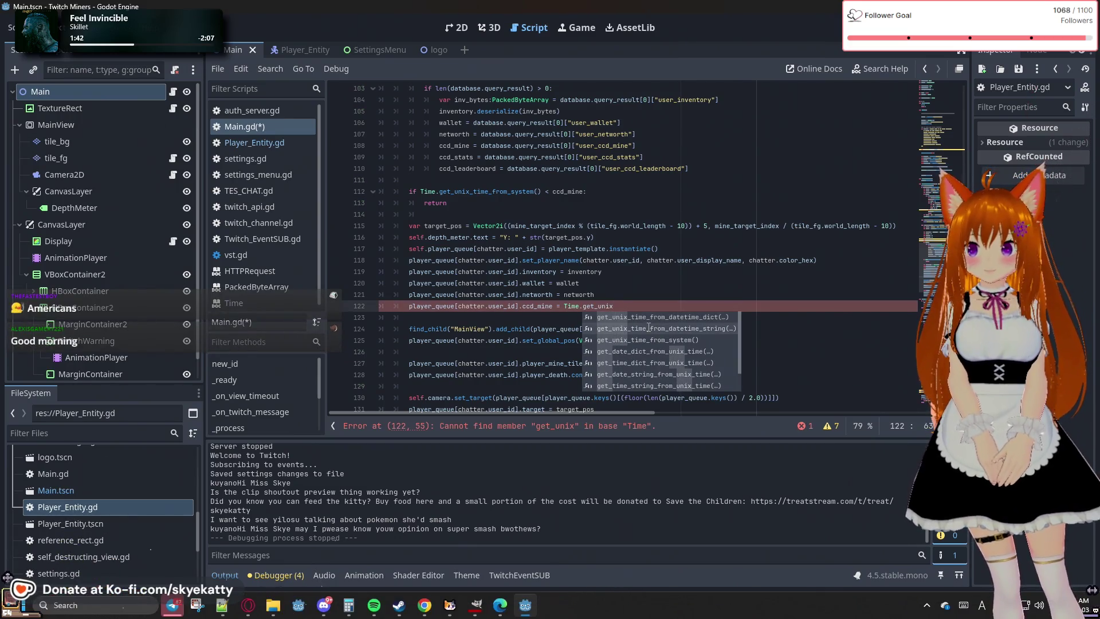
scroll(648, 327, "down", 2)
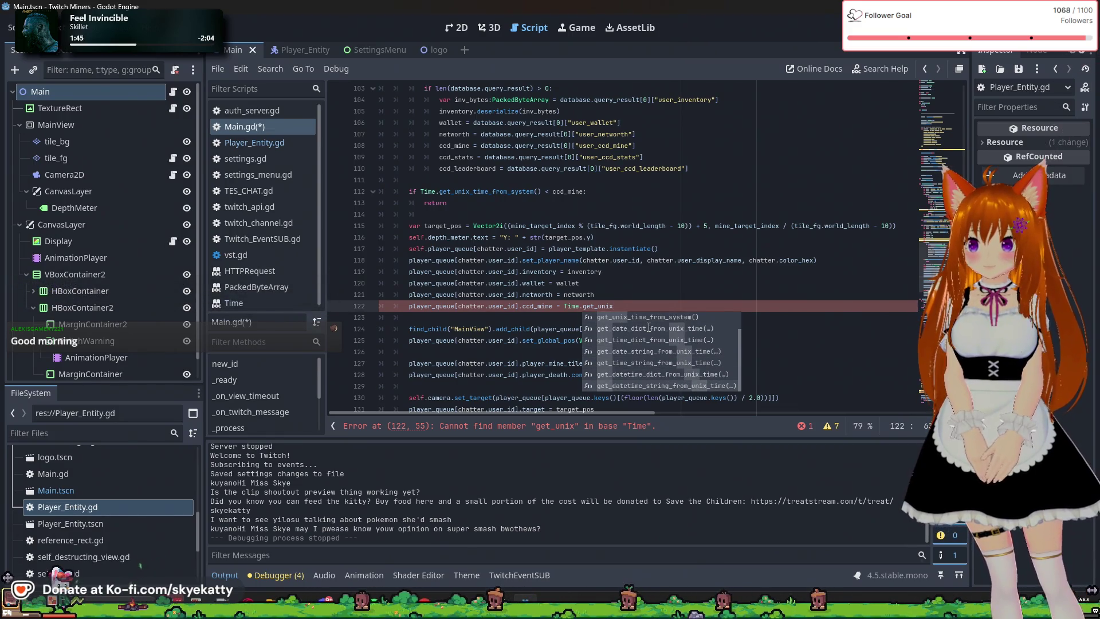
scroll(649, 327, "up", 2)
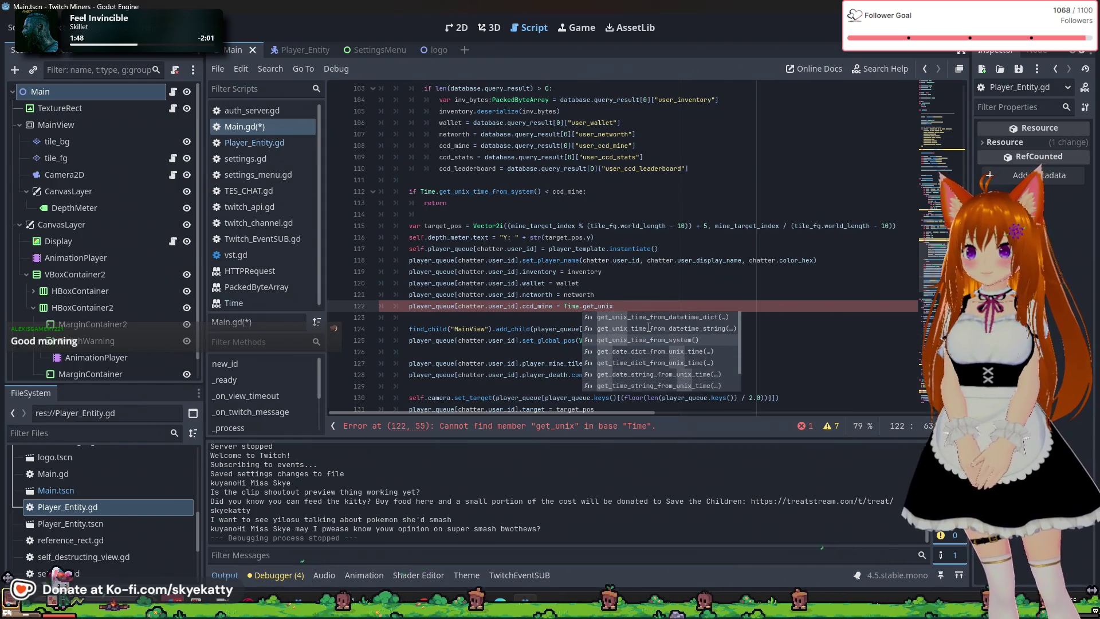
key("Return")
type("+ ")
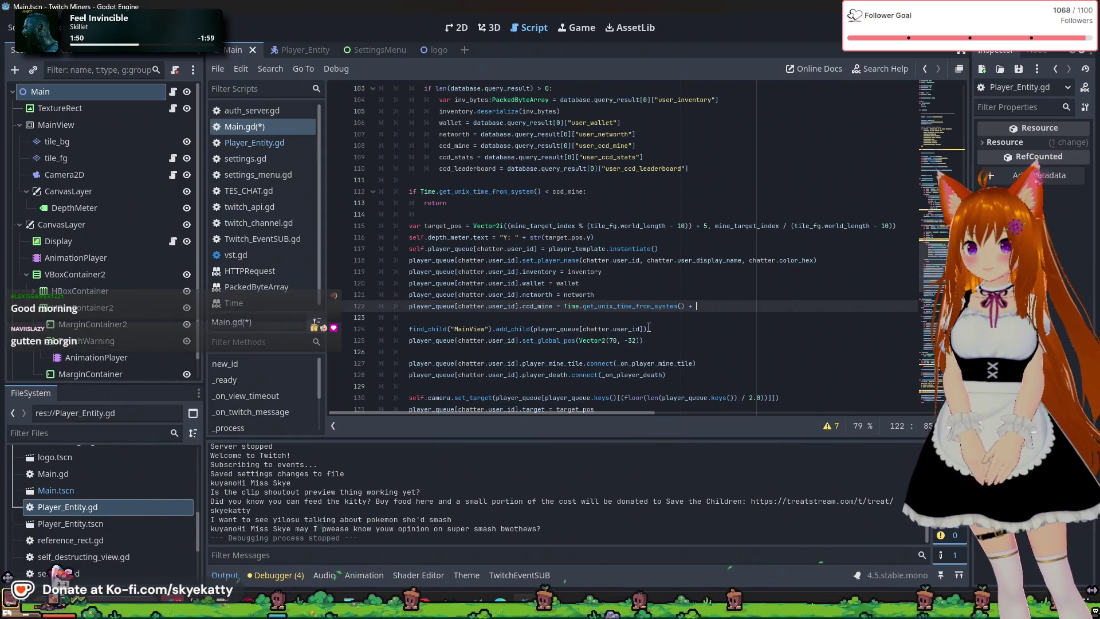
type("Setting")
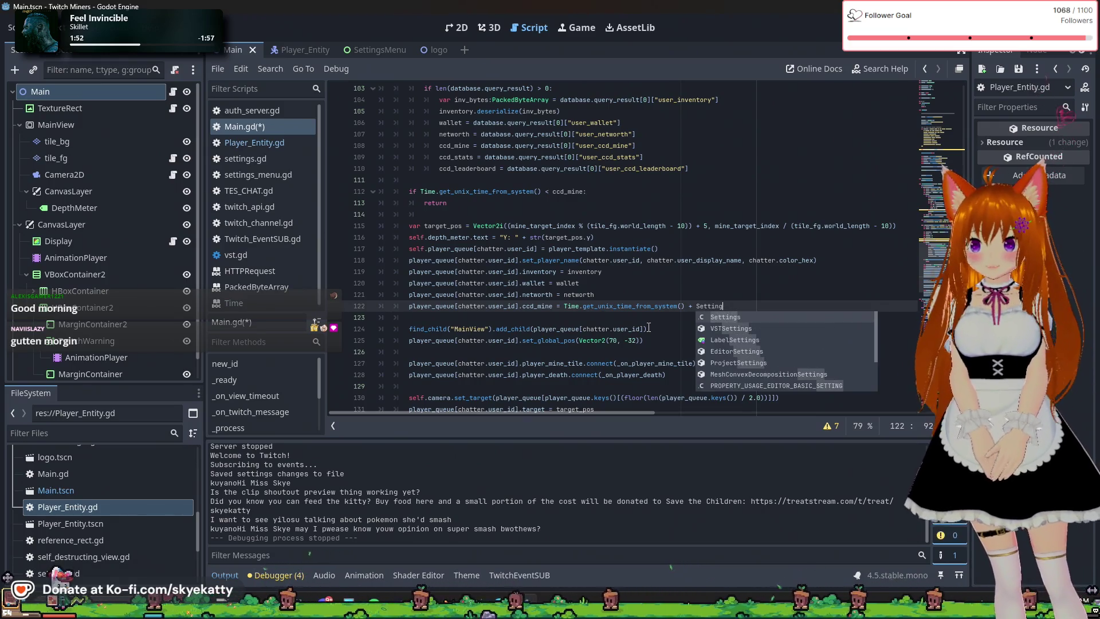
type("s.")
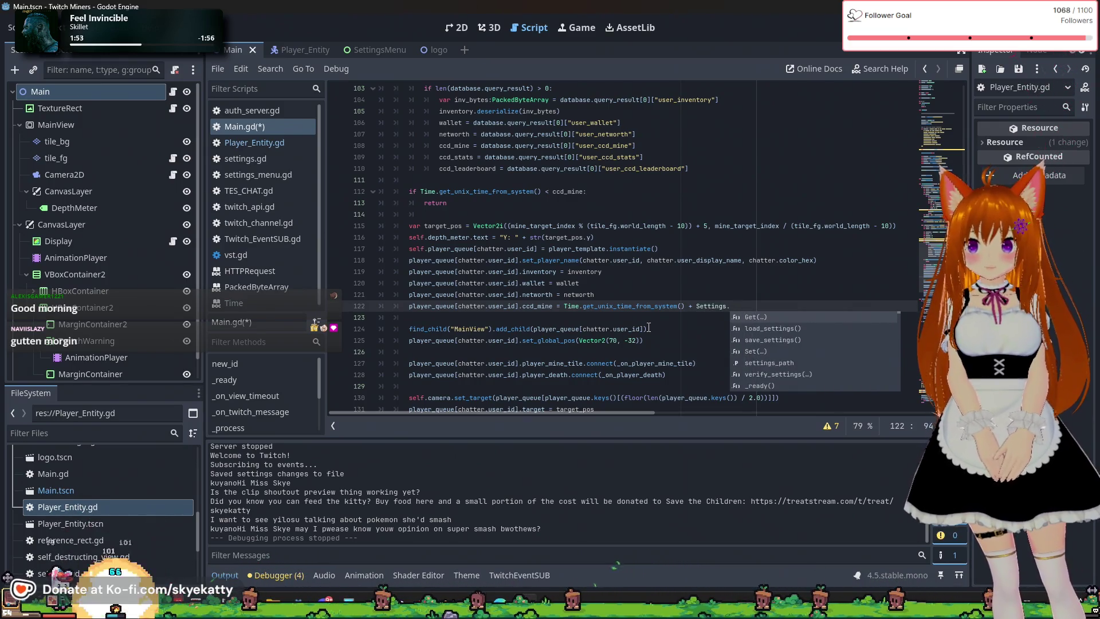
key("Return")
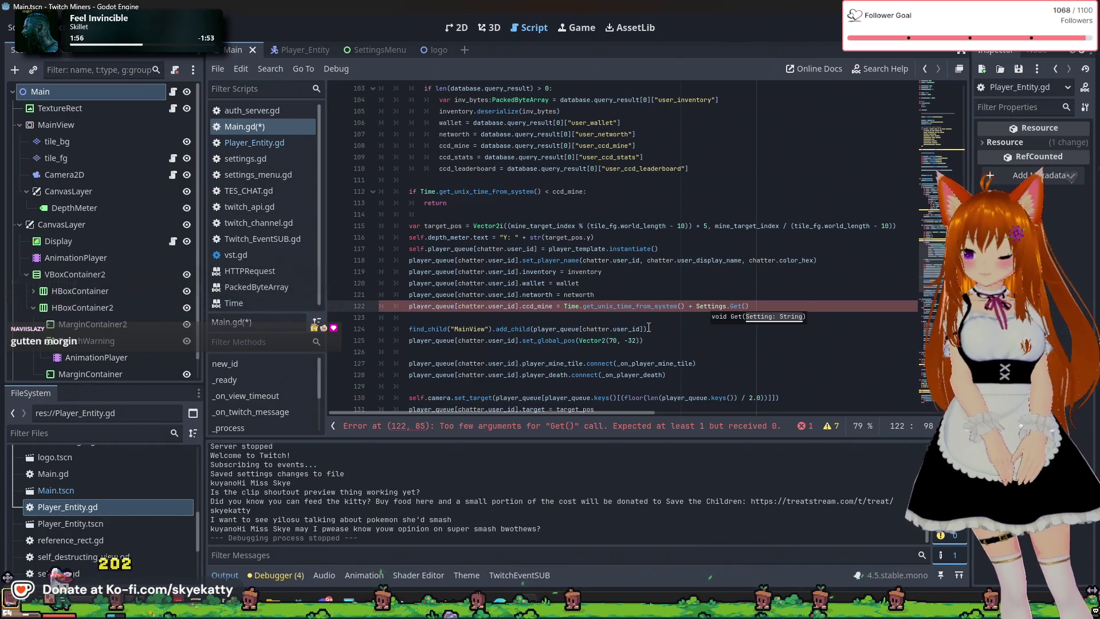
type("\"MineCooldown")
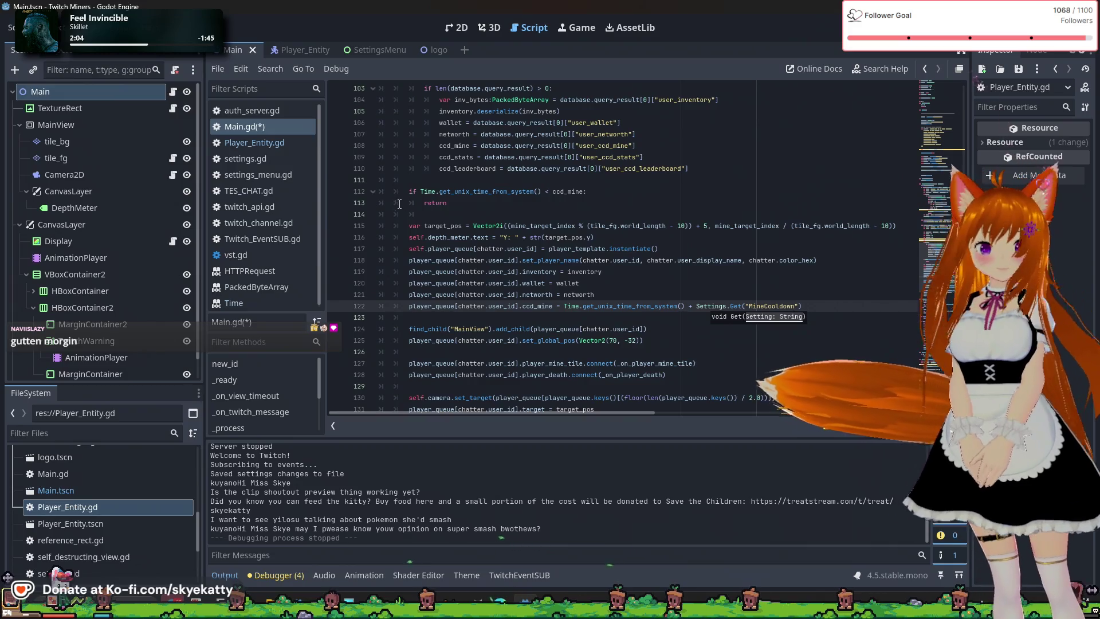
left_click(850, 298)
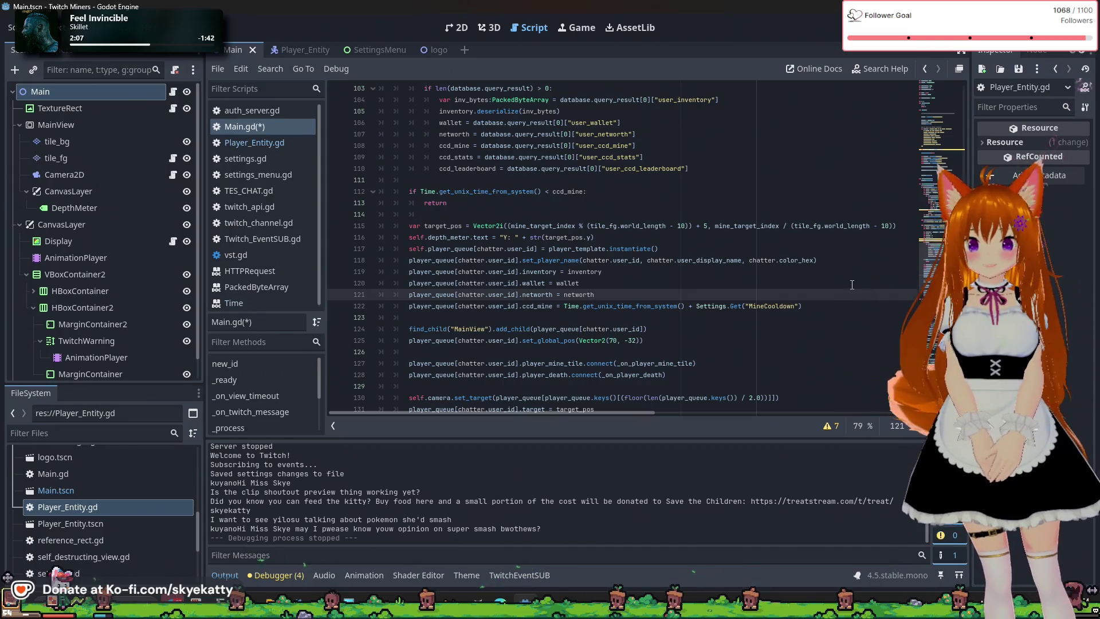
left_click(845, 317)
type("player_queue[chatter.user_id].ccd")
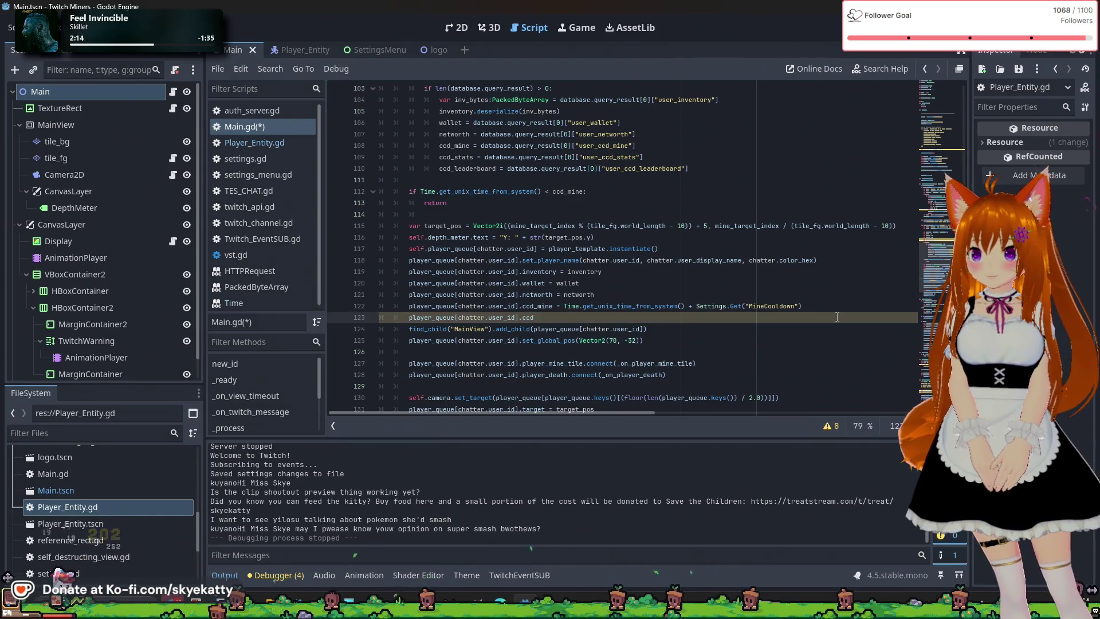
Add player_queue assignments 'ccd_stats = ccd_stats' and 'ccd_leaderboard = ccd_leaderboard', then a blank line
type("_")
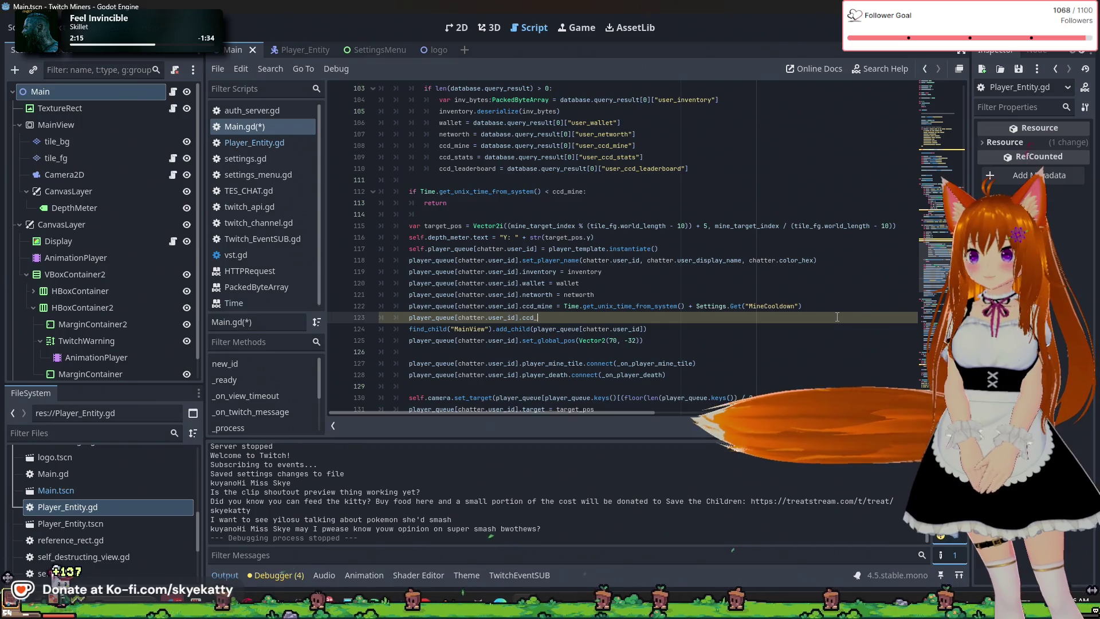
type("st")
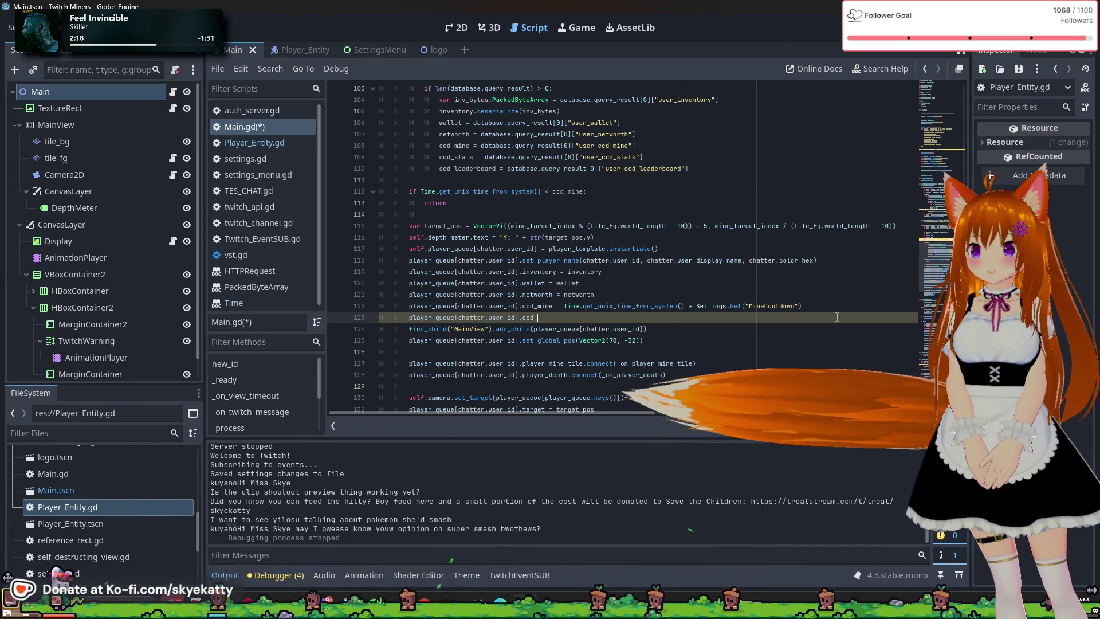
type("ats = c")
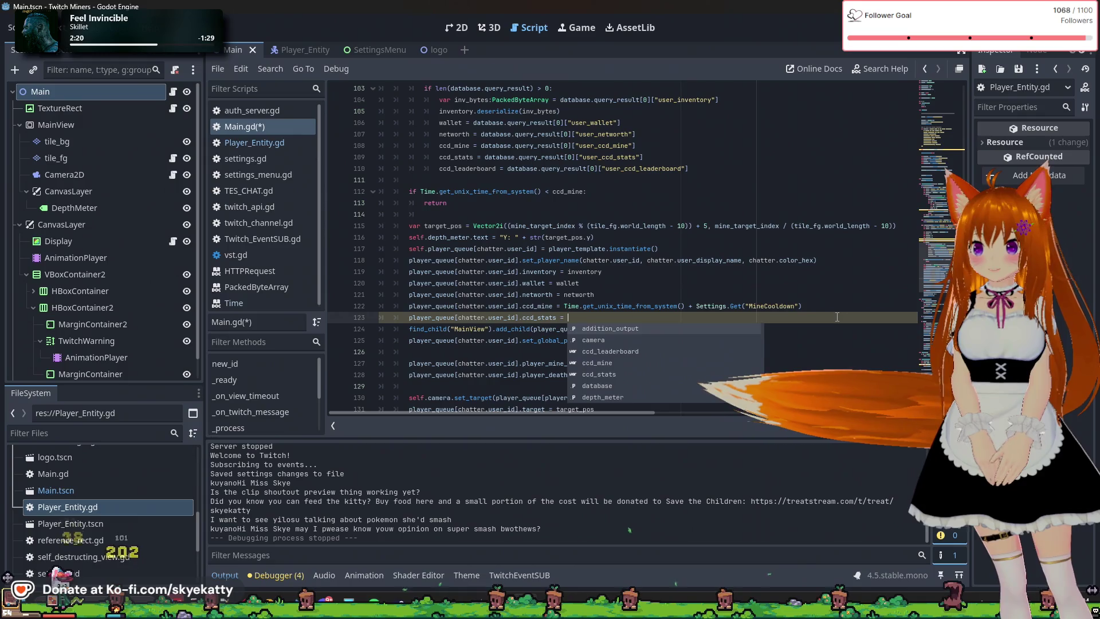
key("Down")
key("Down")
key("Down")
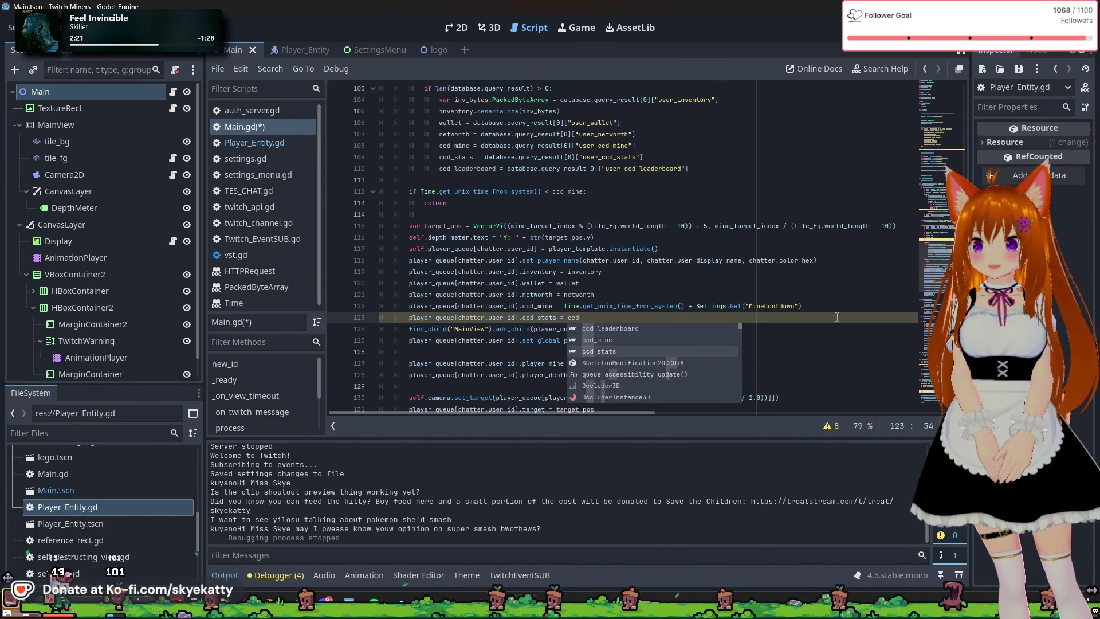
key("Return")
key("Return")
type("player_queue[chatter.user_id].ccd")
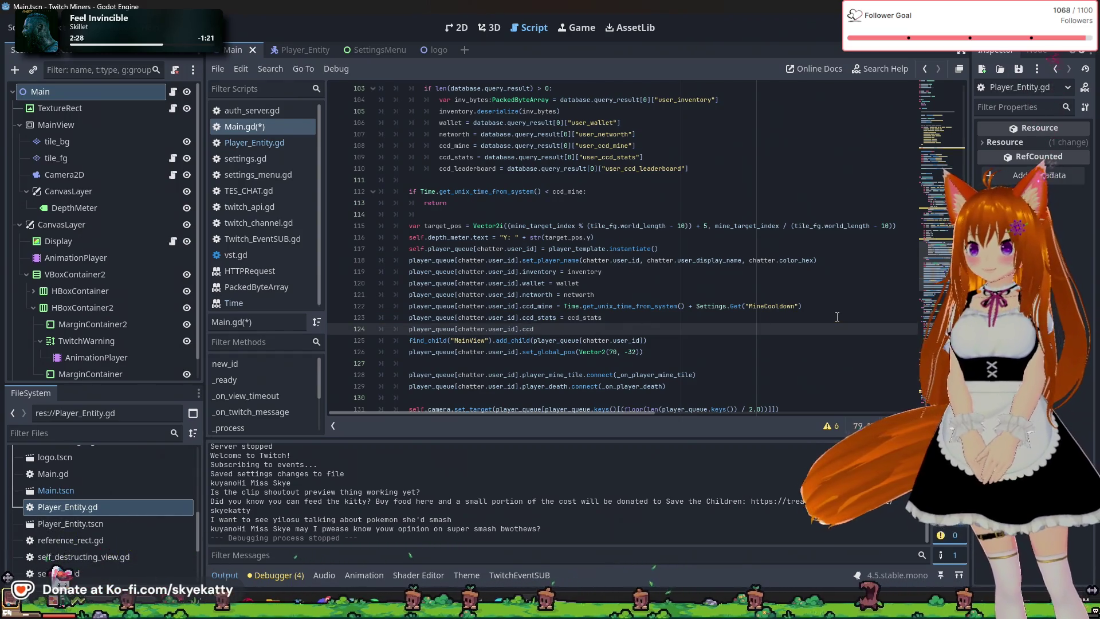
type("_")
type("le")
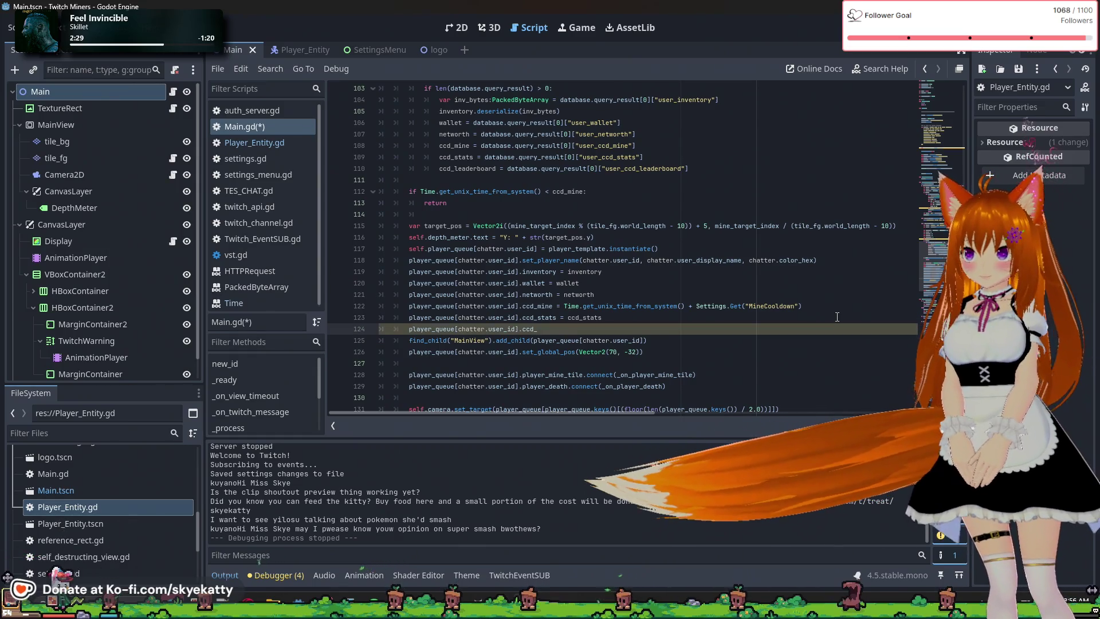
type("aderb")
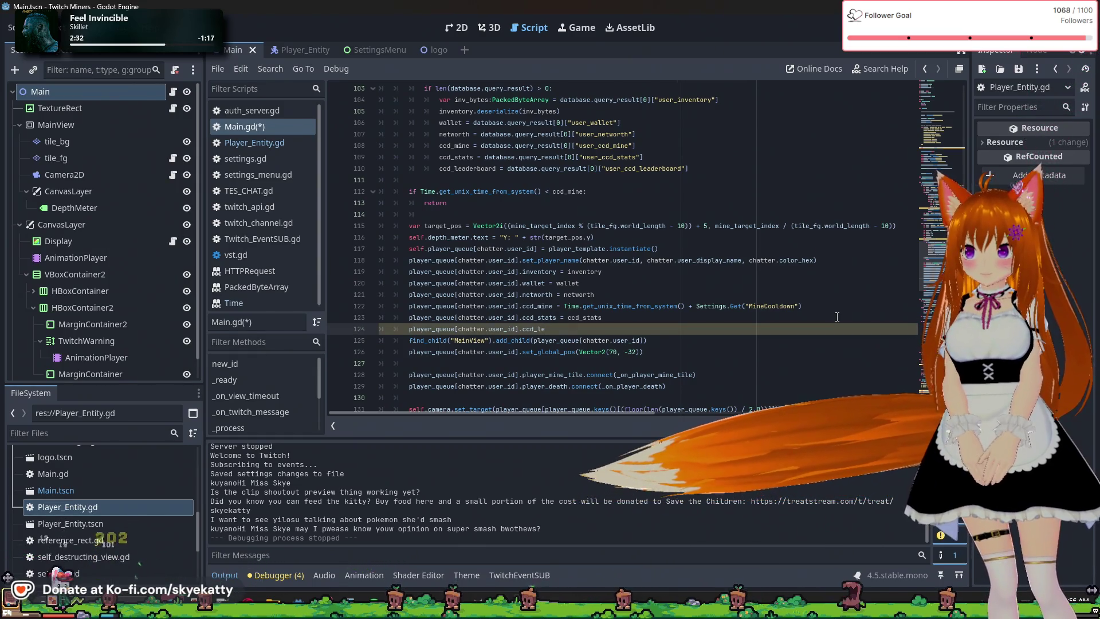
type("oard = ccd")
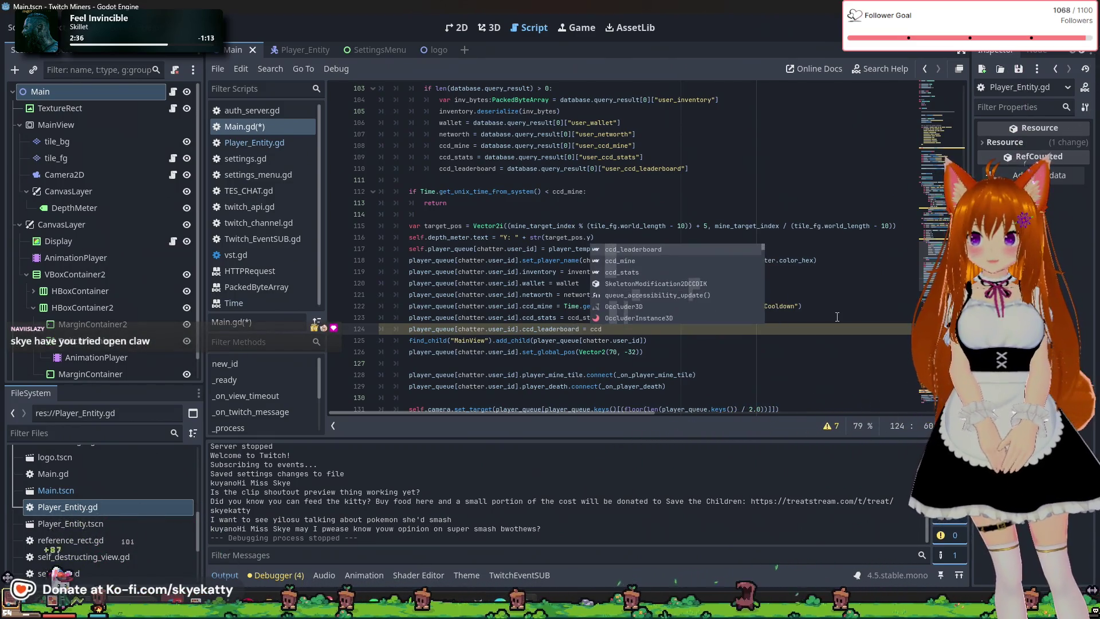
key("Return")
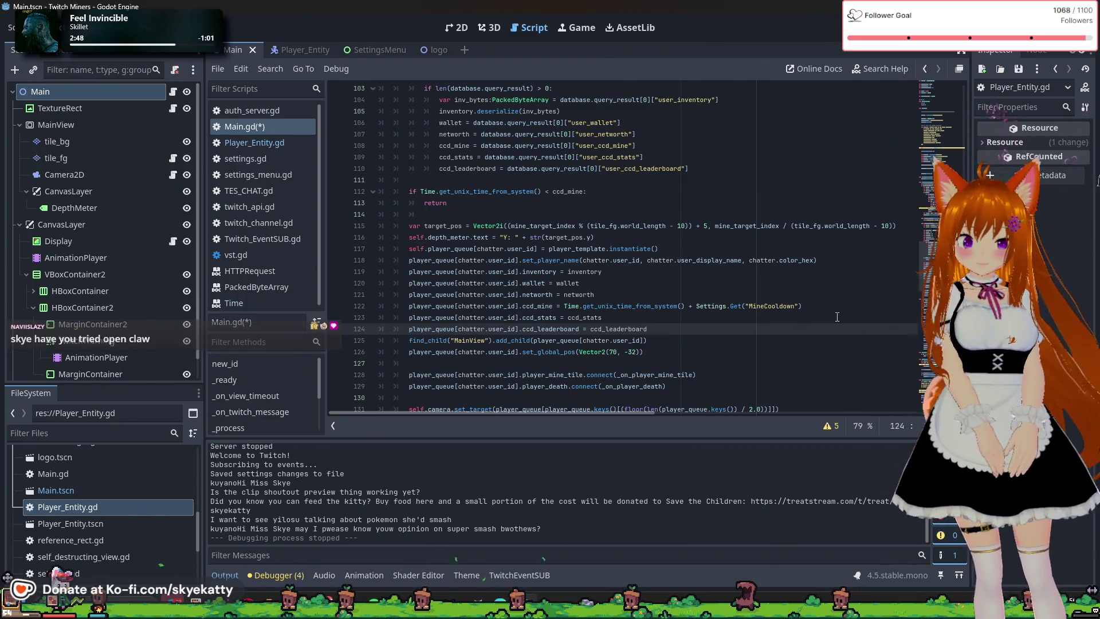
key("Return")
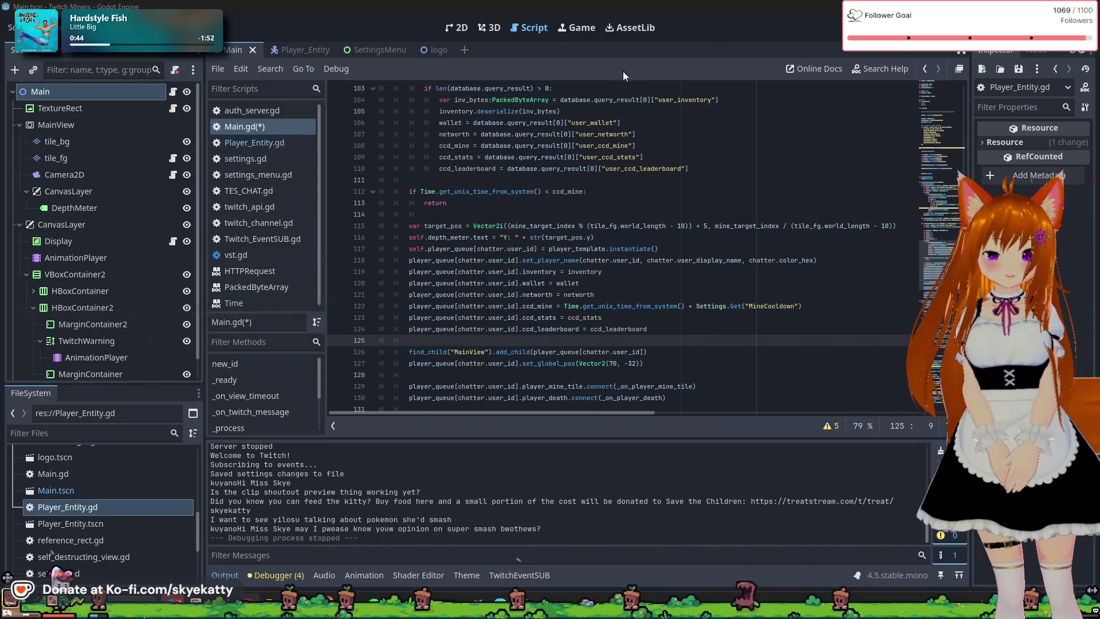
scroll(715, 208, "down", 1)
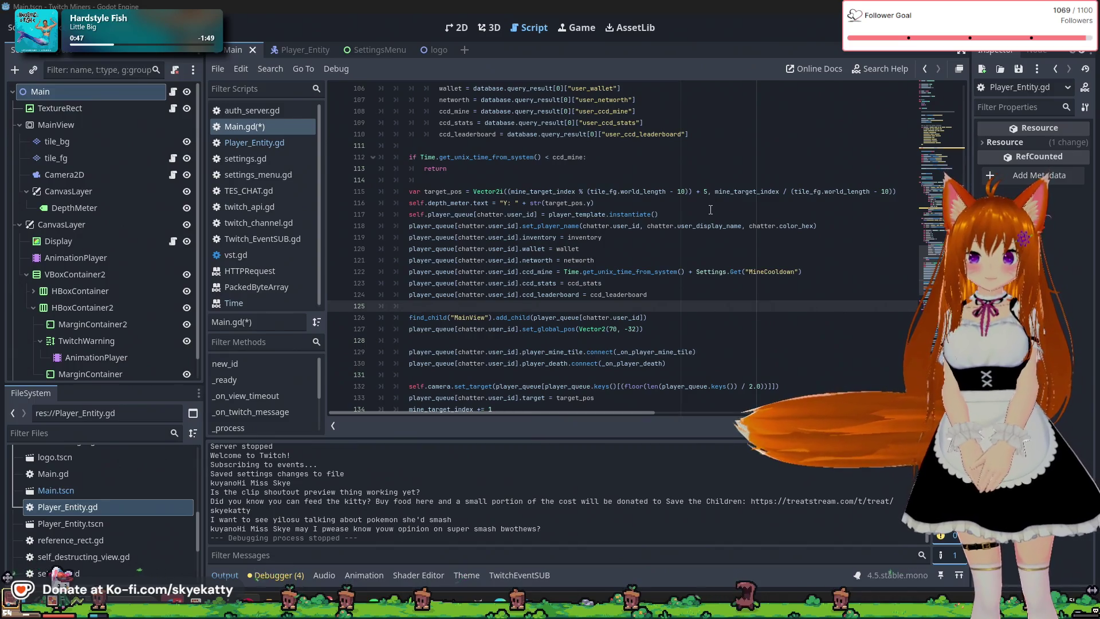
Scroll to _on_player_death and delete its mine_cooldown_time line
scroll(710, 210, "down", 1)
scroll(710, 210, "up", 2)
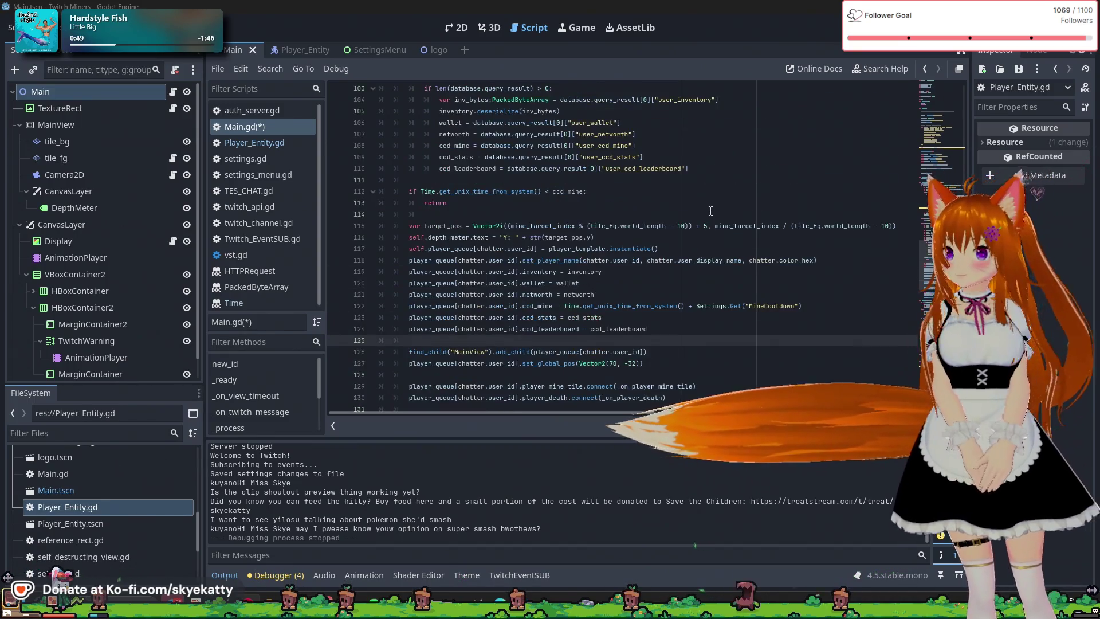
scroll(622, 268, "down", 8)
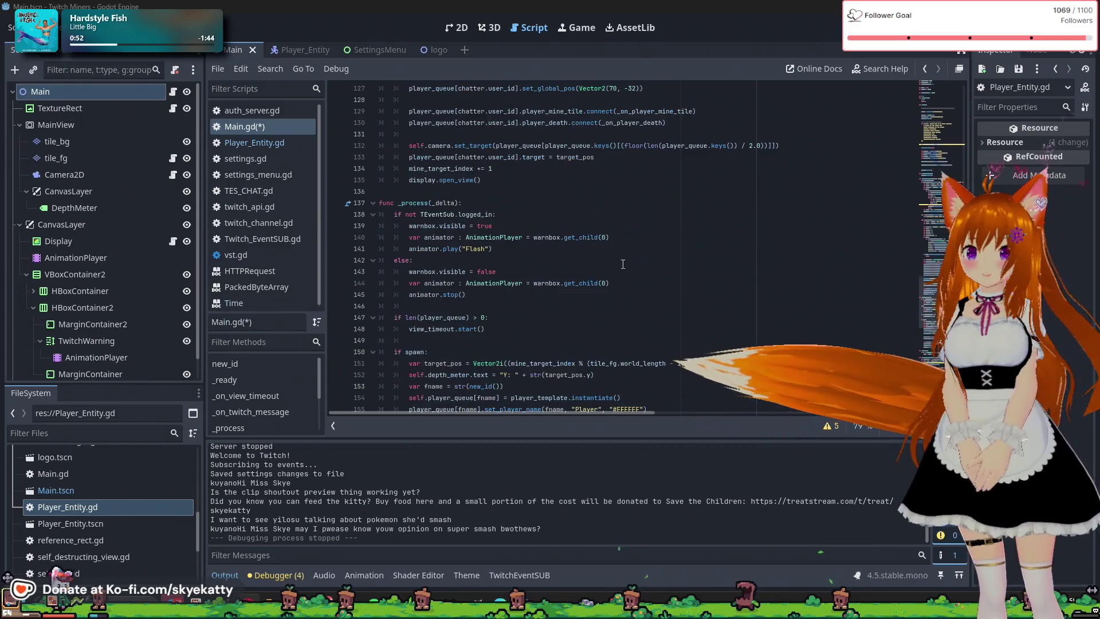
scroll(659, 275, "down", 16)
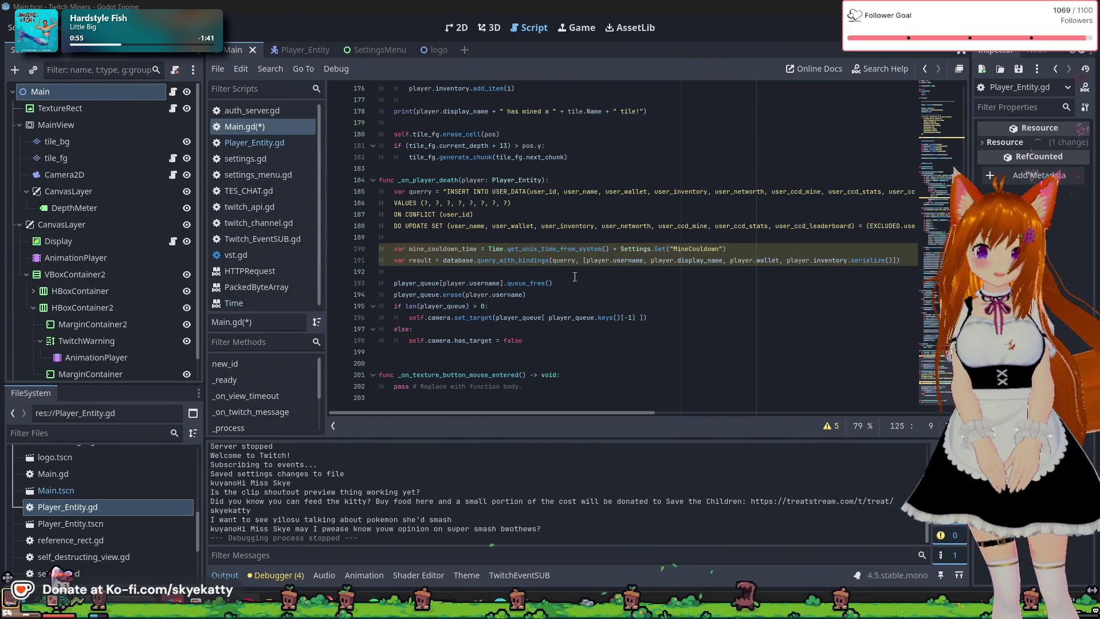
left_click(633, 264)
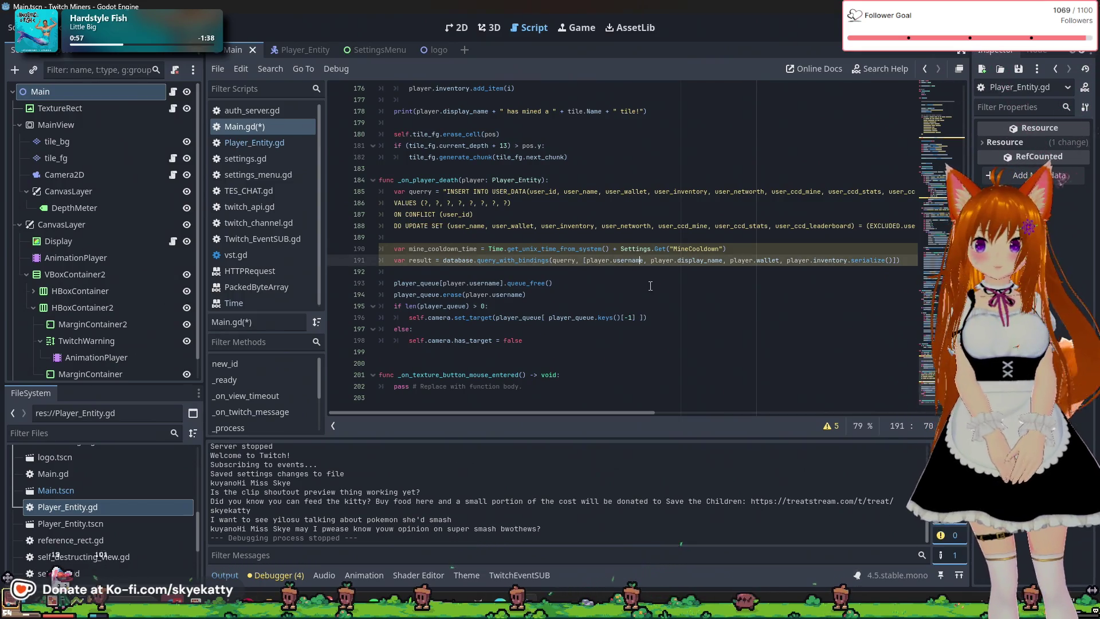
left_click(740, 250)
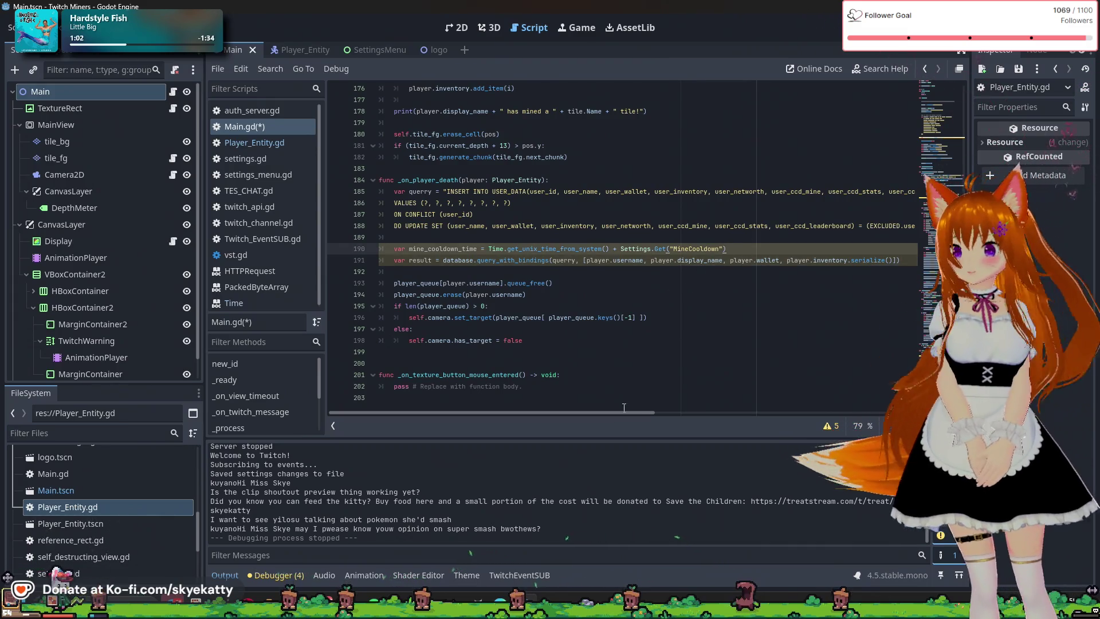
triple_click(756, 249)
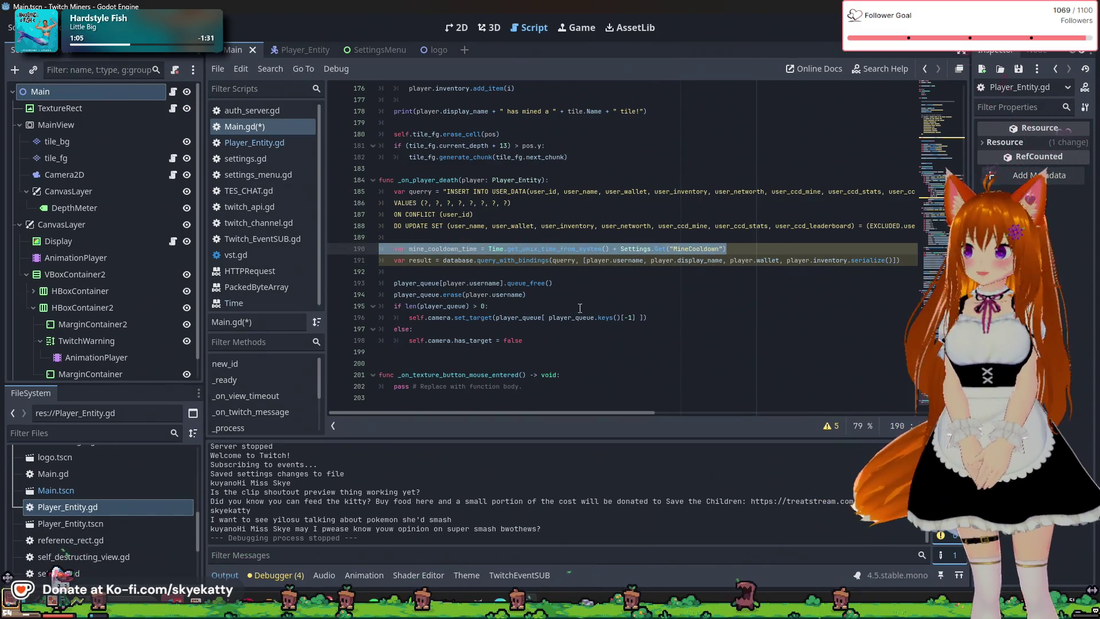
key("BackSpace")
key("BackSpace")
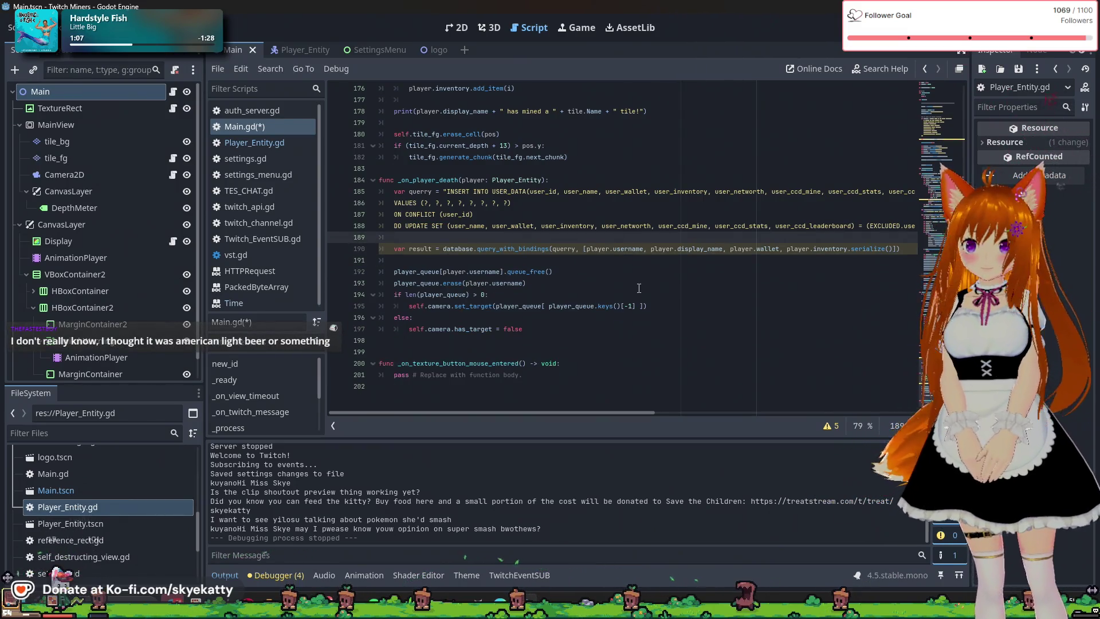
Append player.networth to the death-save query_with_bindings arguments
scroll(562, 414, "up", 1)
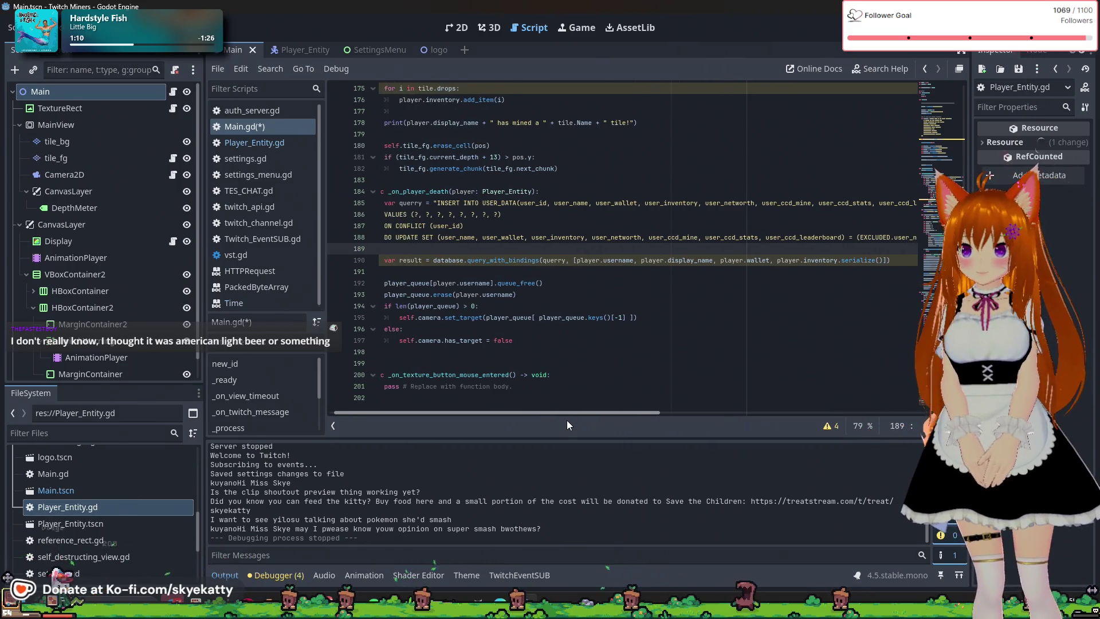
left_click_drag(565, 421, 648, 439)
left_click(731, 260)
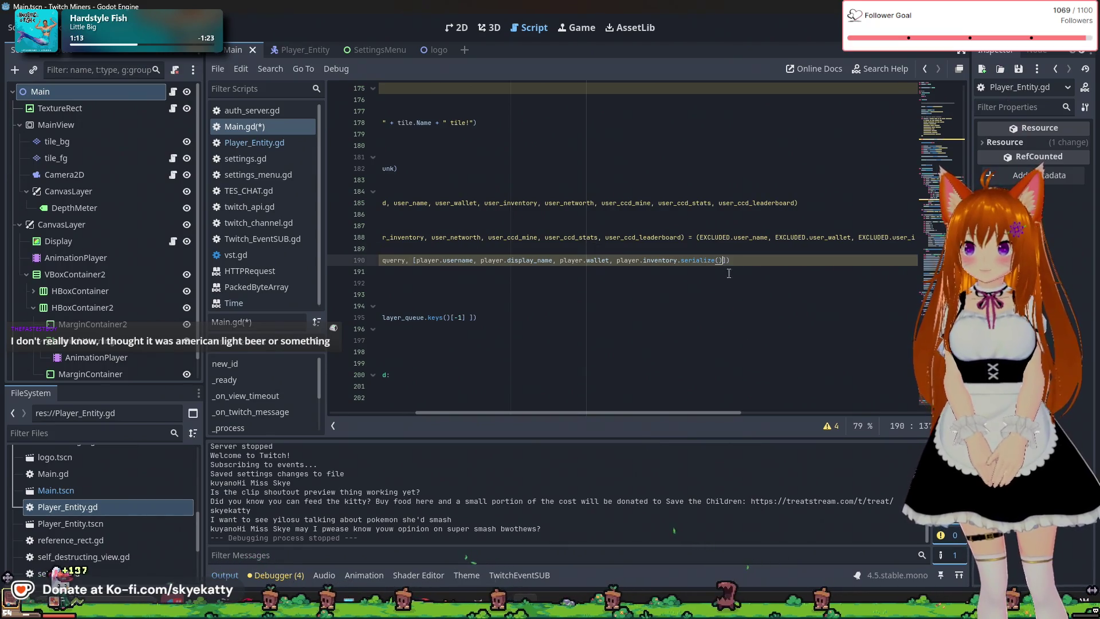
left_click_drag(682, 413, 647, 418)
type(", pl")
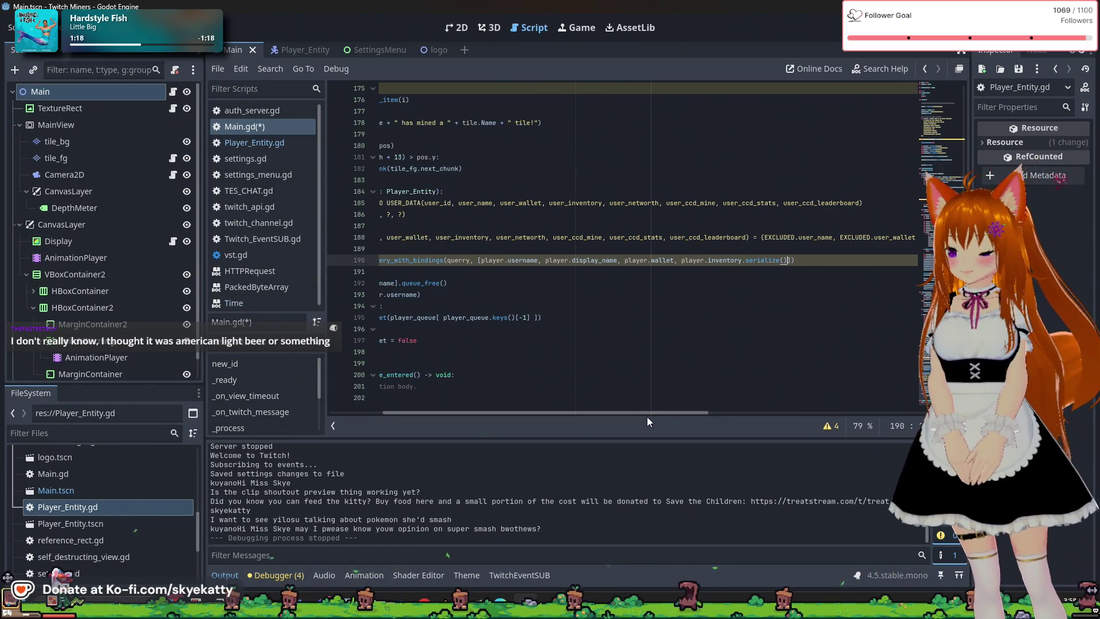
type("ayer")
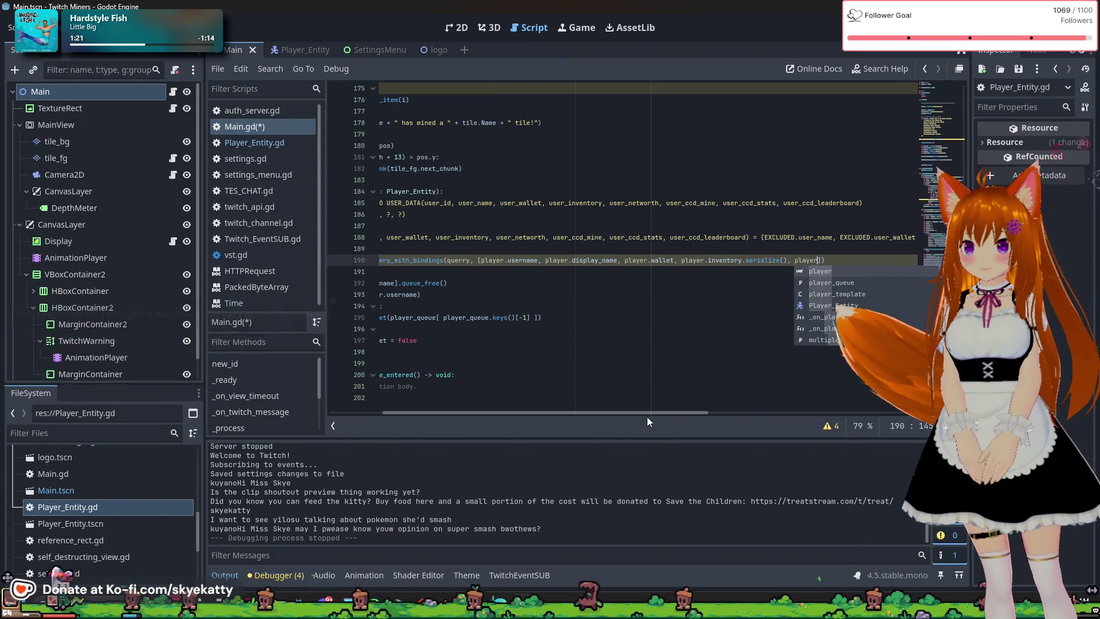
type(".networth")
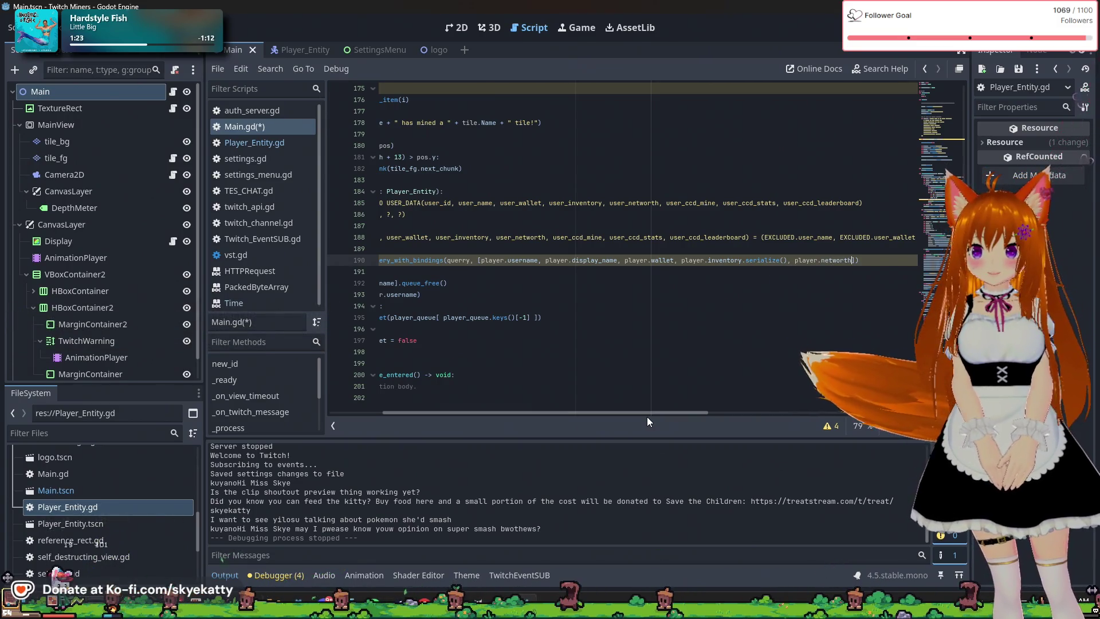
left_click_drag(646, 413, 588, 410)
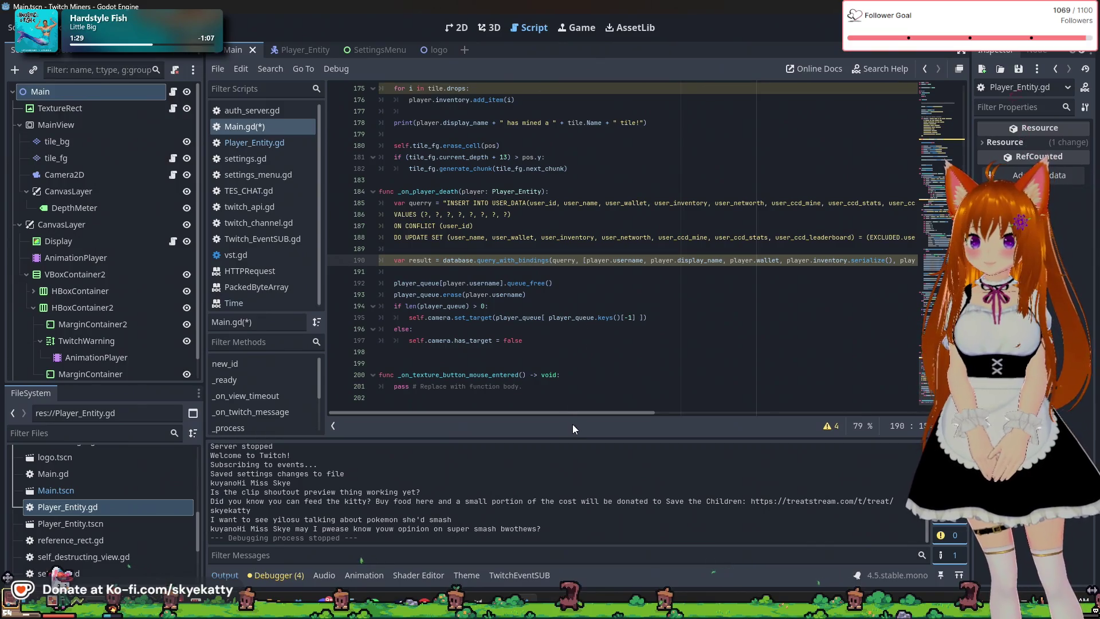
mouse_move(575, 411)
left_mouse_down()
mouse_move(618, 417)
mouse_move(529, 420)
left_mouse_up()
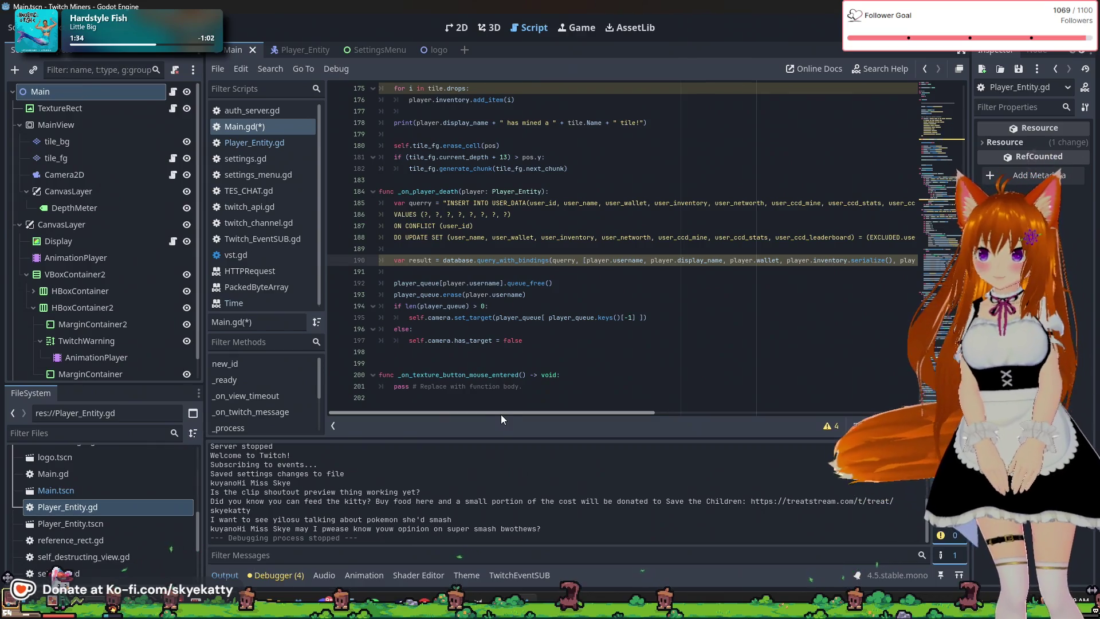
left_click(487, 283)
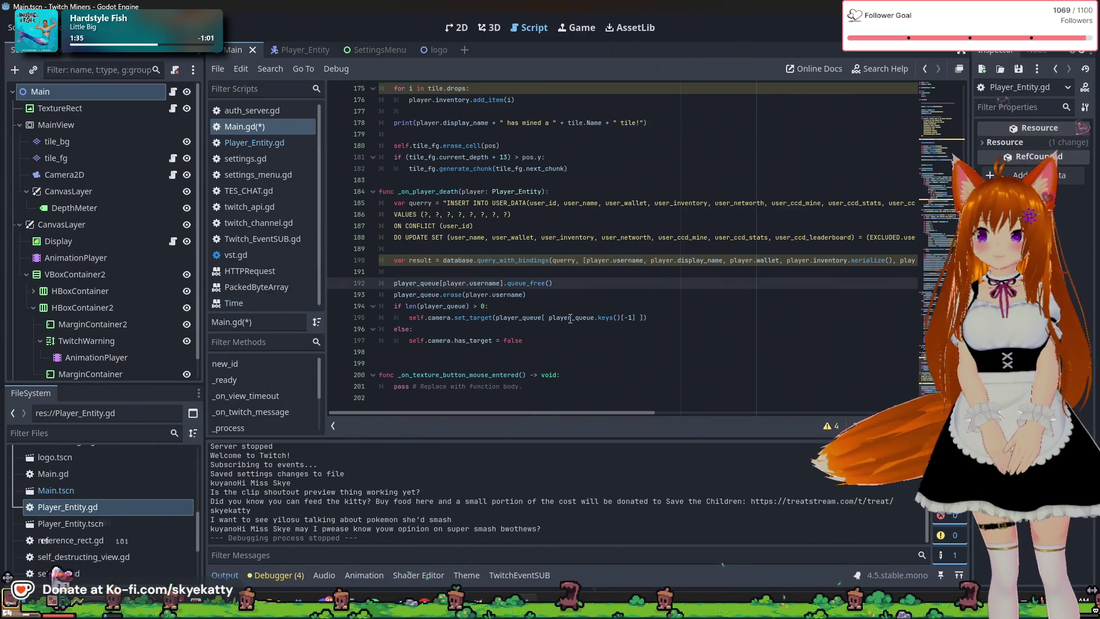
left_click(510, 410)
left_click_drag(590, 414, 704, 421)
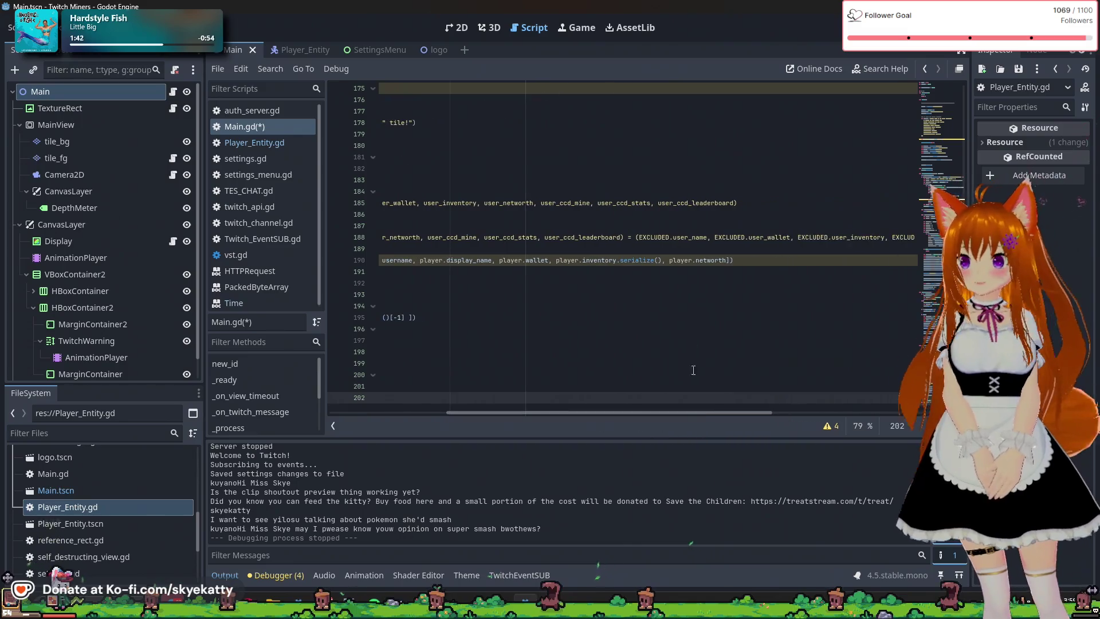
left_click(726, 260)
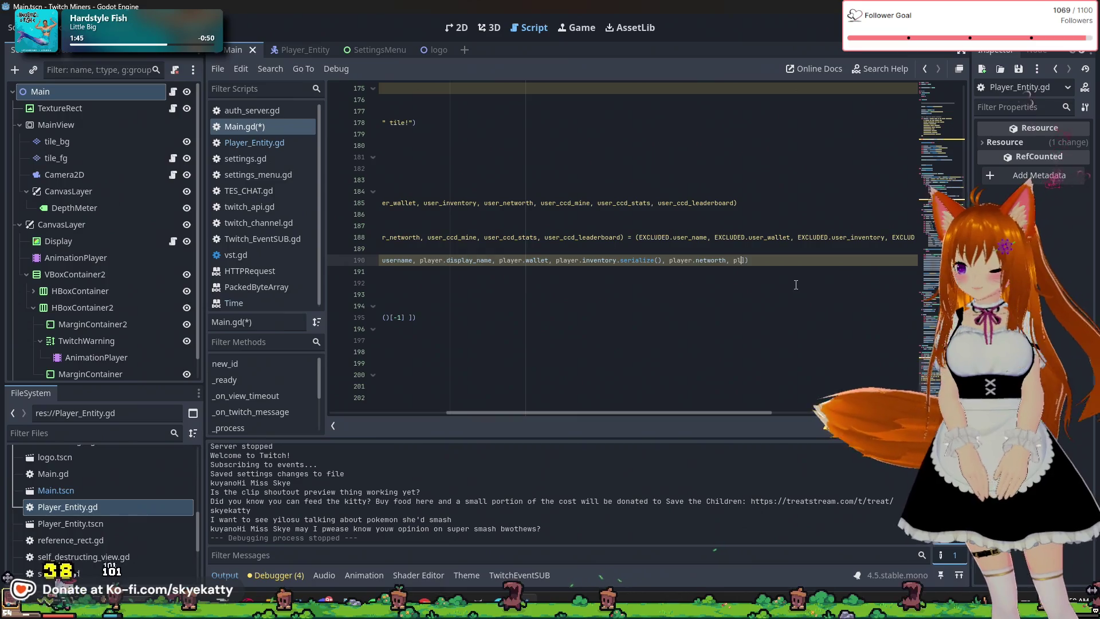
Bind player.ccd_mine, player.ccd_stats and player.ccd_leaderboard after networth
type("ayer.")
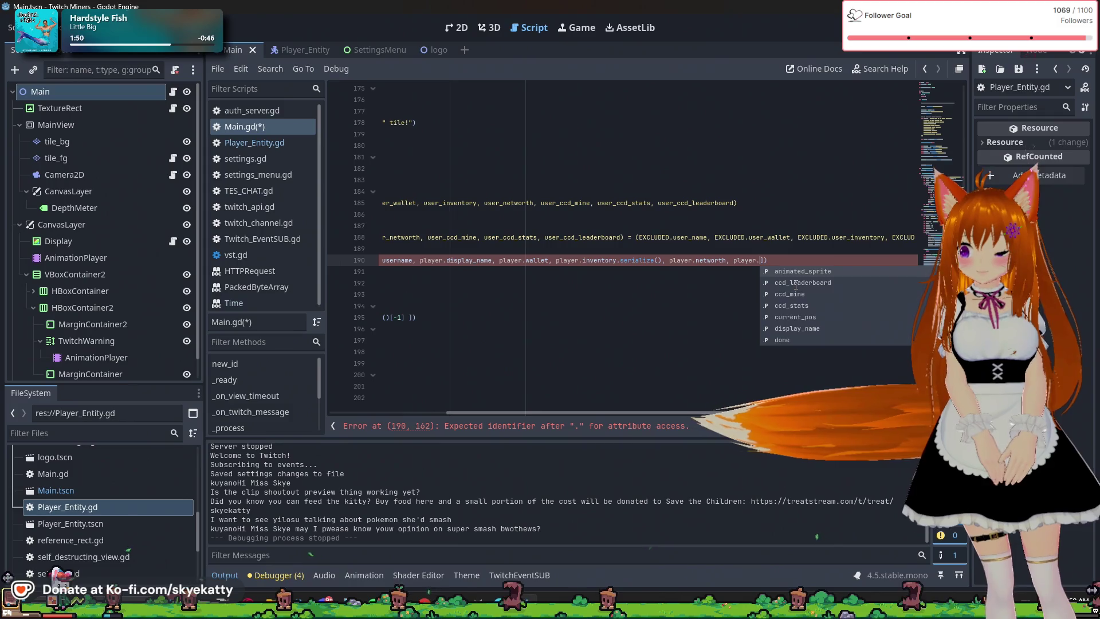
type("ccd")
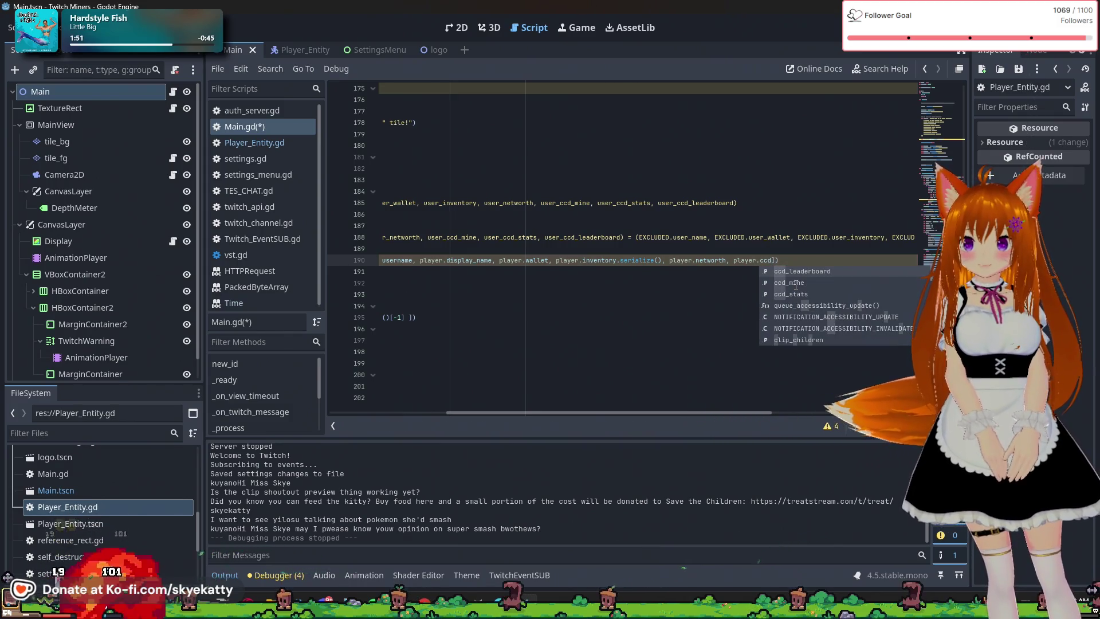
left_click(796, 282)
type(",")
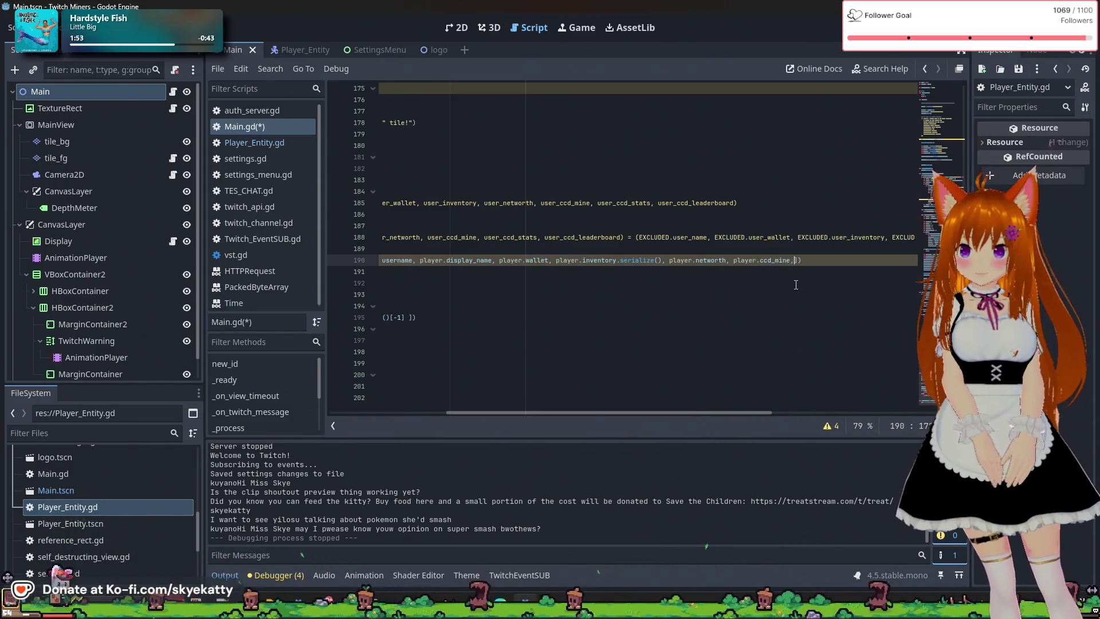
type(" player.")
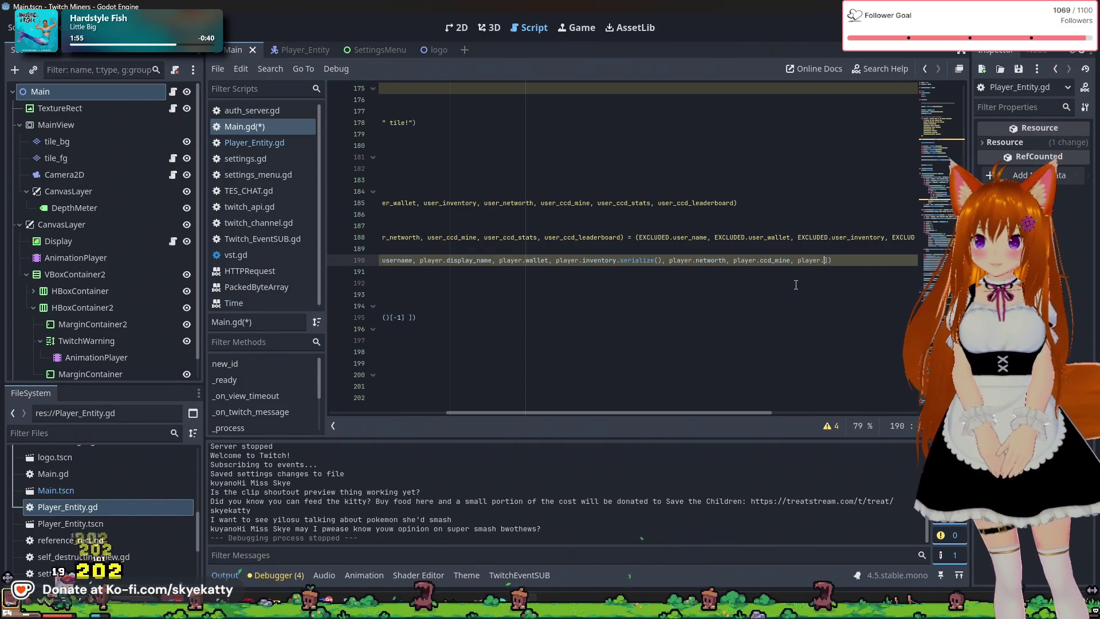
type("ccd")
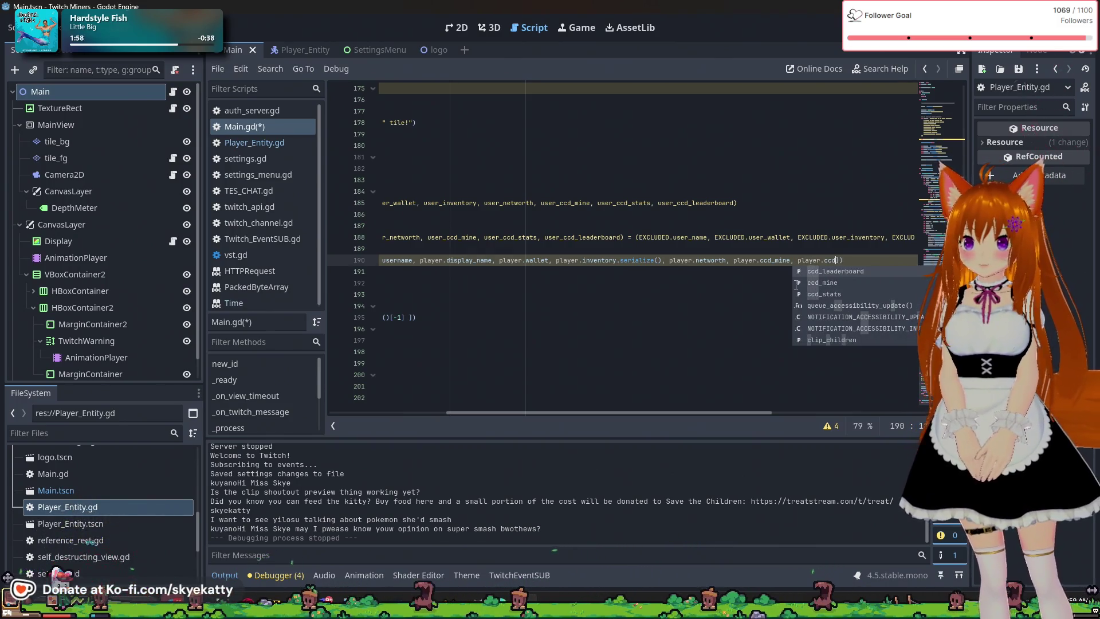
key("Return")
type(", ")
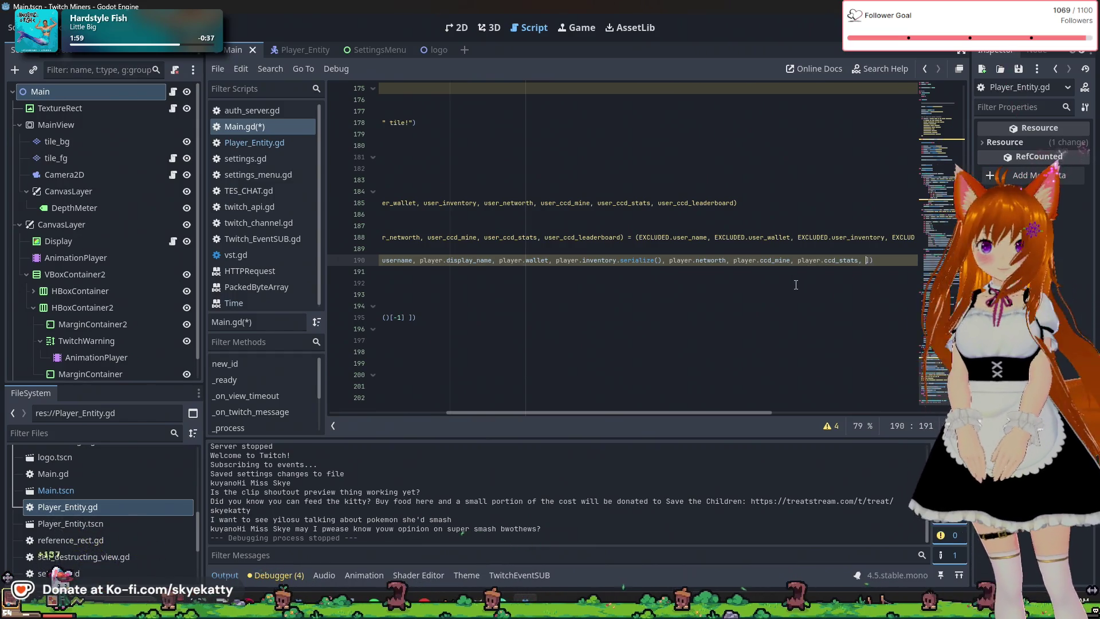
type("player")
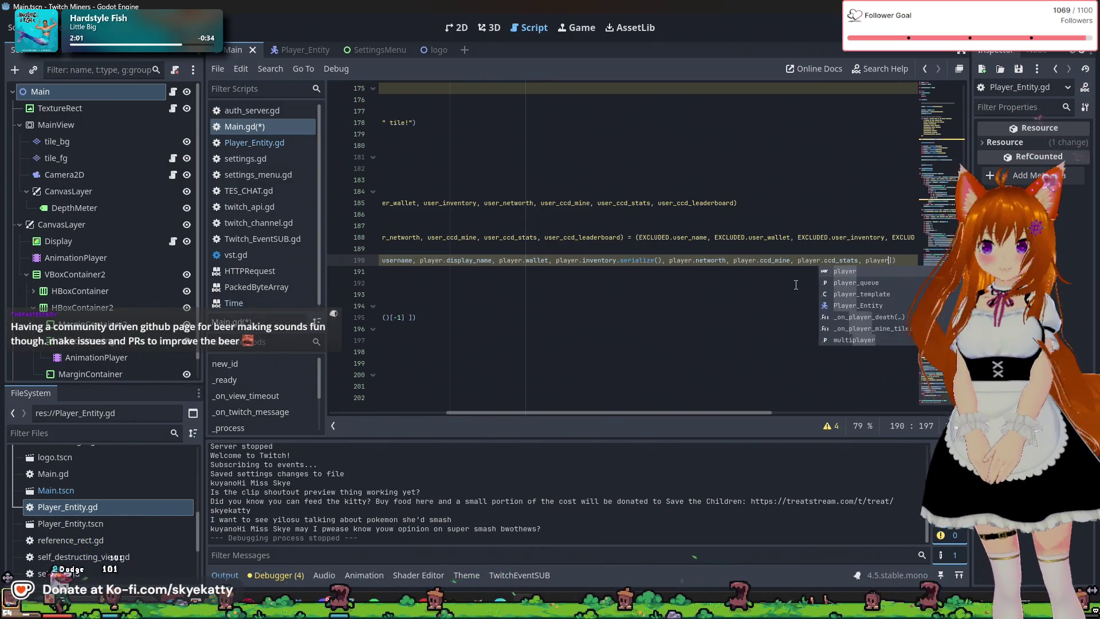
key("Up")
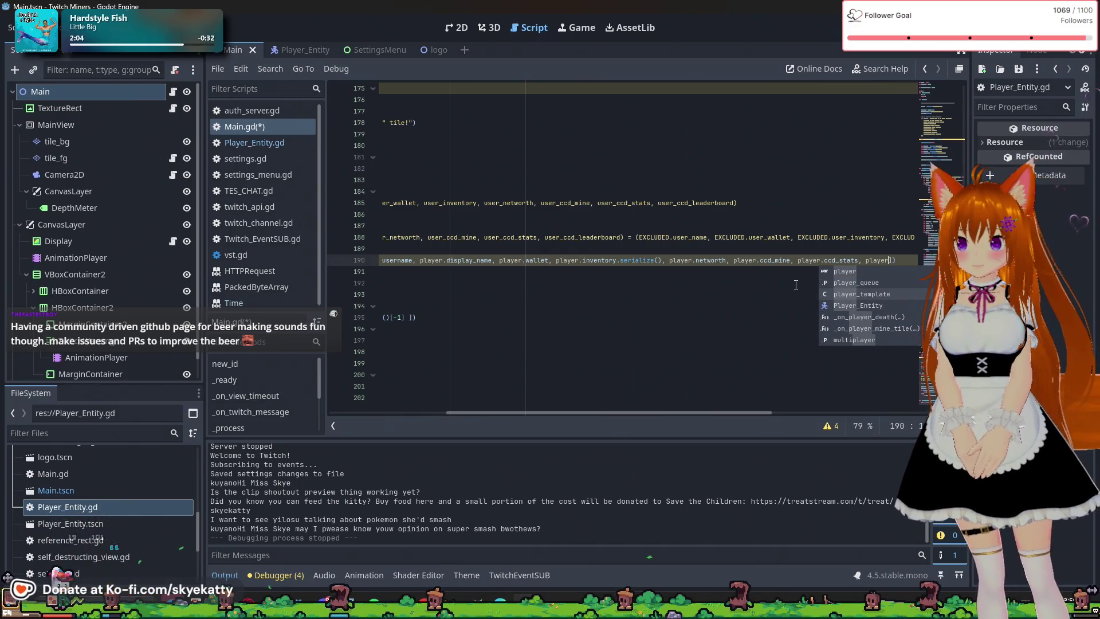
type(".ccd")
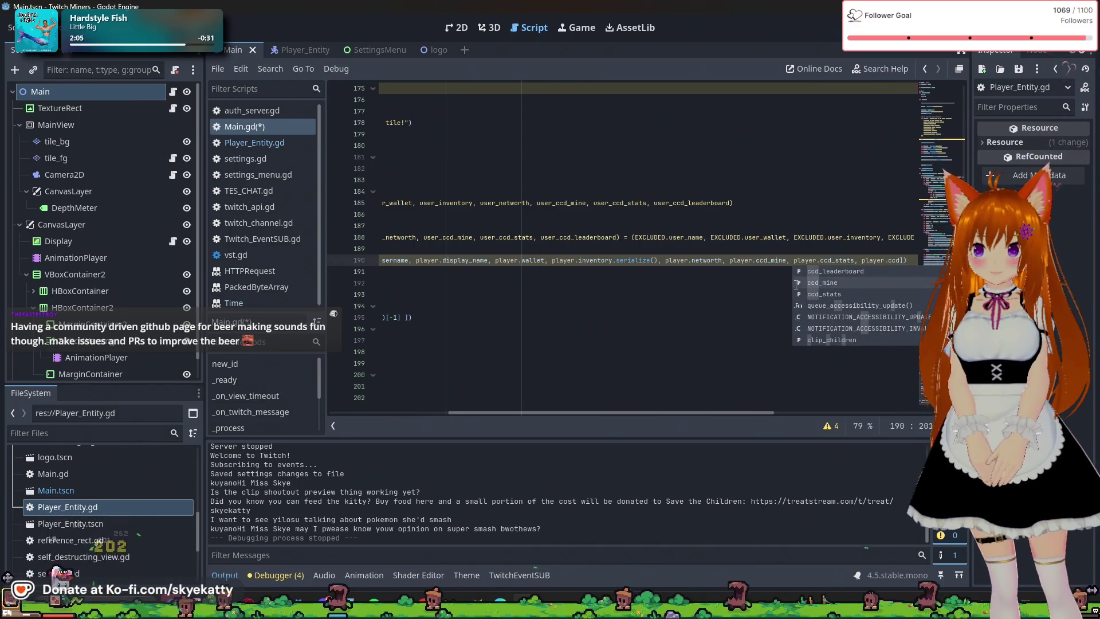
key("Return")
left_click(636, 283)
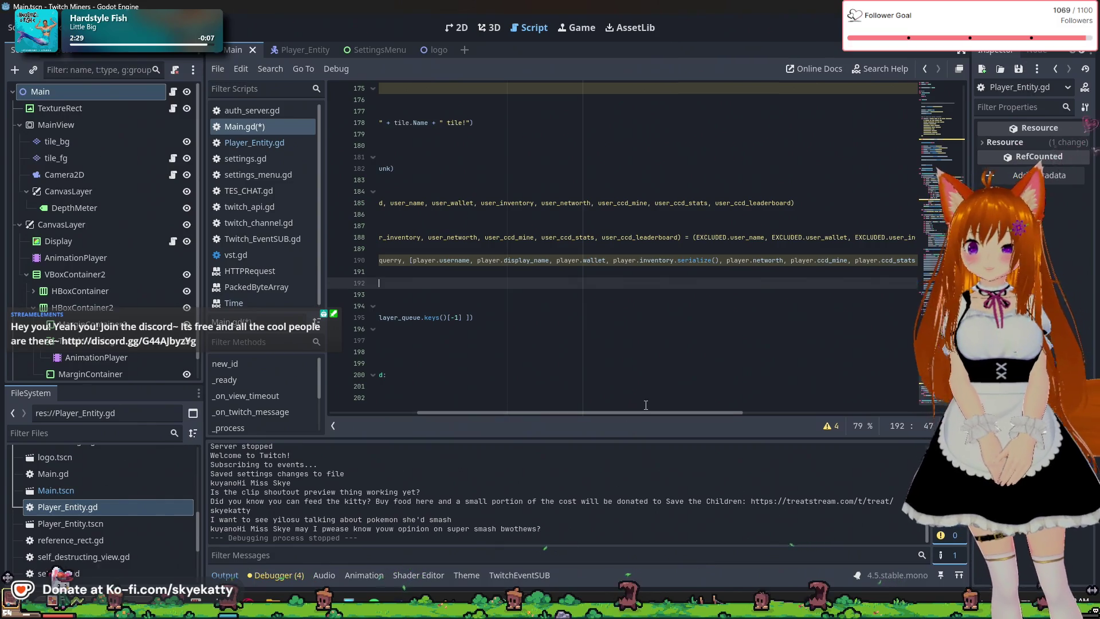
left_click_drag(642, 412, 457, 415)
Insert a blank line directly under the func _on_player_death header, above the INSERT query
key("Up")
key("Up")
key("Up")
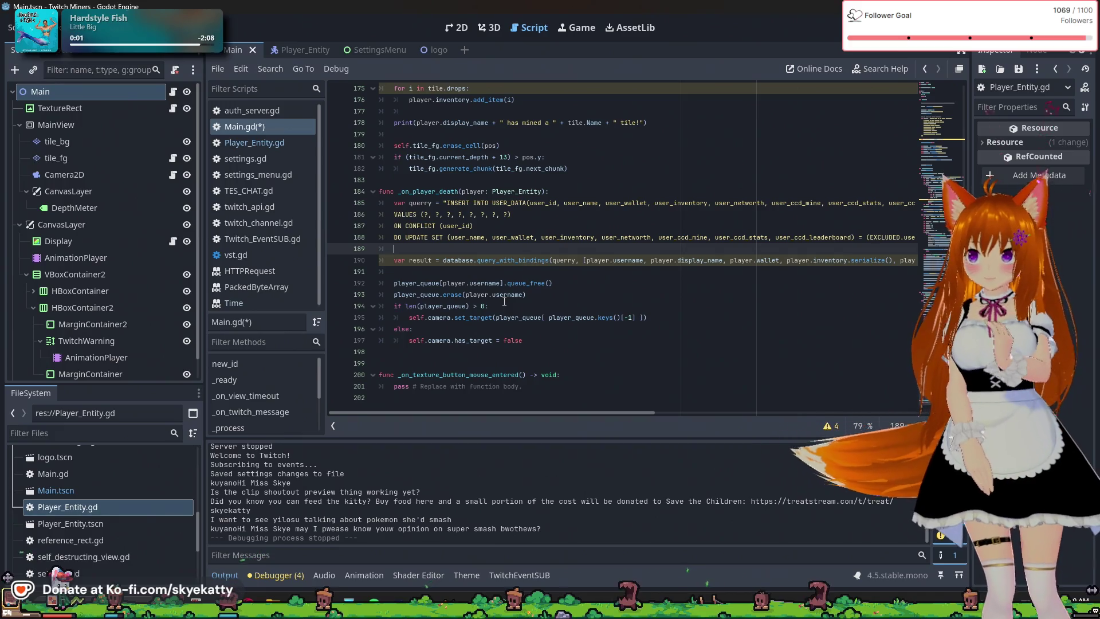
key("Return")
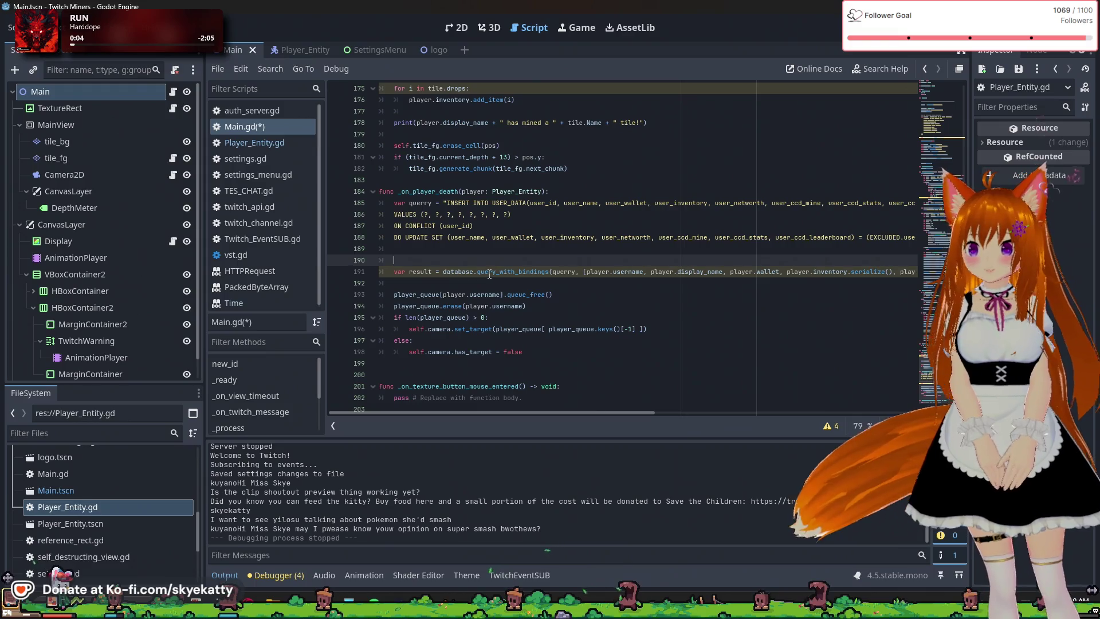
mouse_move(491, 278)
key("BackSpace")
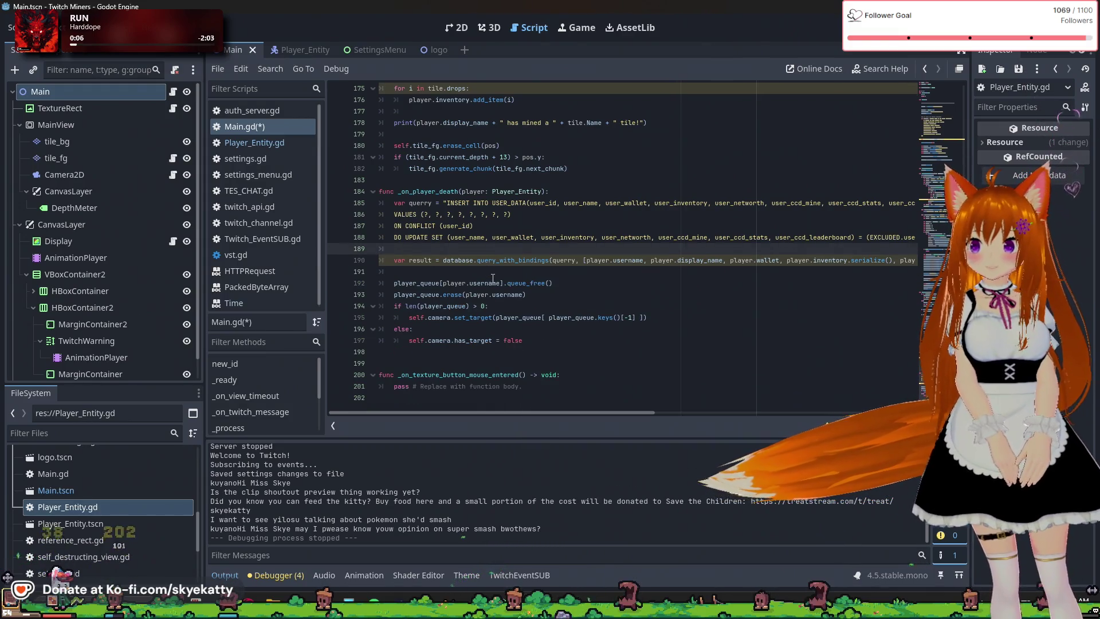
scroll(559, 271, "up", 3)
scroll(559, 271, "down", 1)
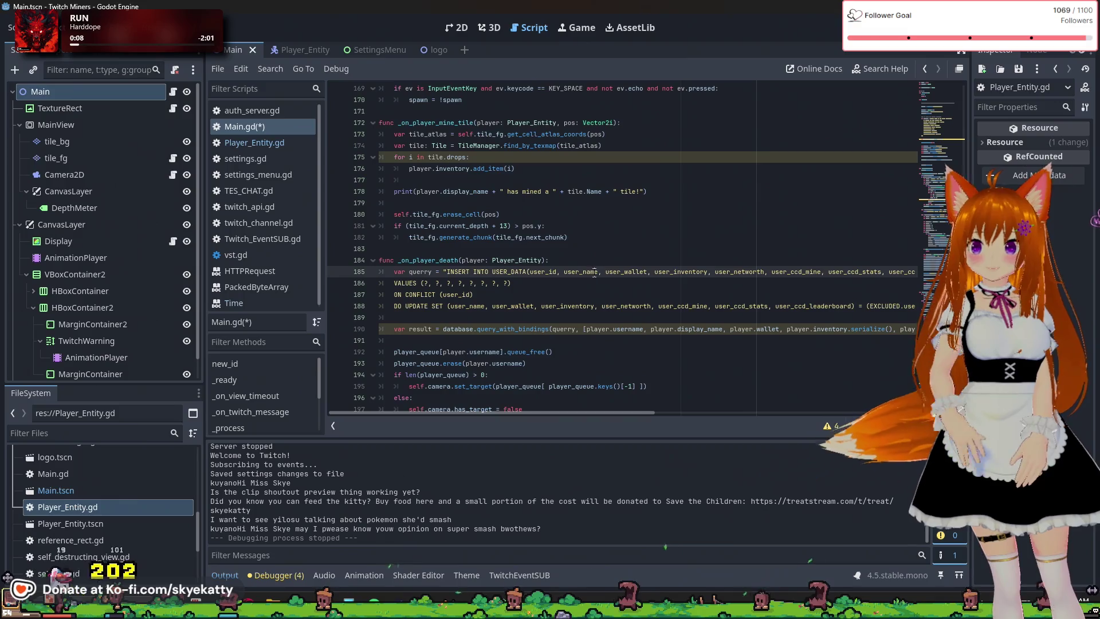
left_click(608, 262)
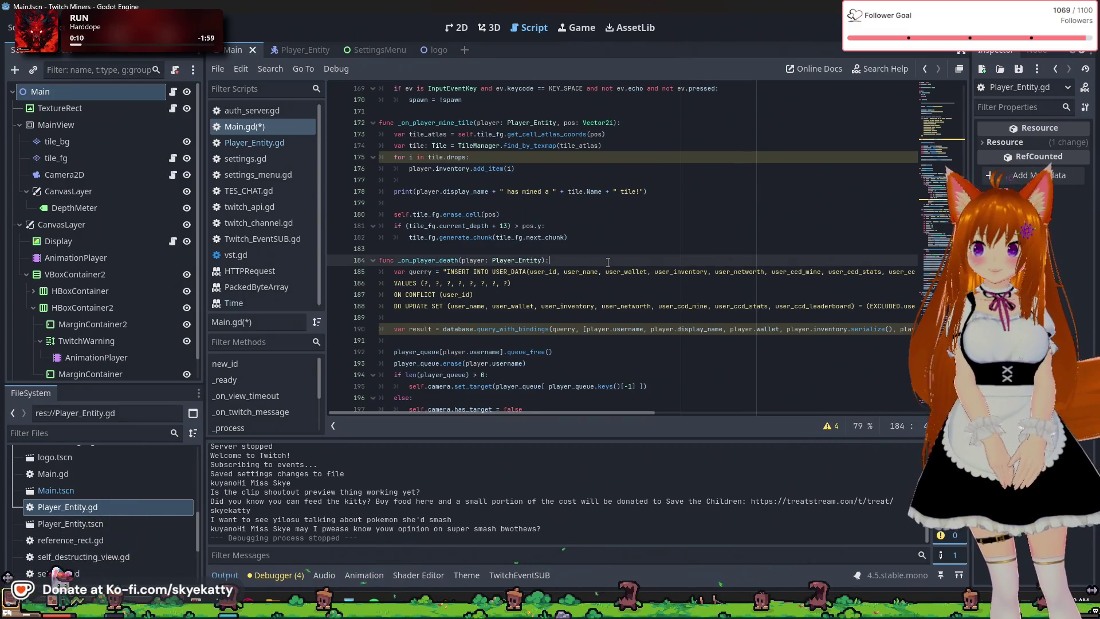
key("Return")
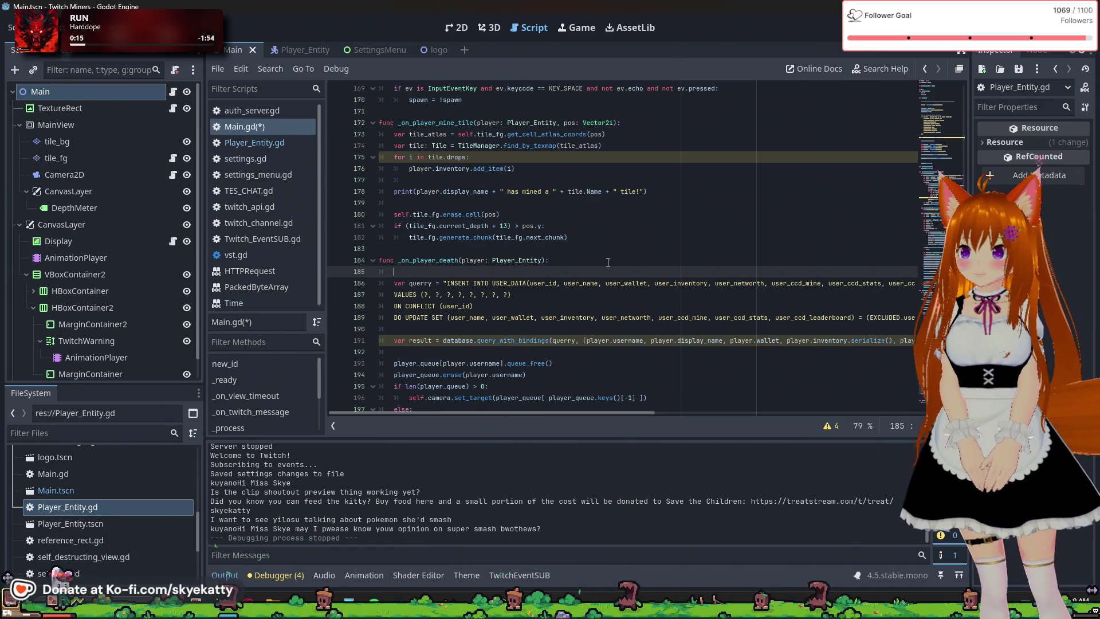
scroll(607, 262, "up", 15)
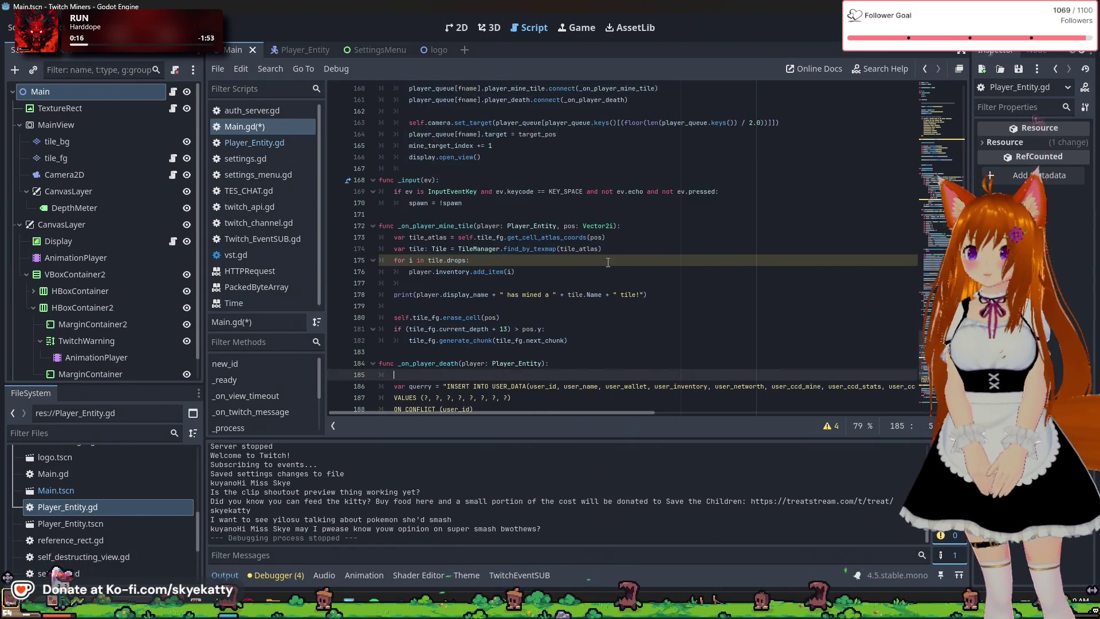
Scroll up to the stats command's query and inventory lines in Main.gd
scroll(409, 235, "up", 19)
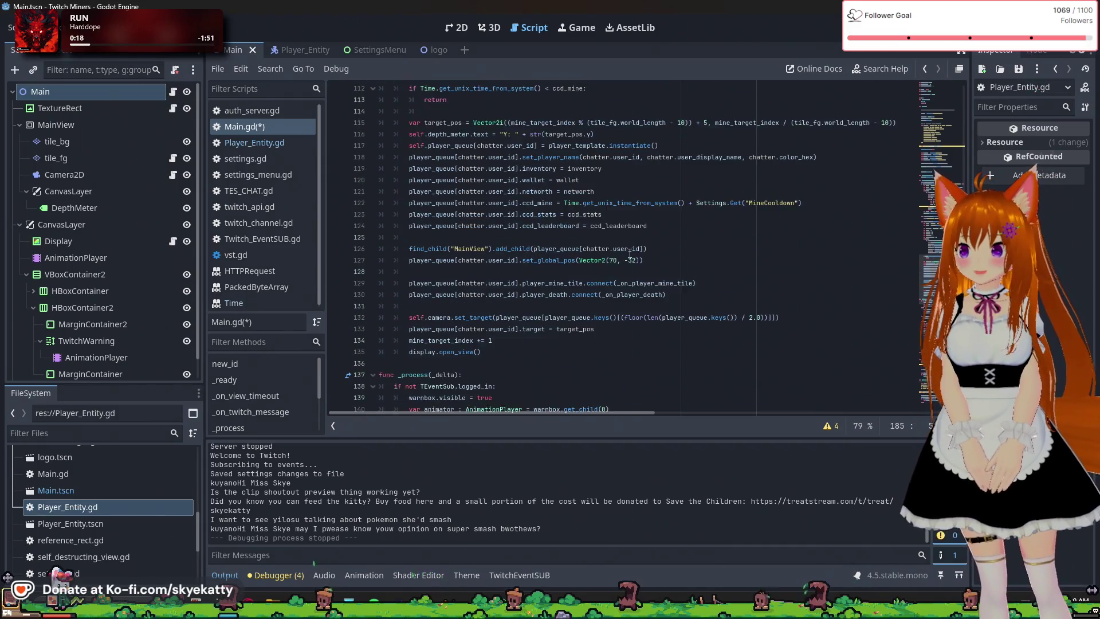
scroll(626, 246, "up", 4)
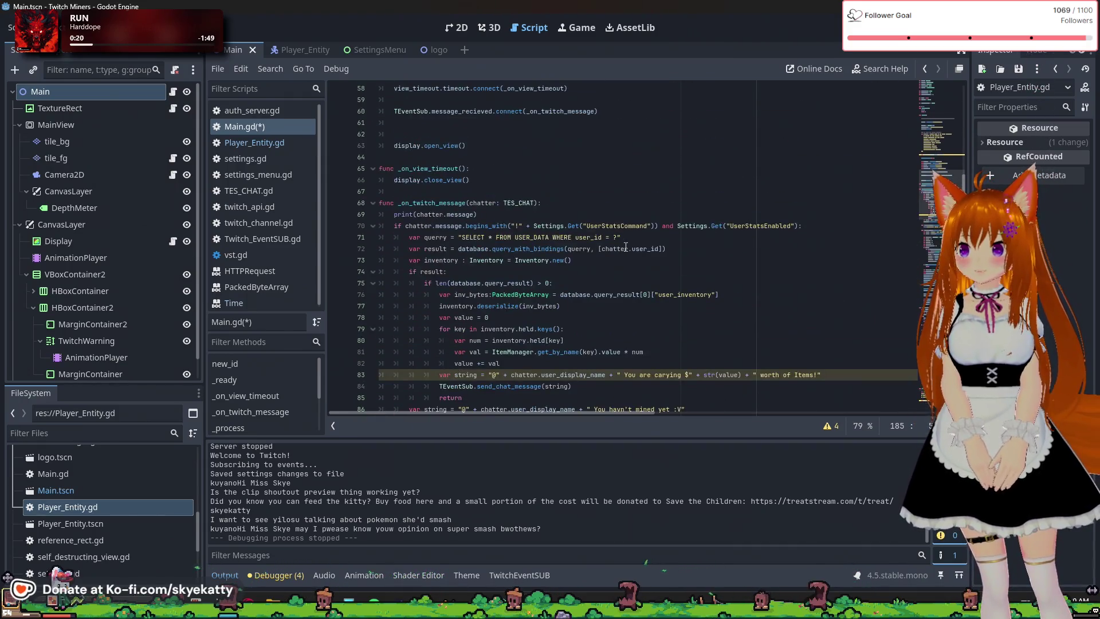
scroll(441, 204, "up", 7)
scroll(562, 262, "up", 9)
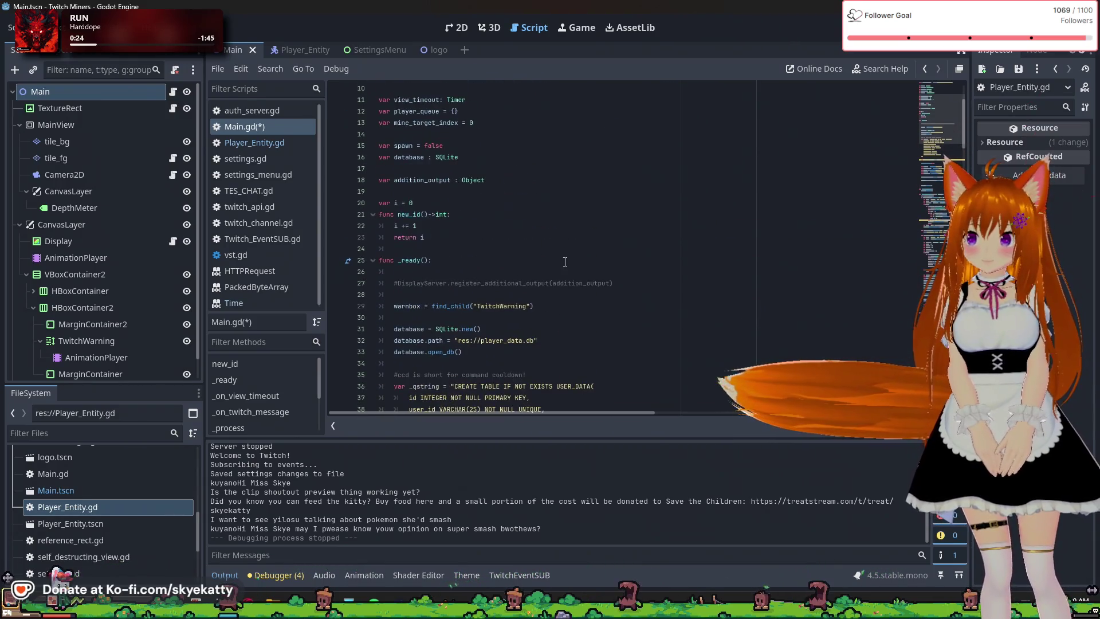
scroll(565, 262, "down", 16)
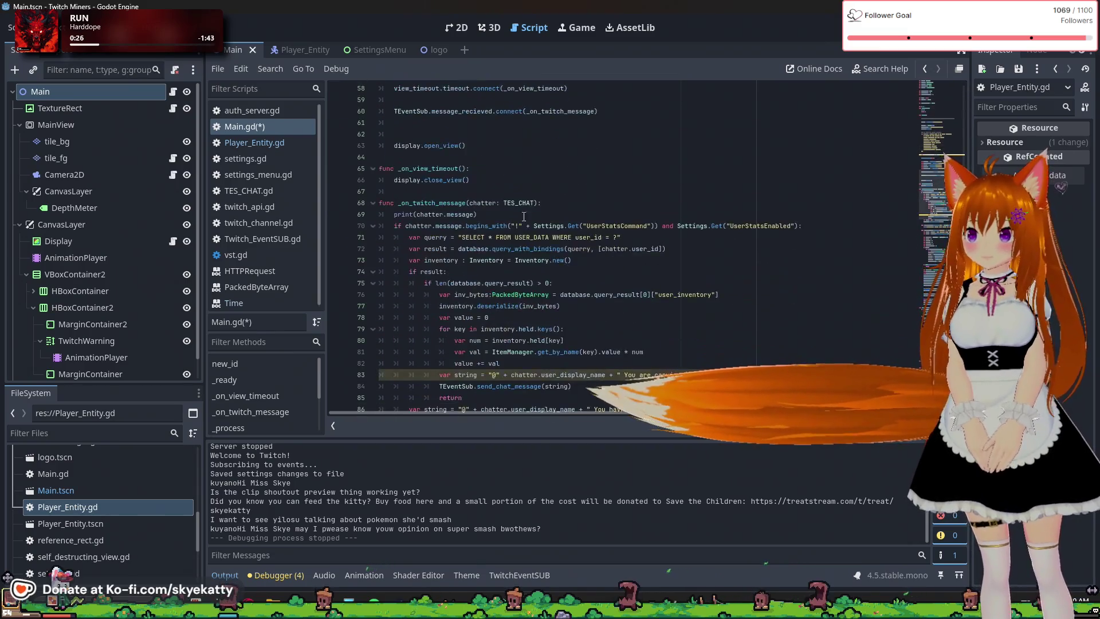
scroll(531, 219, "down", 2)
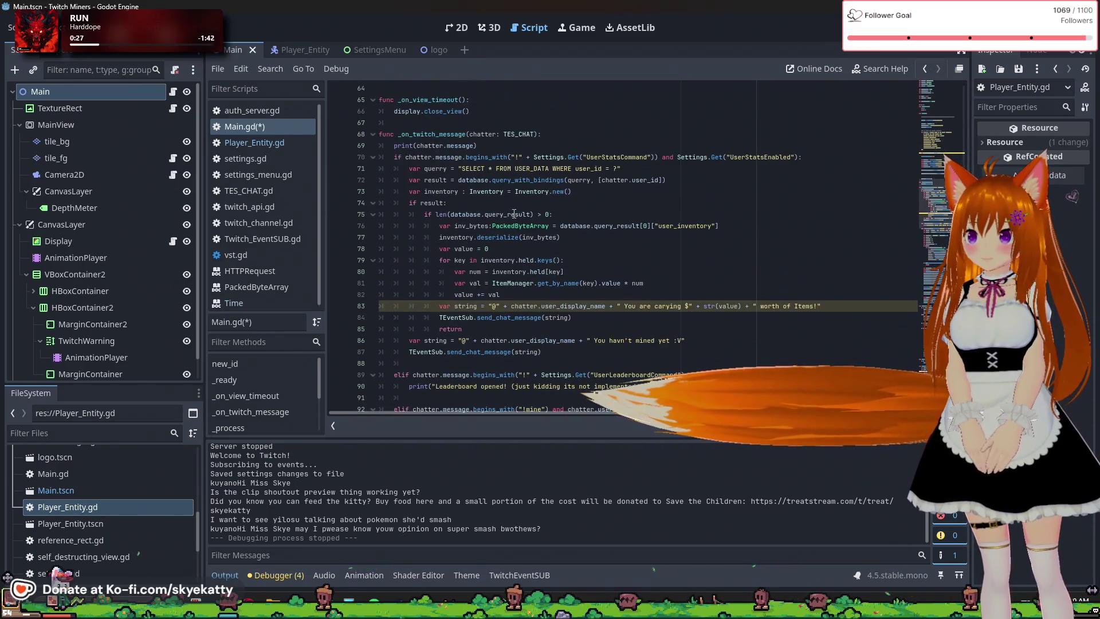
left_click(561, 168)
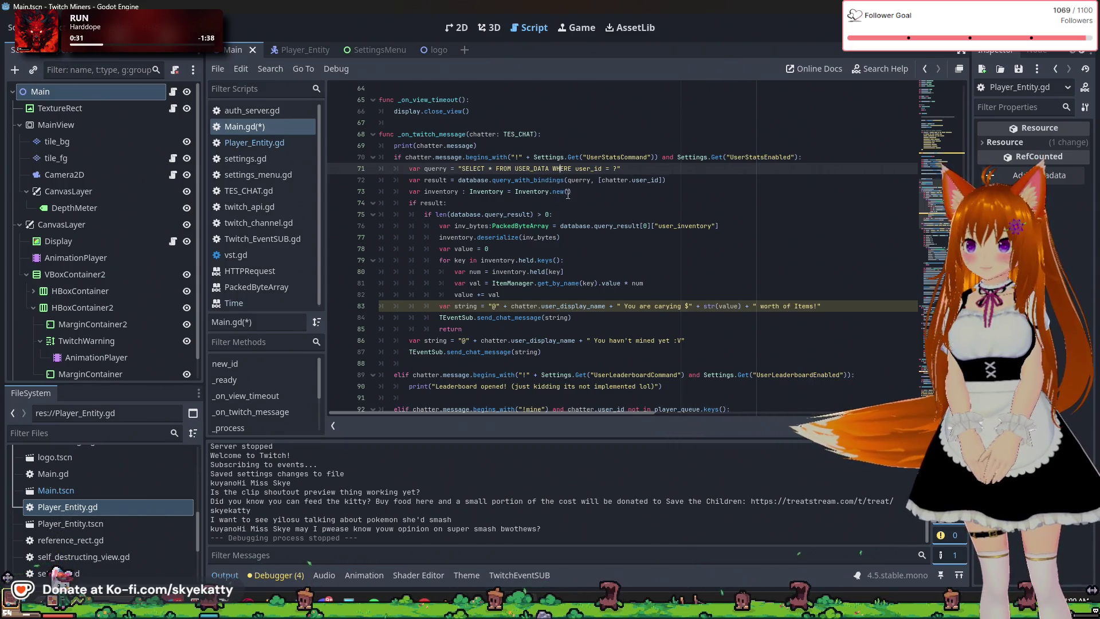
scroll(569, 195, "down", 1)
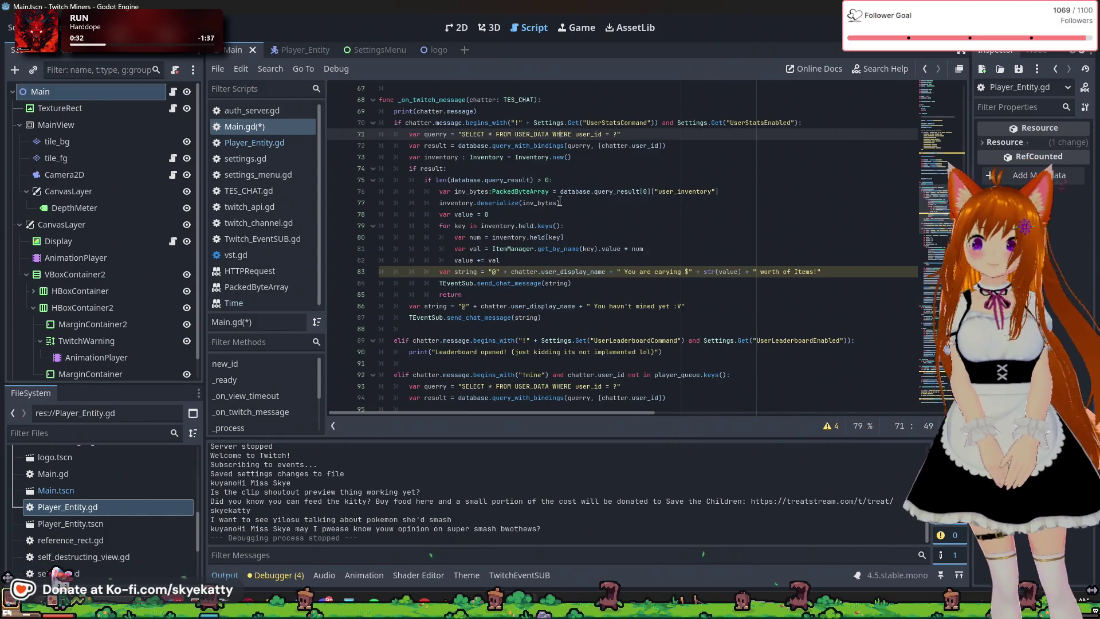
left_click(561, 212)
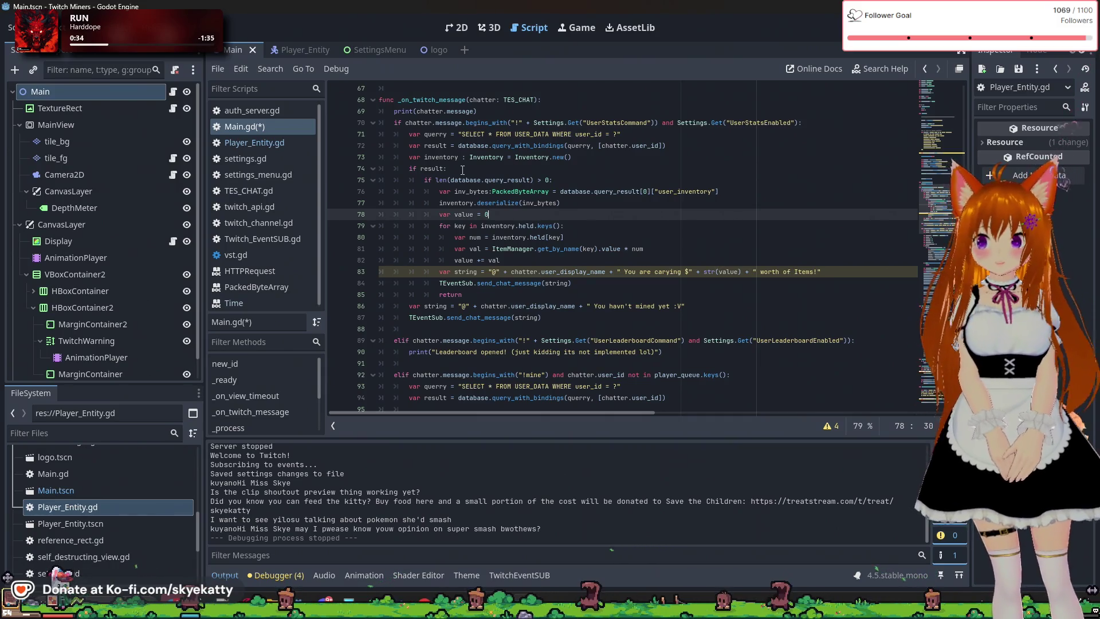
left_click(478, 192)
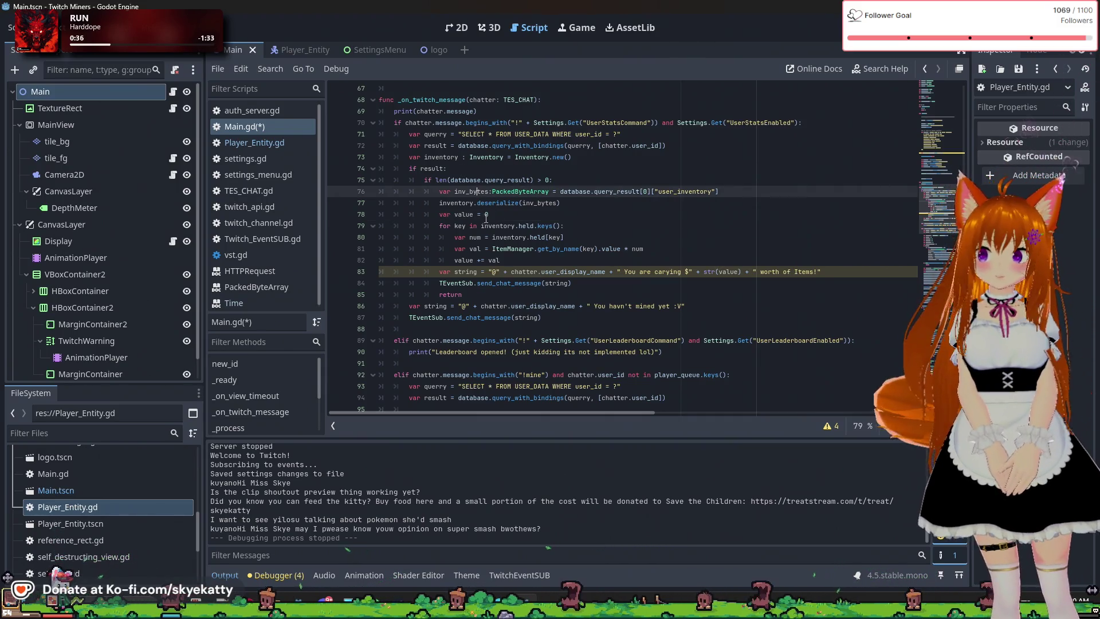
left_click(507, 213)
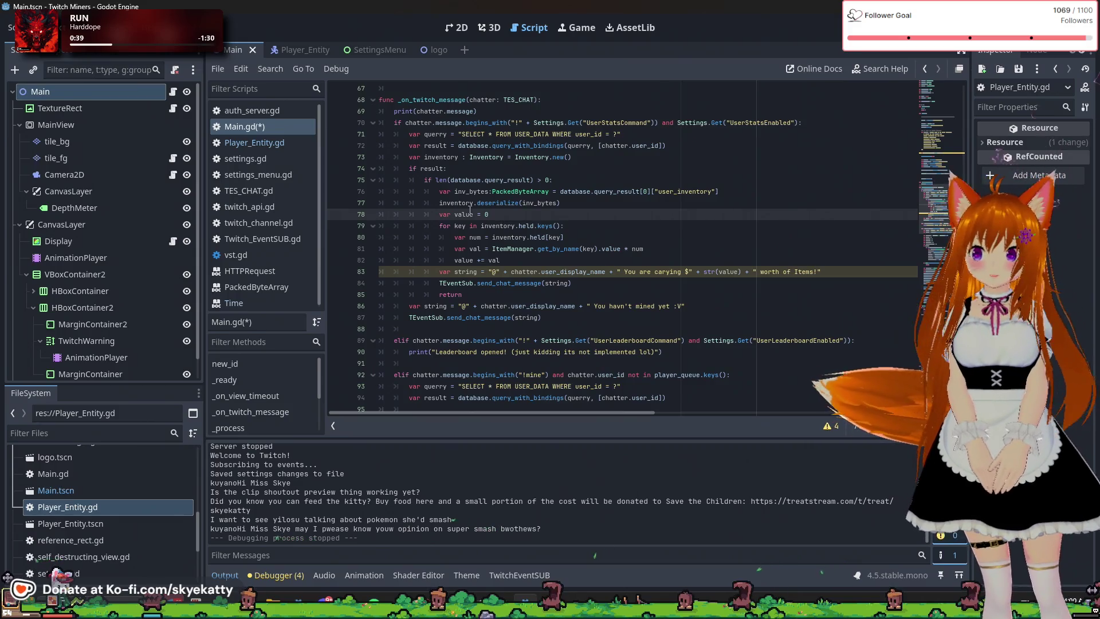
Copy the value-summing loop (lines 78–82) and place the caret above _on_player_death's result query
scroll(447, 207, "down", 1)
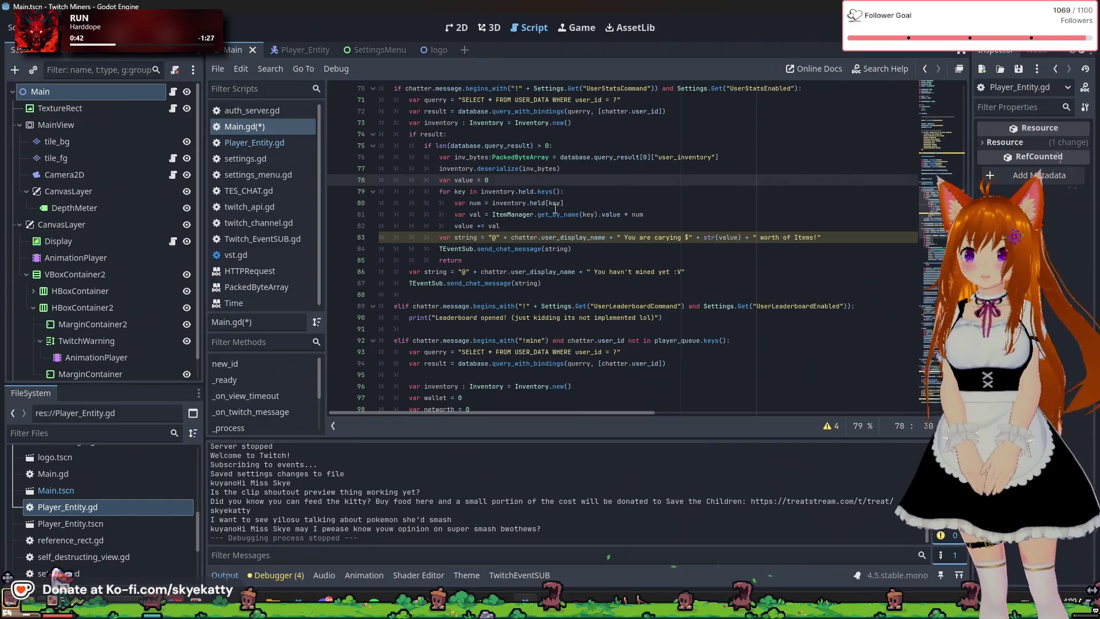
left_click(630, 195)
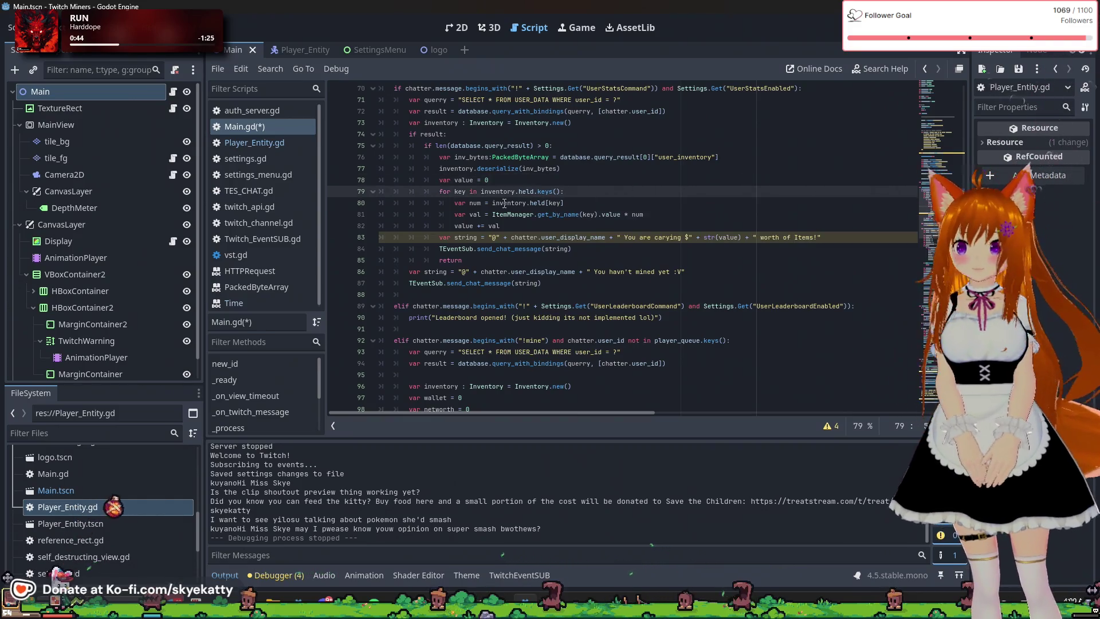
left_click_drag(439, 180, 566, 225)
key("ctrl+c")
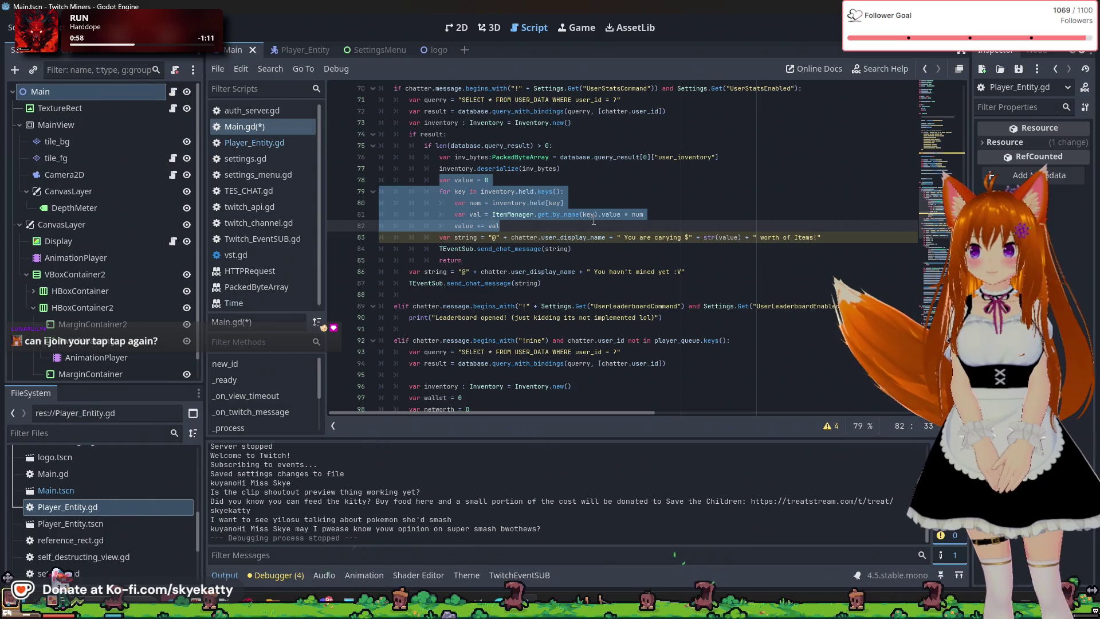
mouse_move(596, 224)
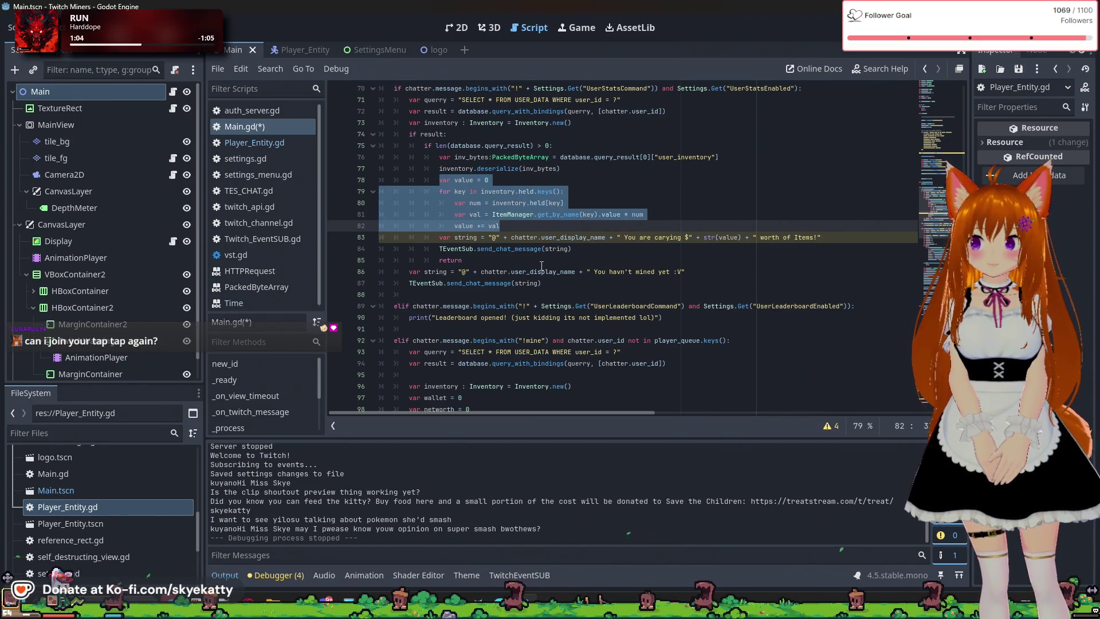
scroll(544, 284, "down", 20)
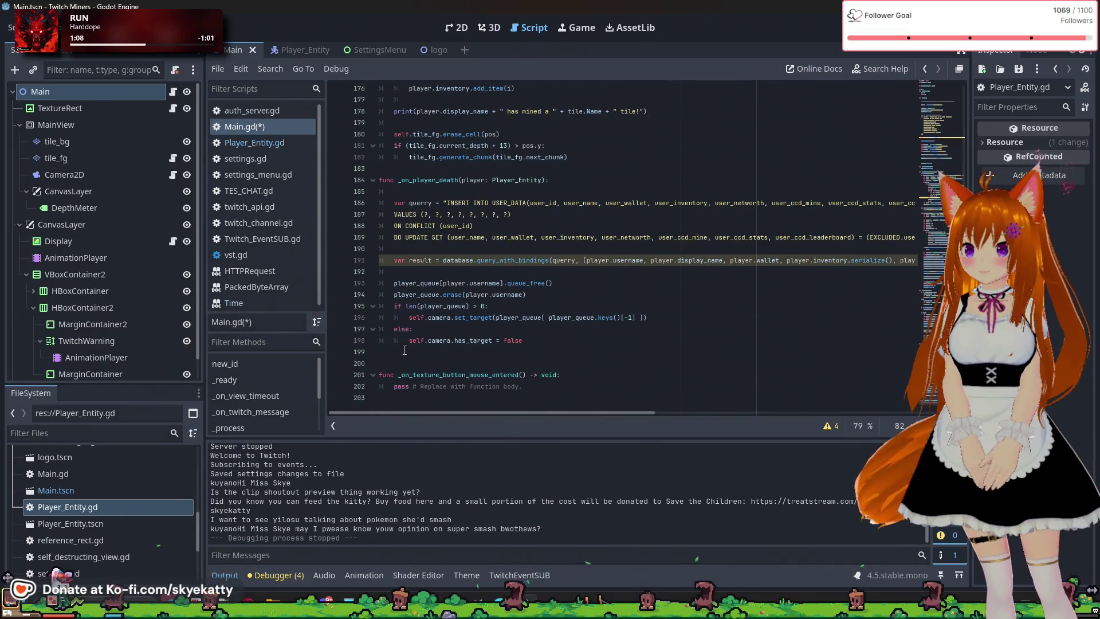
left_click(541, 248)
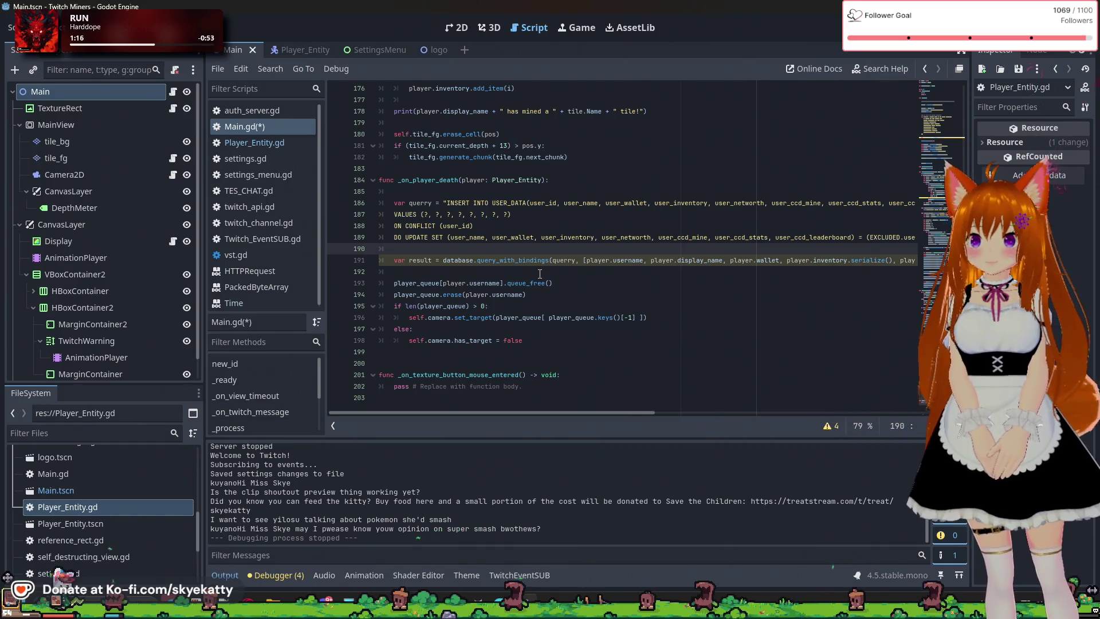
Paste the loop above var result, fix its indentation, and leave a blank line before the query
key("ctrl+v")
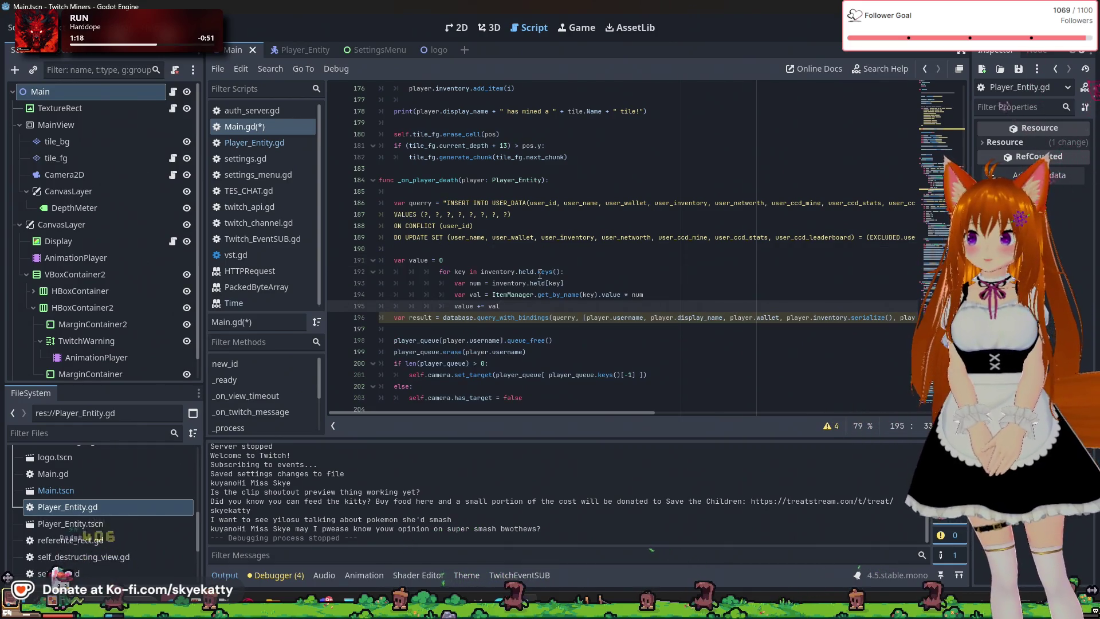
mouse_move(513, 306)
left_mouse_down()
mouse_move(441, 284)
mouse_move(440, 273)
left_mouse_up()
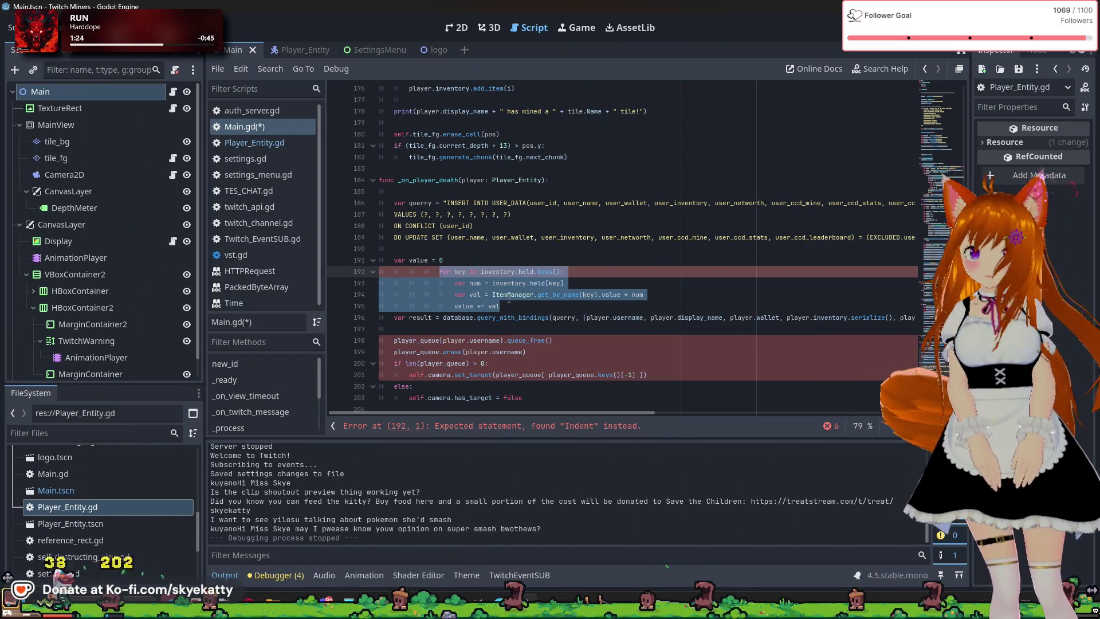
key("shift+Tab")
key("shift+Tab")
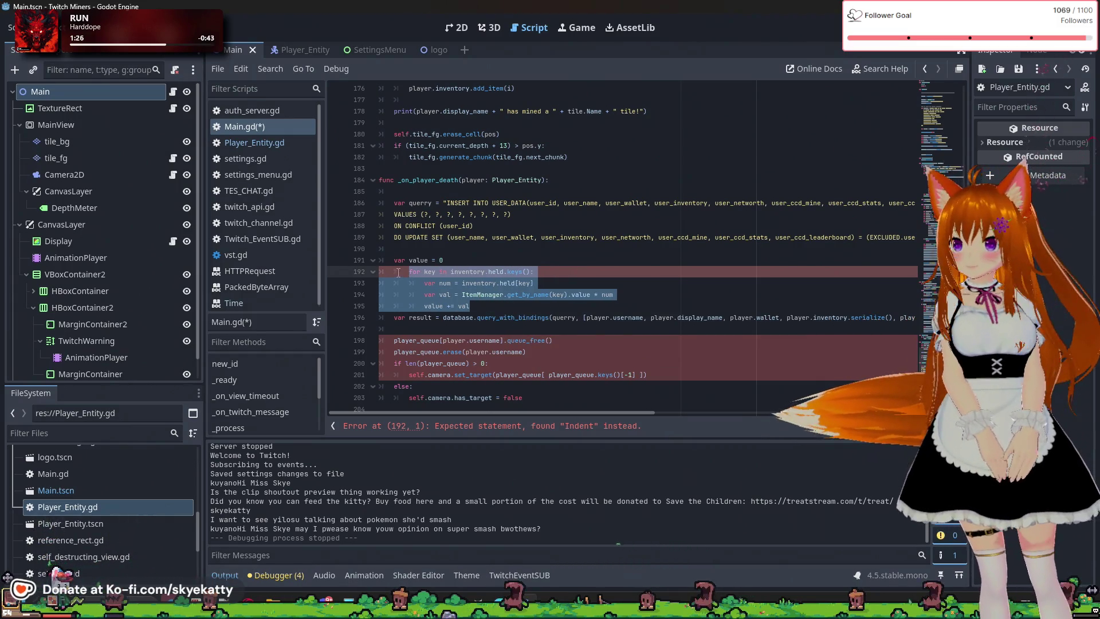
key("Tab")
left_click(401, 248)
key("Down")
key("Down")
key("Down")
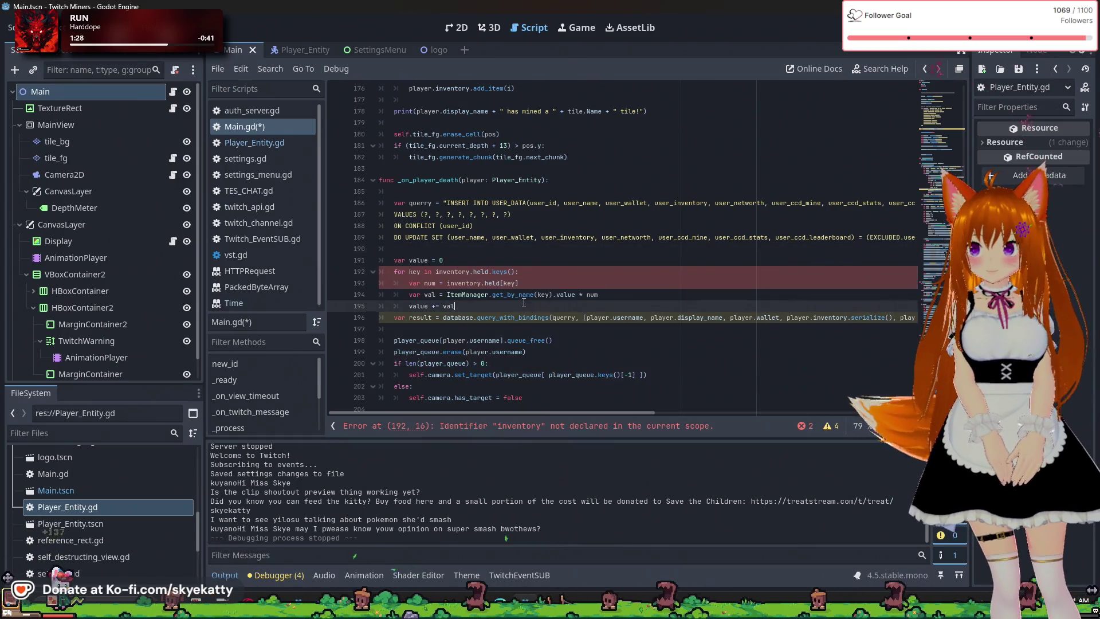
key("Return")
Prefix both inventory references in the pasted loop with 'player.'
left_click(436, 271)
type("player")
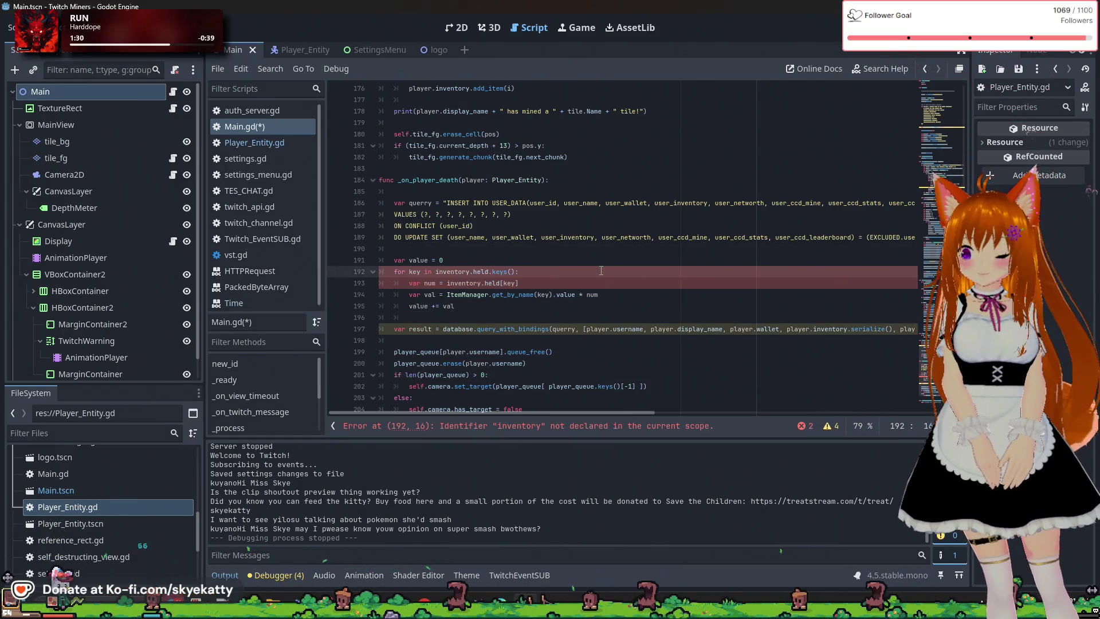
type(".")
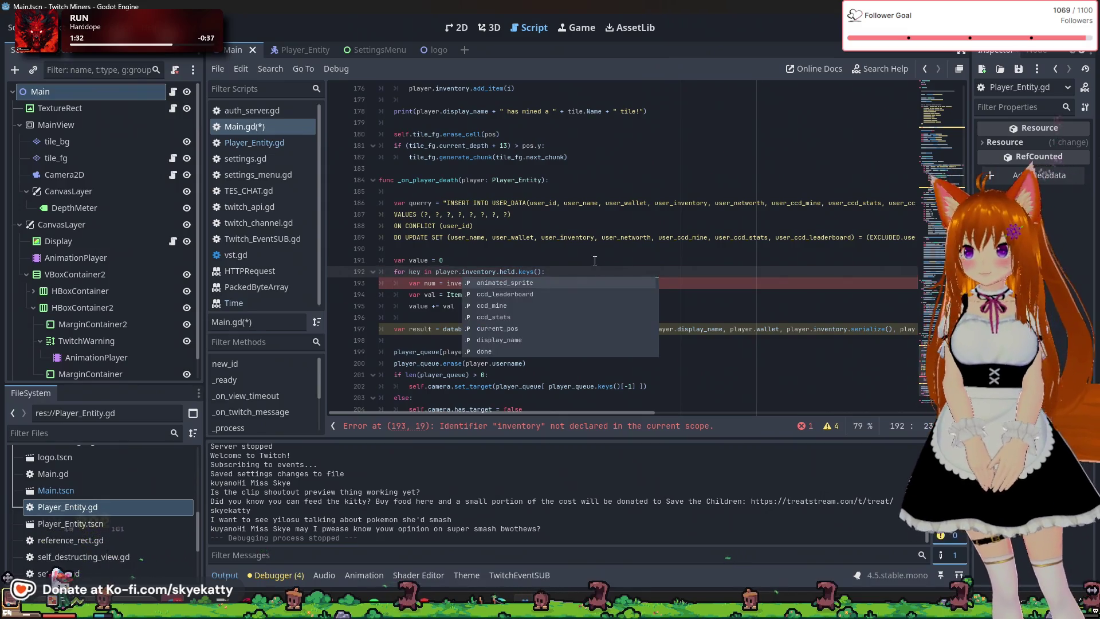
left_click(590, 258)
left_click(447, 284)
type("player.")
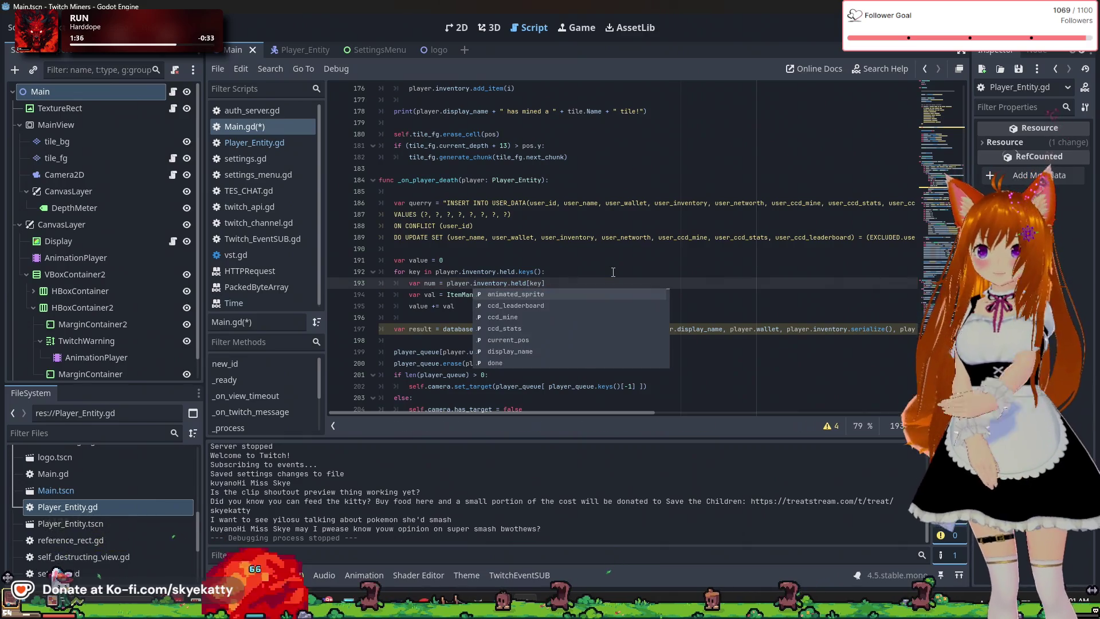
left_click(609, 273)
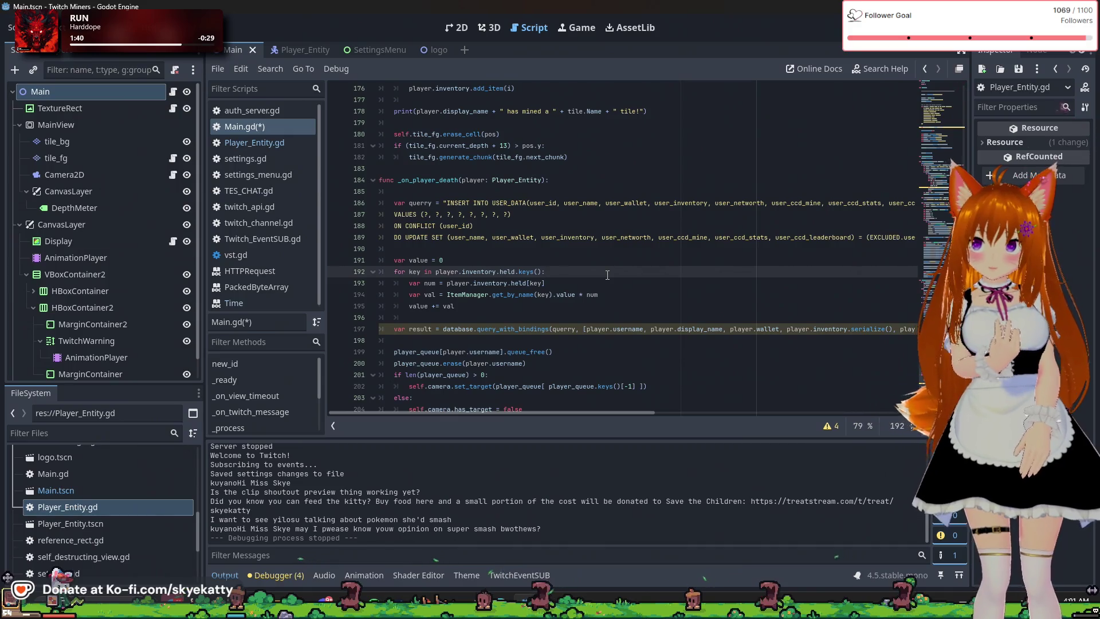
key("Down")
key("Down")
key("Down")
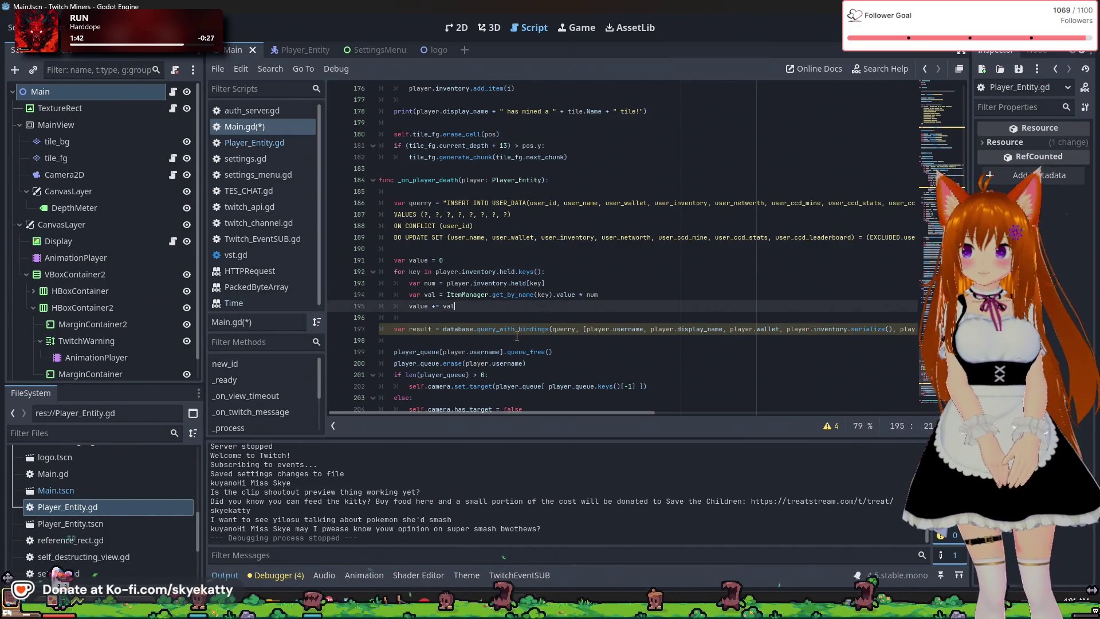
Change the loop's starting value from 0 to player.wallet
scroll(521, 325, "down", 1)
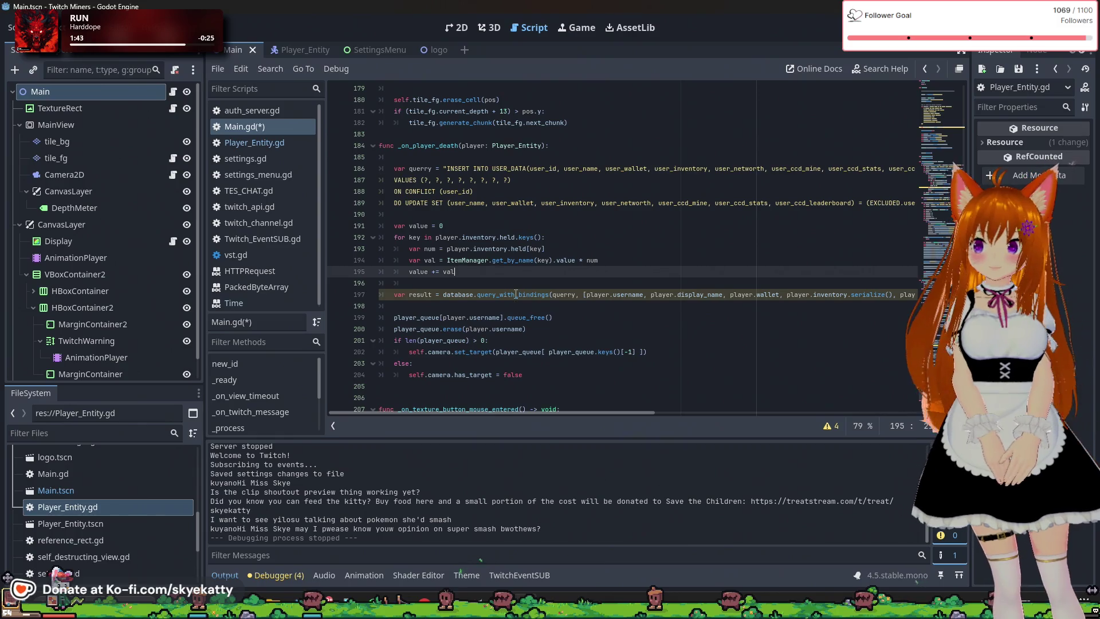
left_click(461, 227)
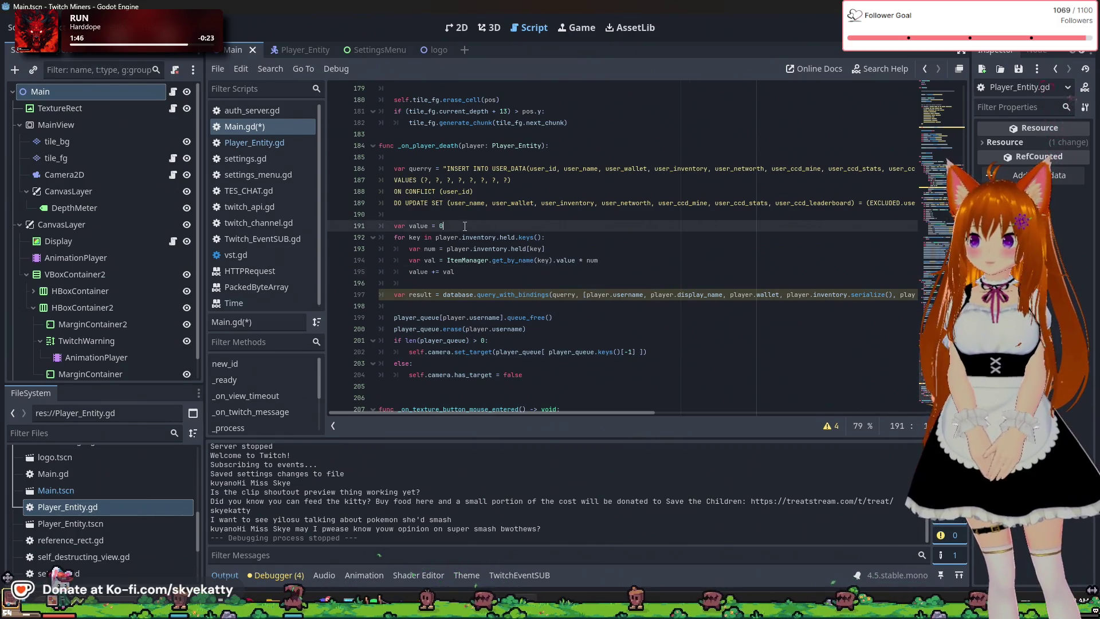
key("BackSpace")
type("p")
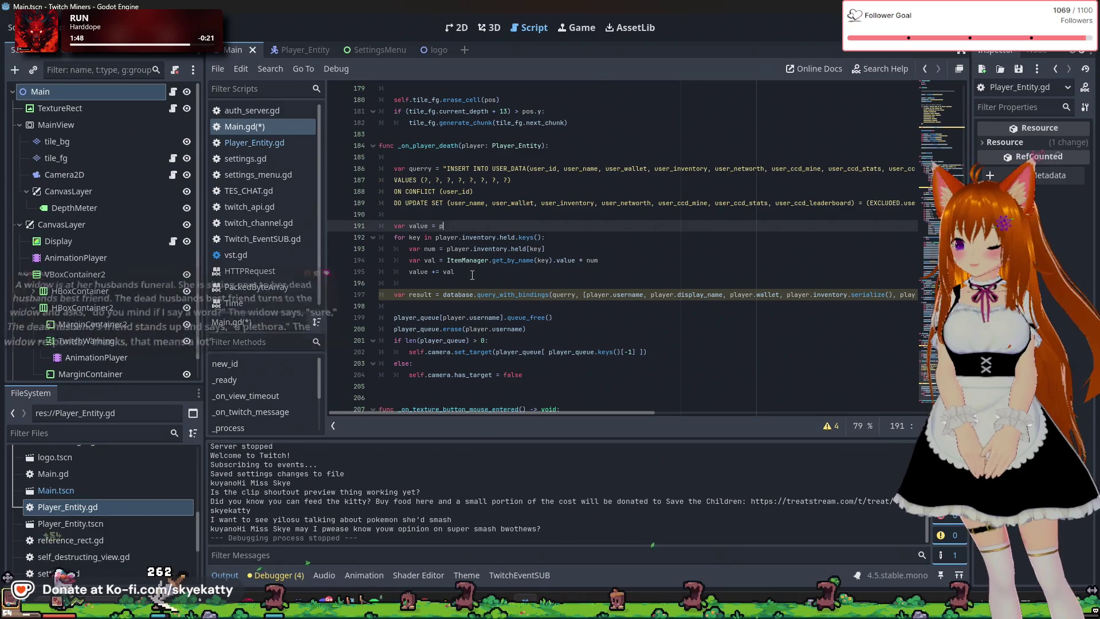
type("layer.wallet")
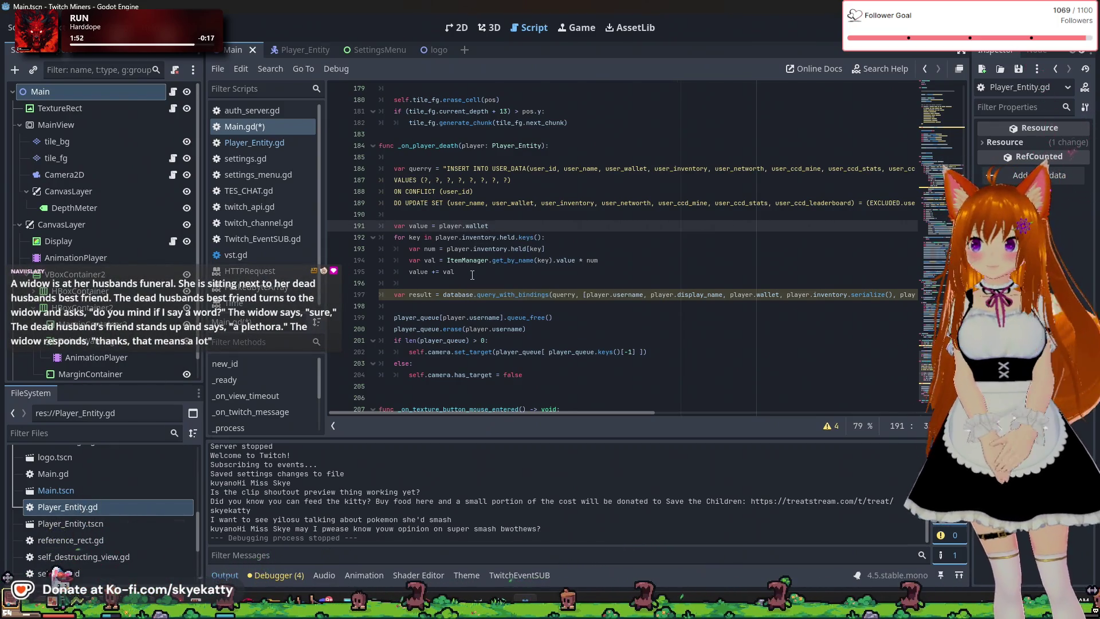
left_click(479, 273)
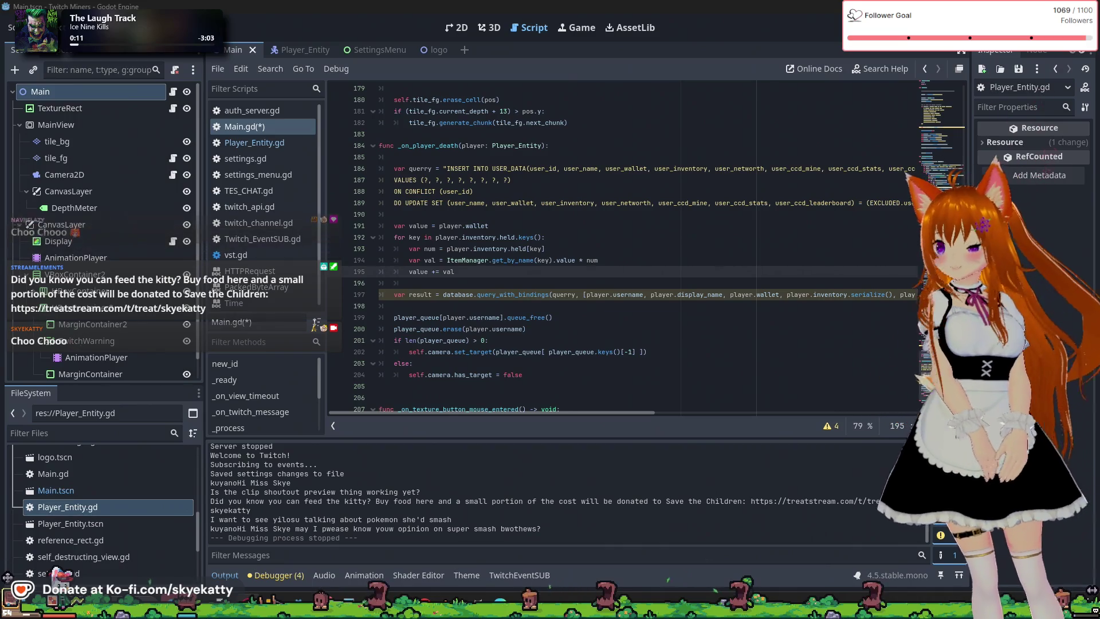
Switch to the running game and open its multiplayer page
key("super")
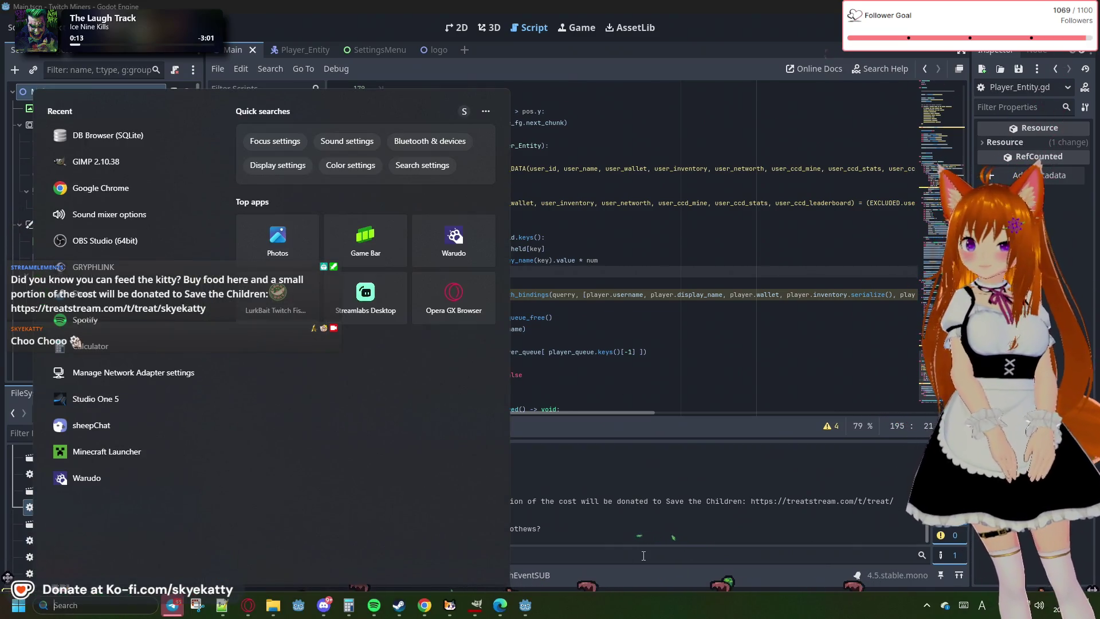
key("super")
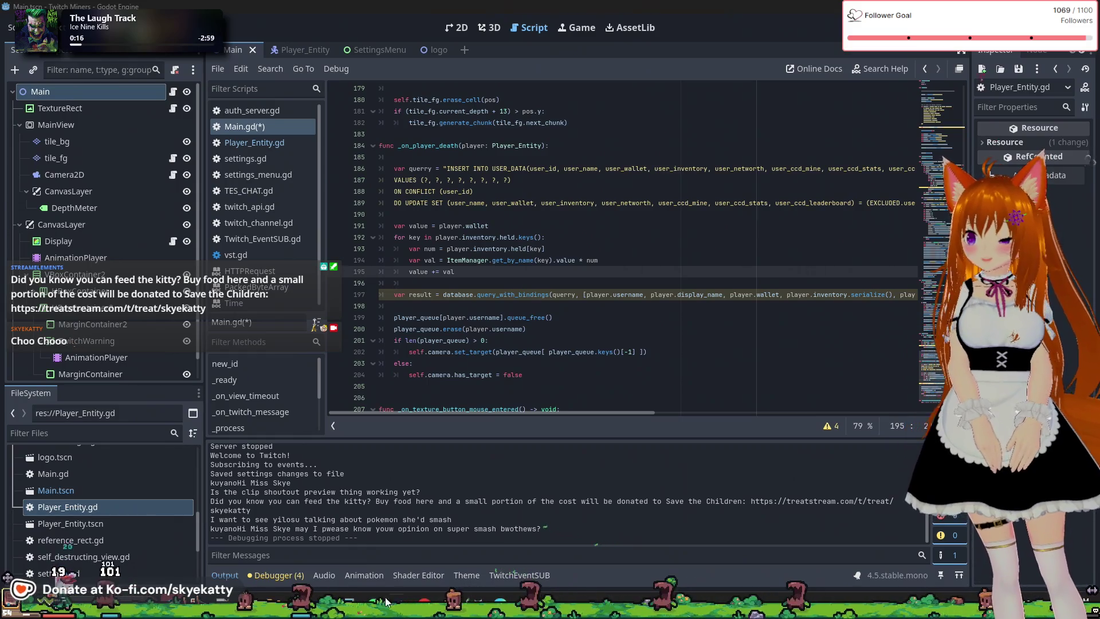
key("super")
key("super")
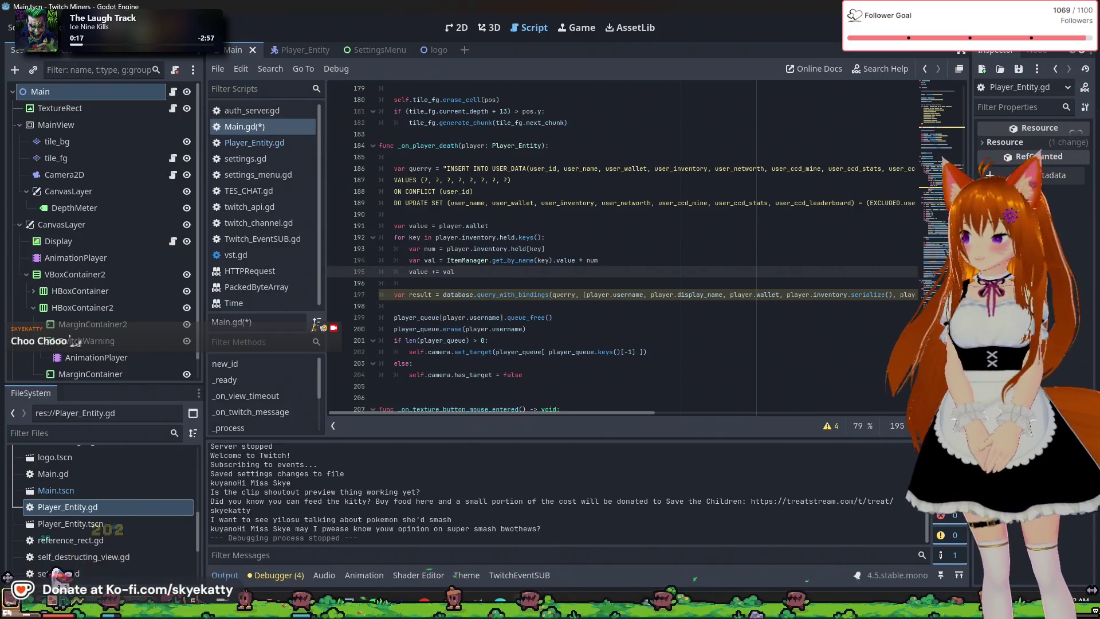
key("alt+Tab")
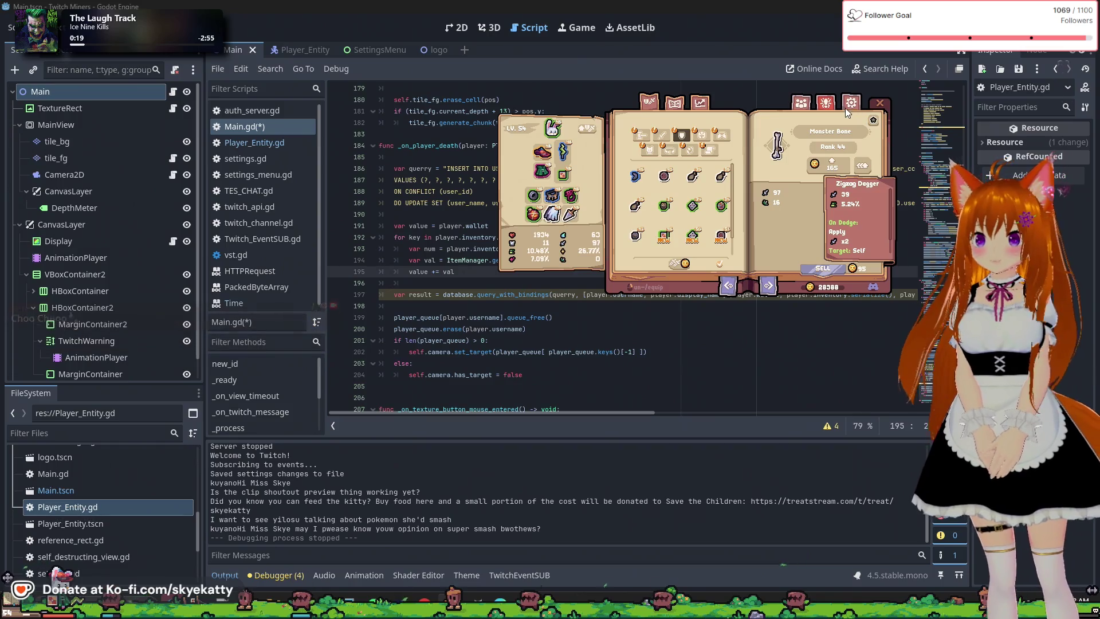
left_click(851, 103)
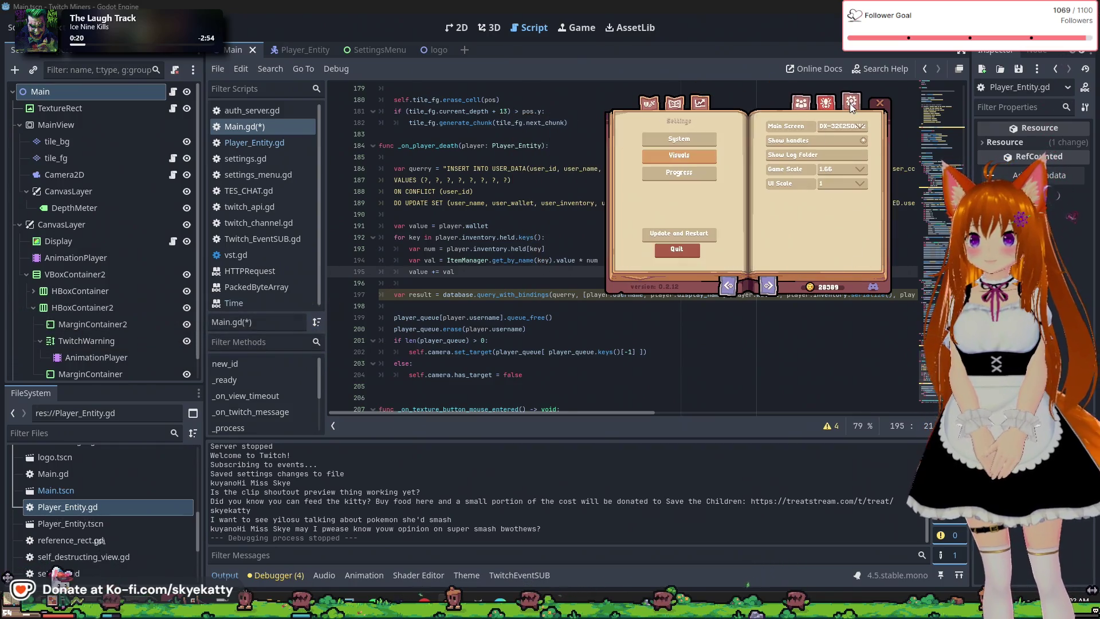
left_click(799, 108)
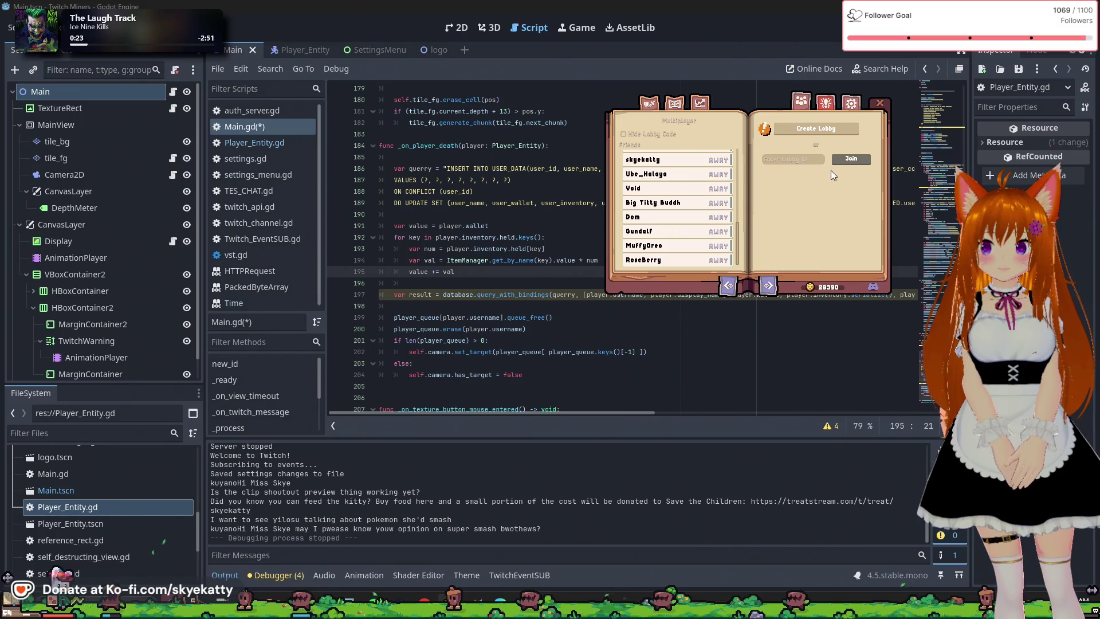
scroll(676, 188, "up", 3)
left_click_drag(737, 218, 741, 151)
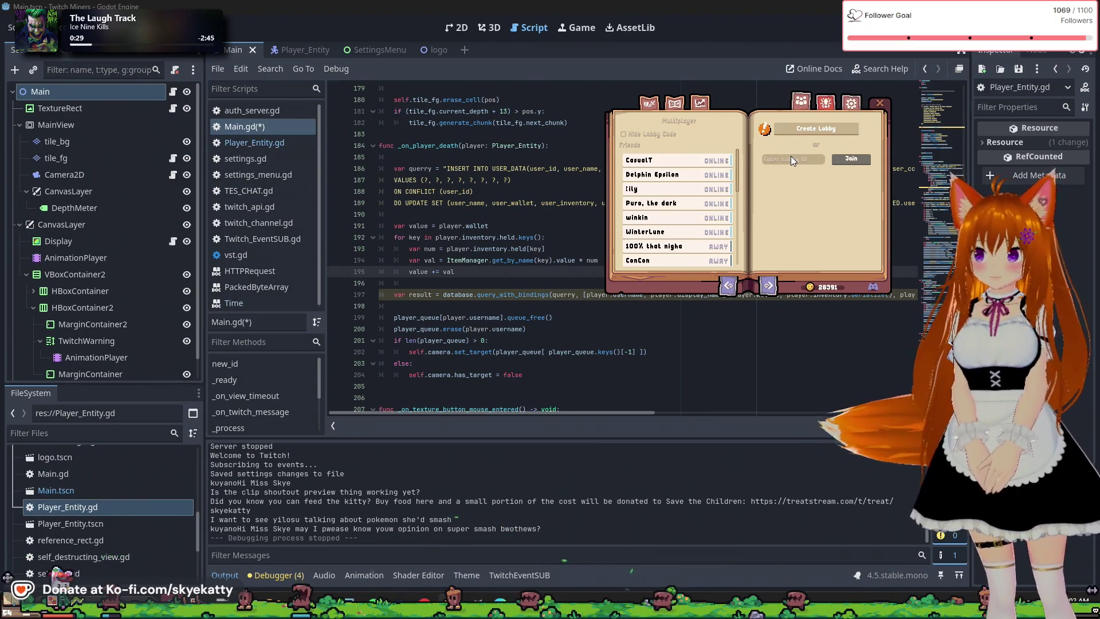
Create a lobby, invite two online friends, then close the lobby window
left_click(800, 130)
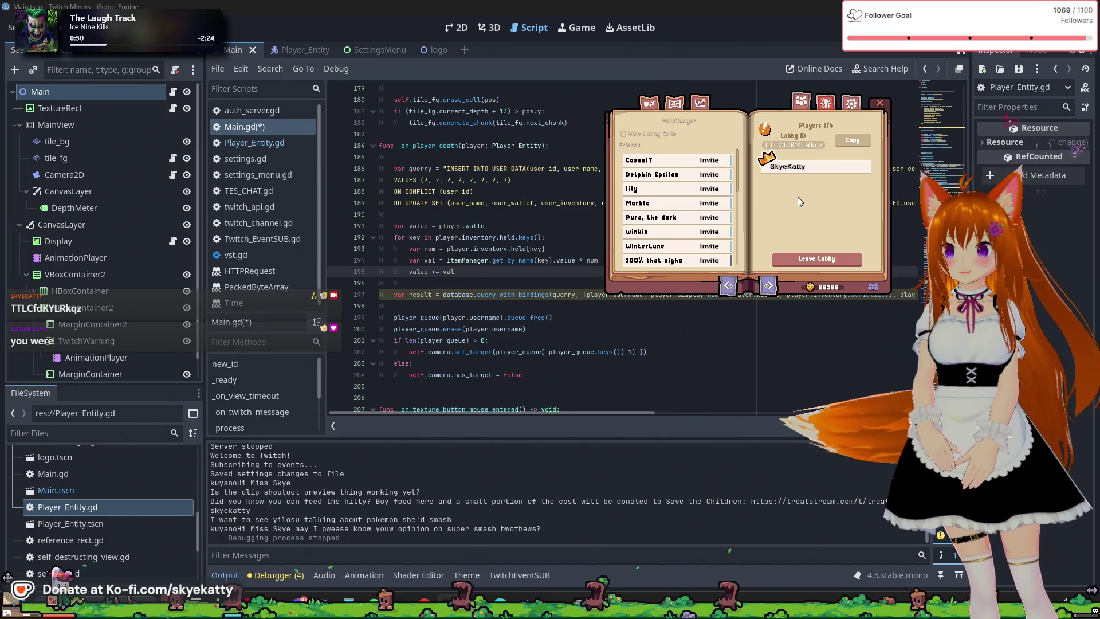
left_click(719, 162)
left_click(710, 203)
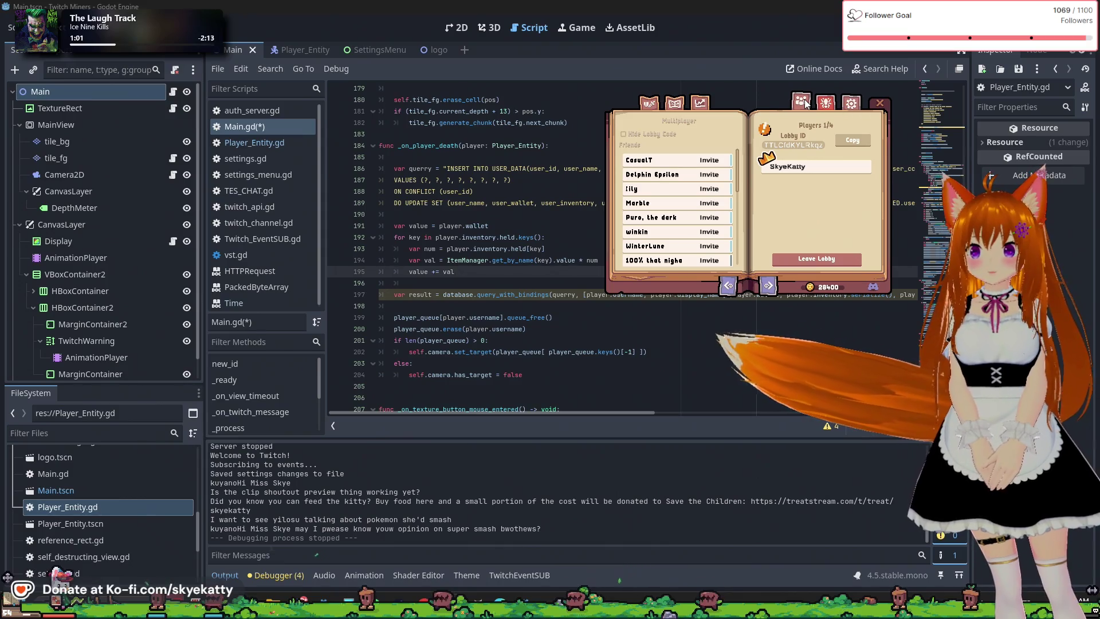
left_click(880, 102)
double_click(629, 294)
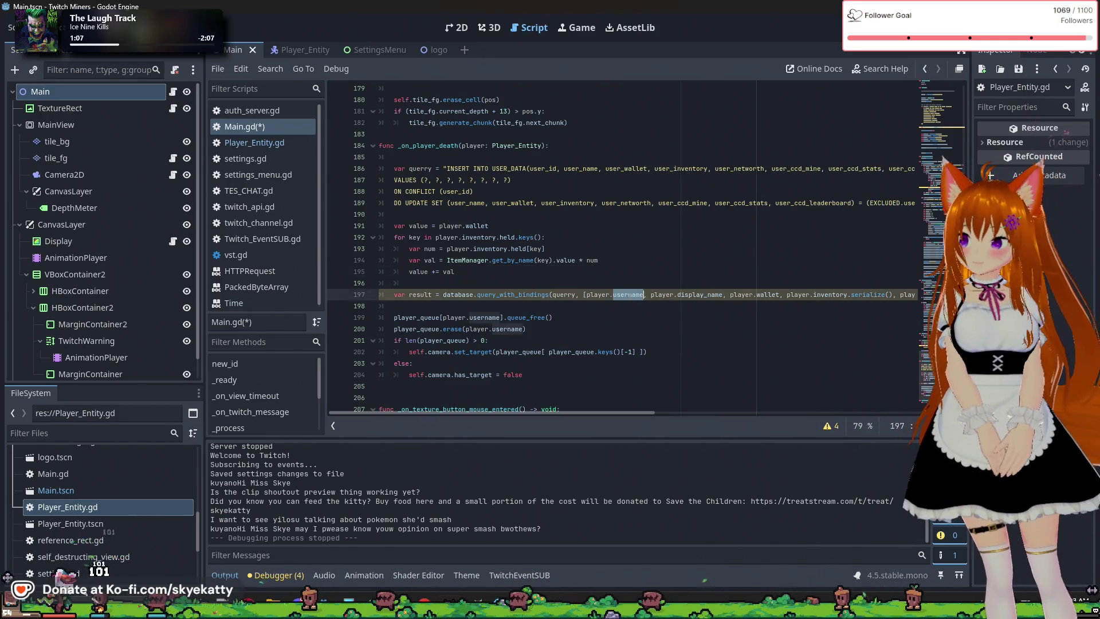
Inspect the queue_free and player_queue lines at the end of _on_player_death
triple_click(593, 317)
triple_click(599, 283)
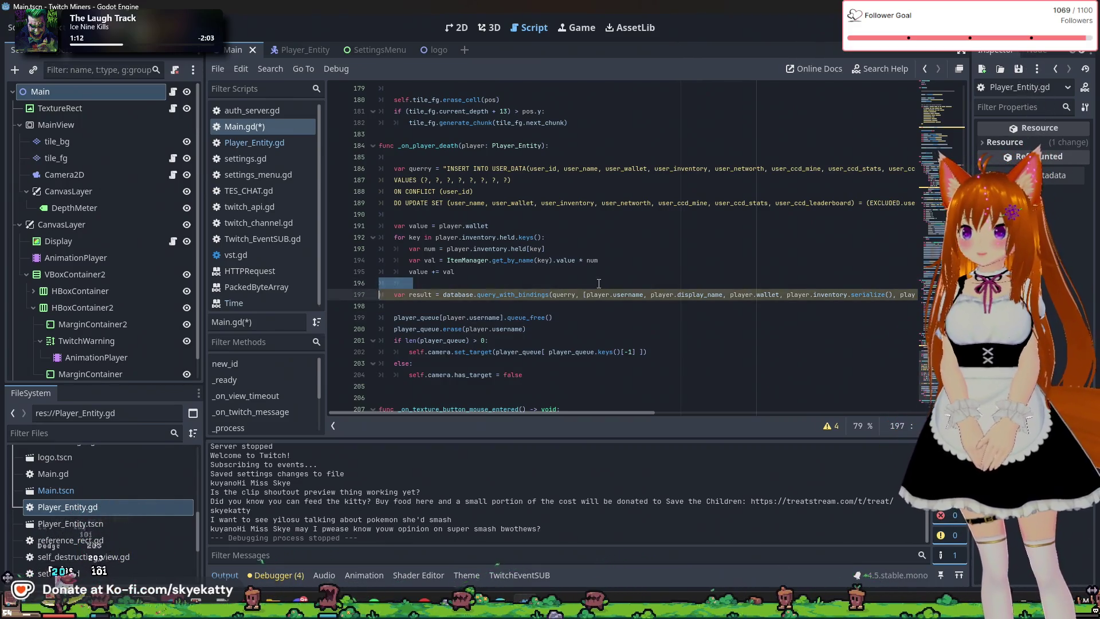
left_click(610, 315)
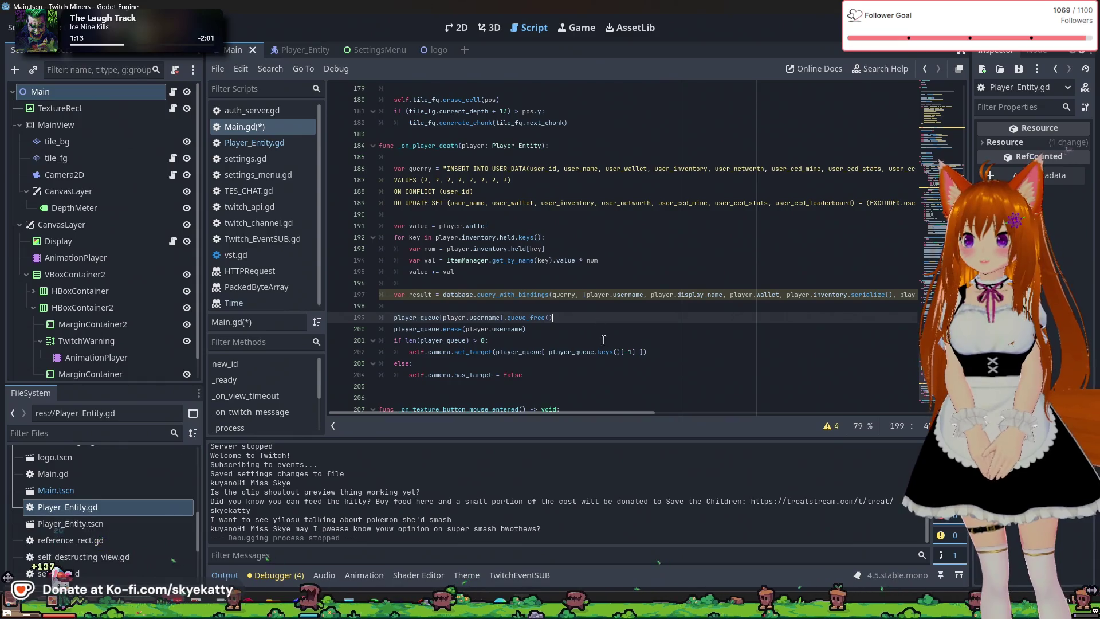
scroll(610, 312, "down", 1)
scroll(610, 311, "down", 1)
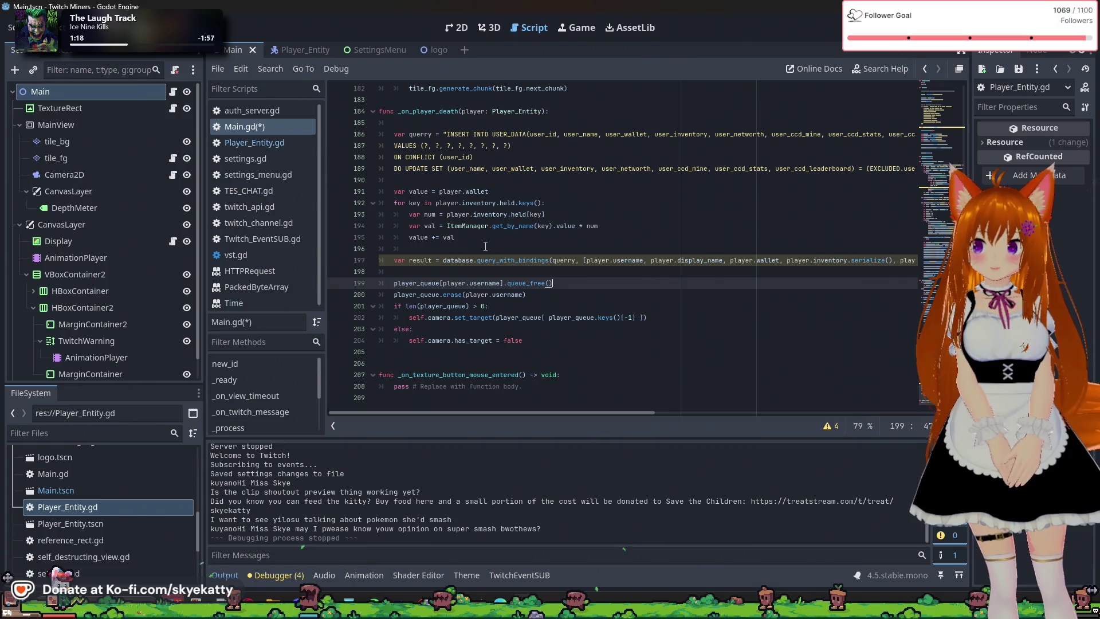
key("Down")
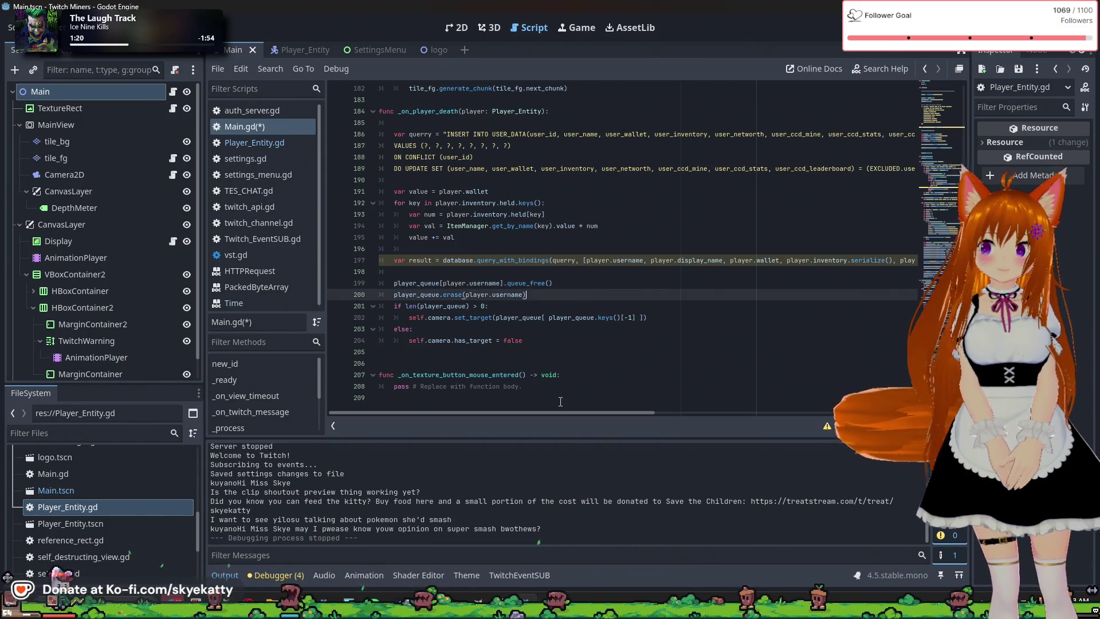
left_click_drag(521, 412, 750, 411)
key("Down")
key("Down")
key("Down")
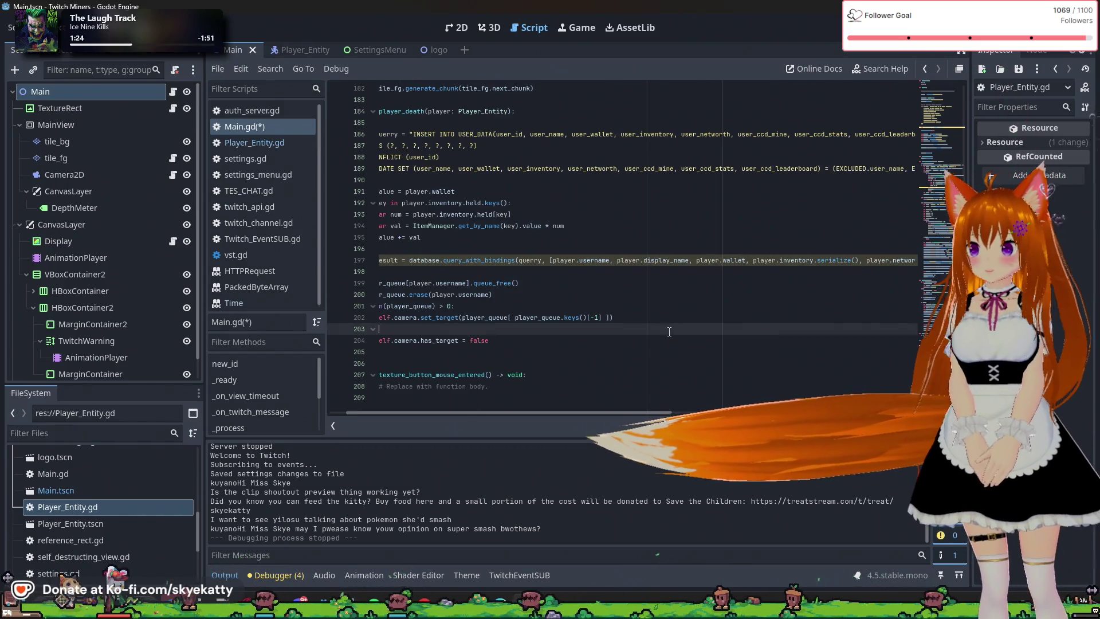
left_click_drag(475, 415, 352, 329)
Fix the indentation on line 196 and add 'player.networth = value' before the database query
left_click(468, 248)
mouse_move(534, 260)
key("BackSpace")
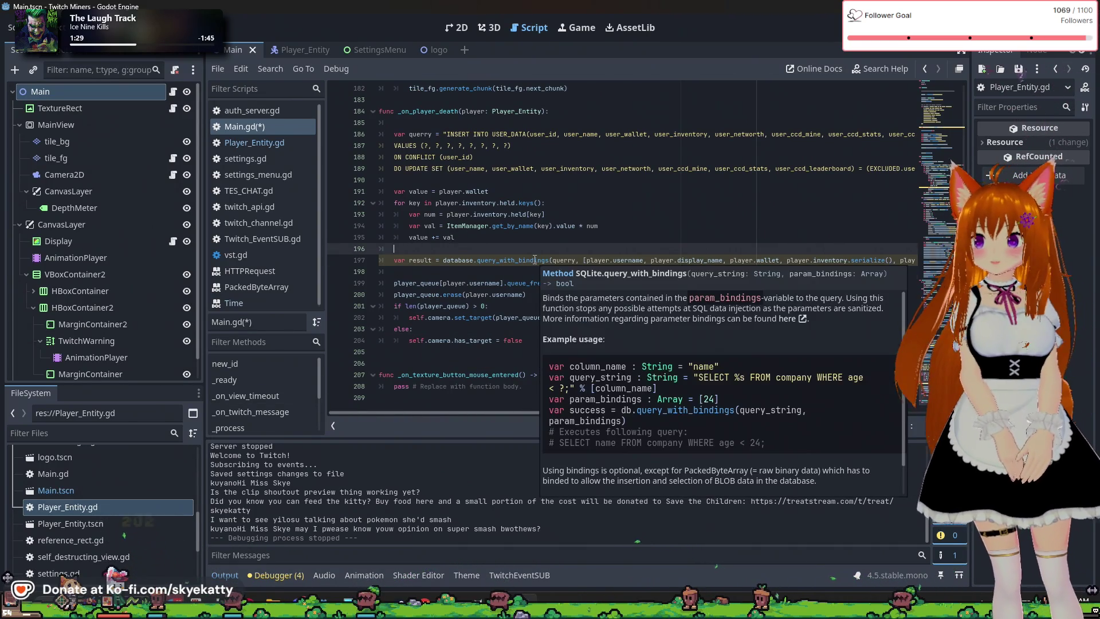
key("Return")
type("player.")
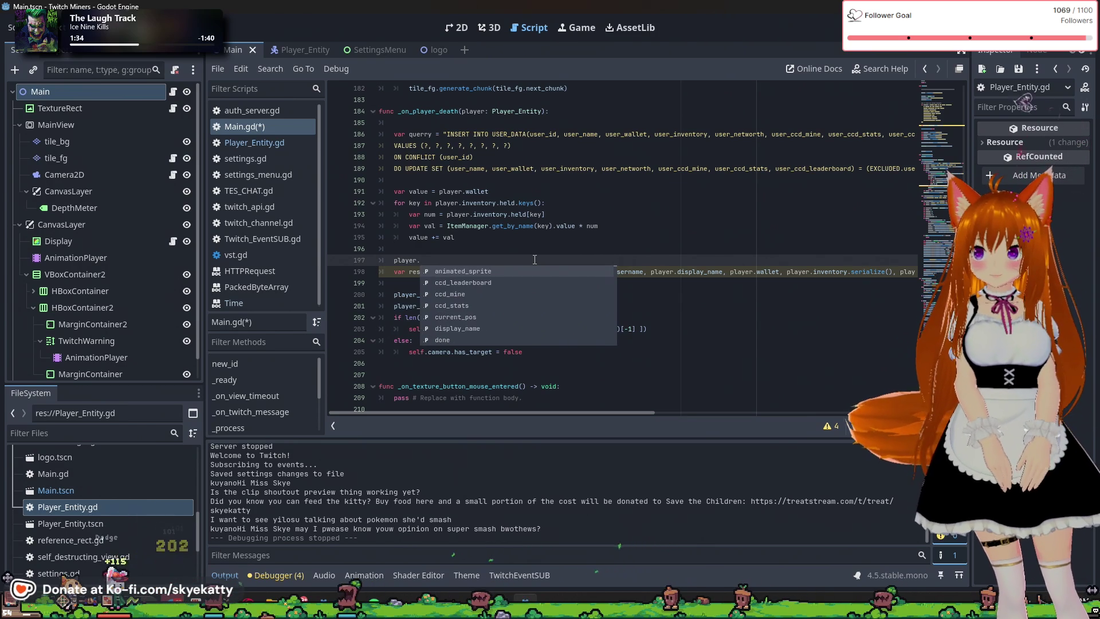
key("BackSpace")
type("networth = v")
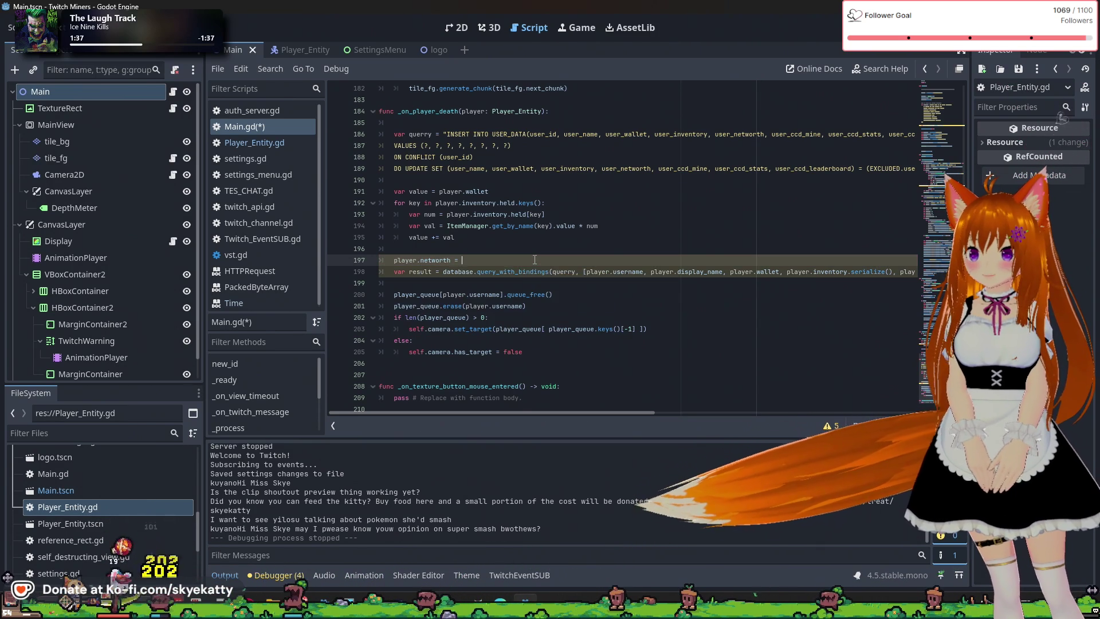
type("alue")
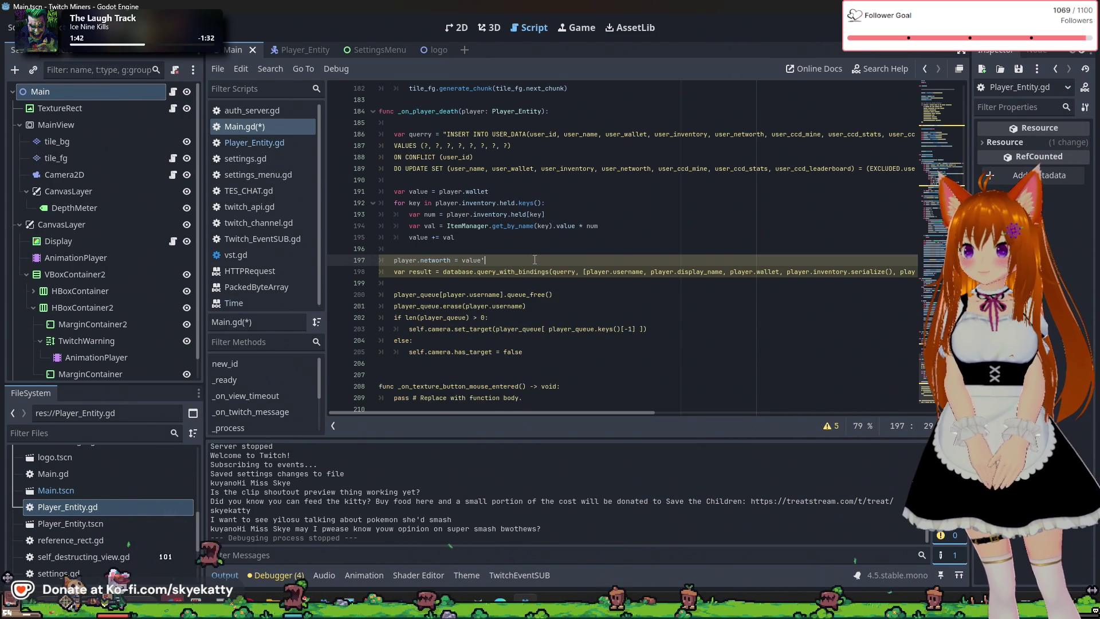
key("Return")
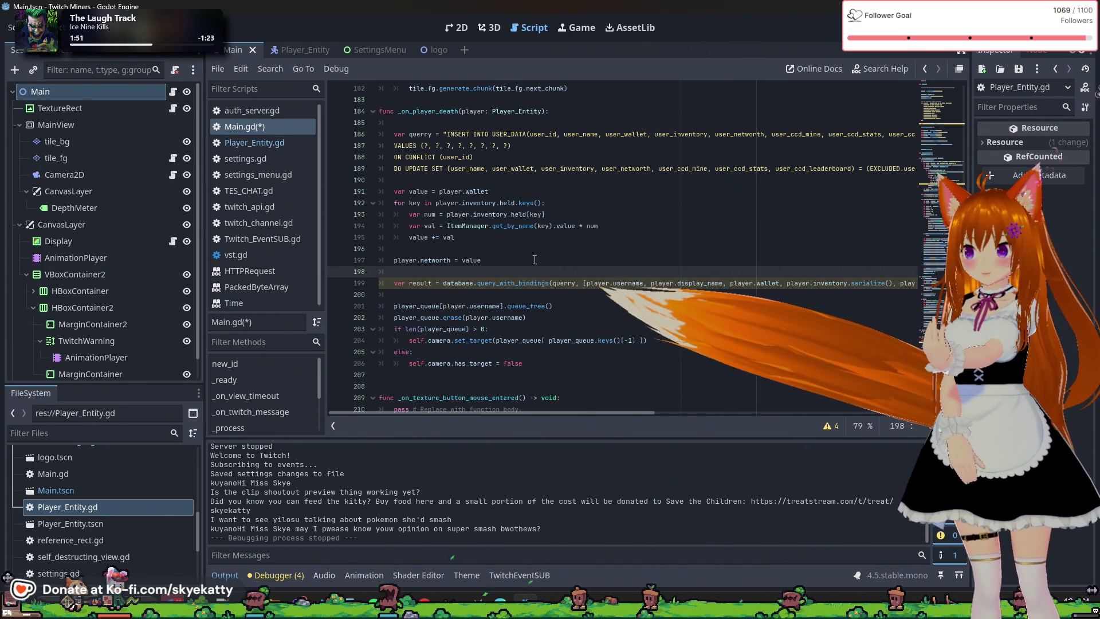
Save Main.gd with the caret back on blank line 198
left_click(520, 249)
left_click(527, 272)
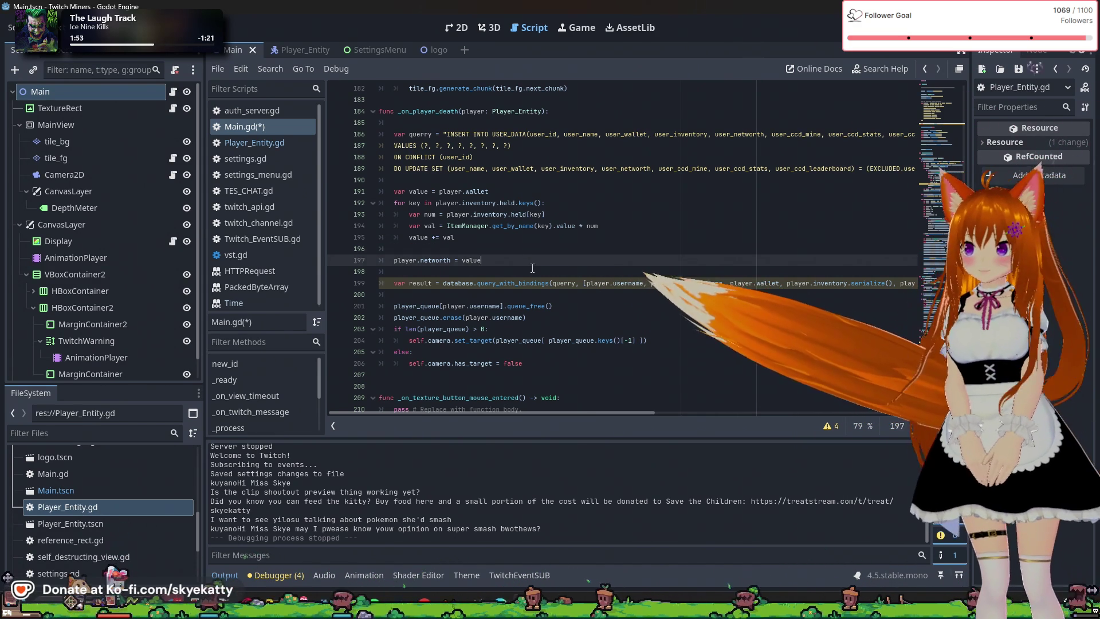
key("ctrl+s")
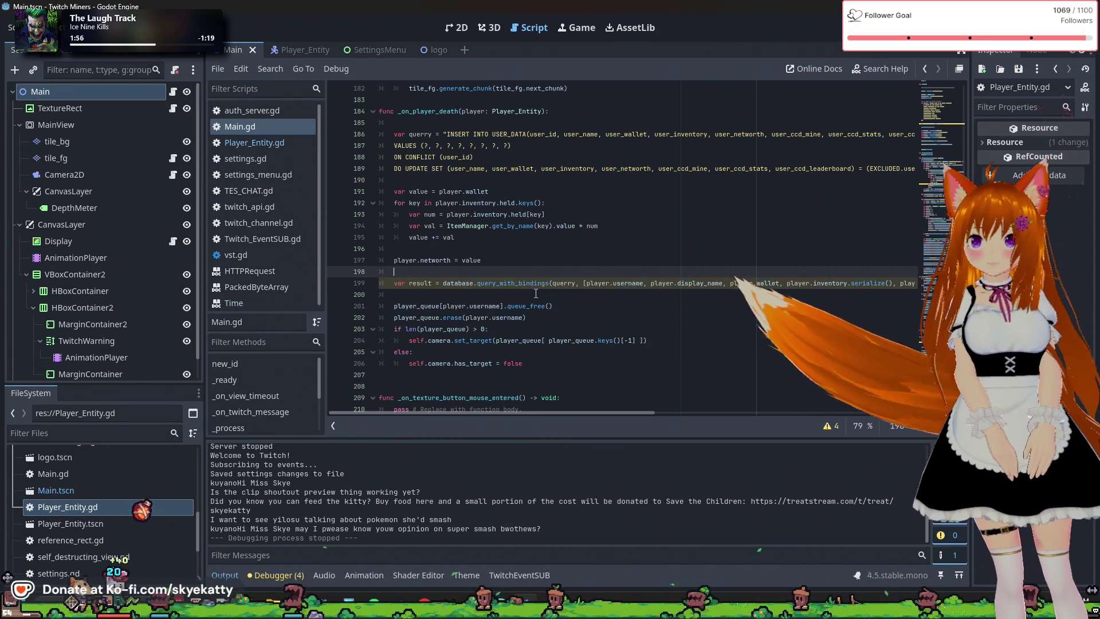
left_click(651, 309)
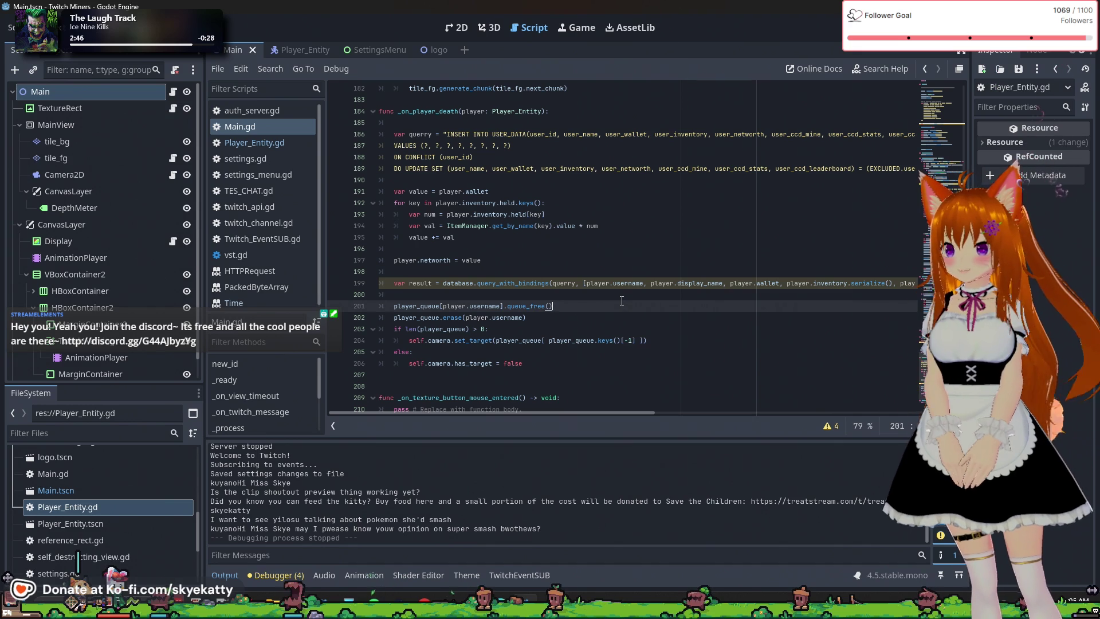
scroll(573, 332, "down", 1)
left_click(498, 352)
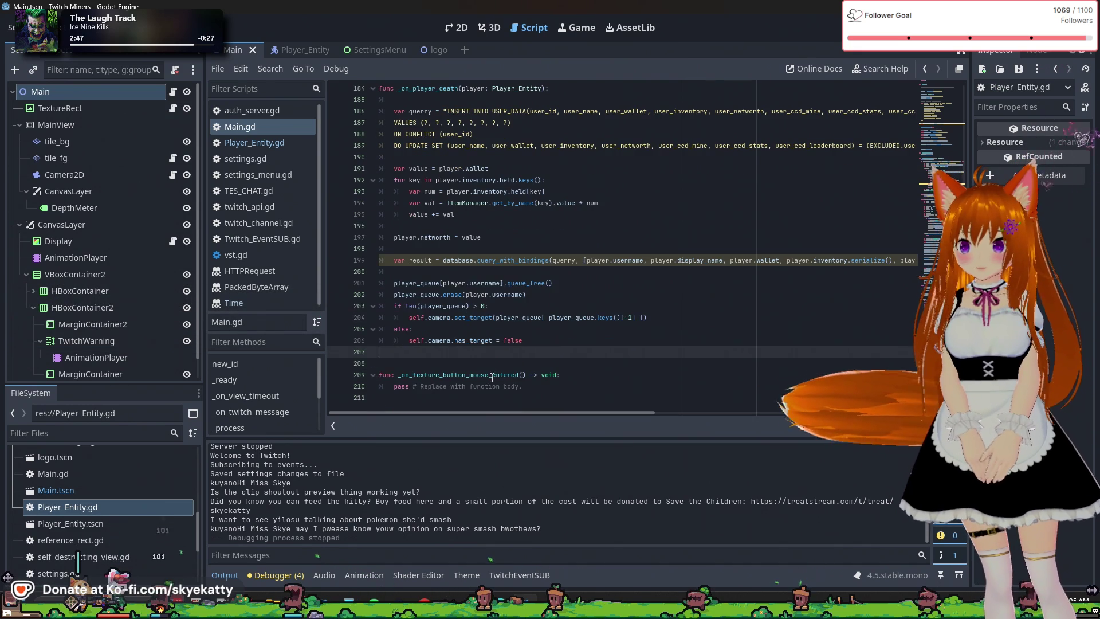
left_click(533, 330)
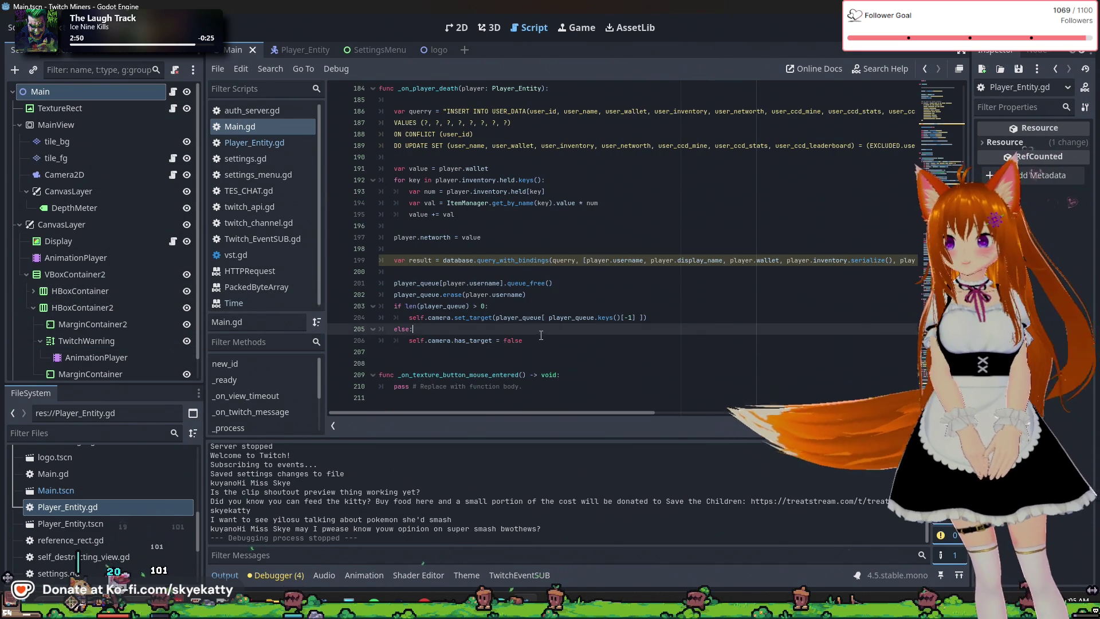
scroll(416, 310, "up", 1)
double_click(416, 317)
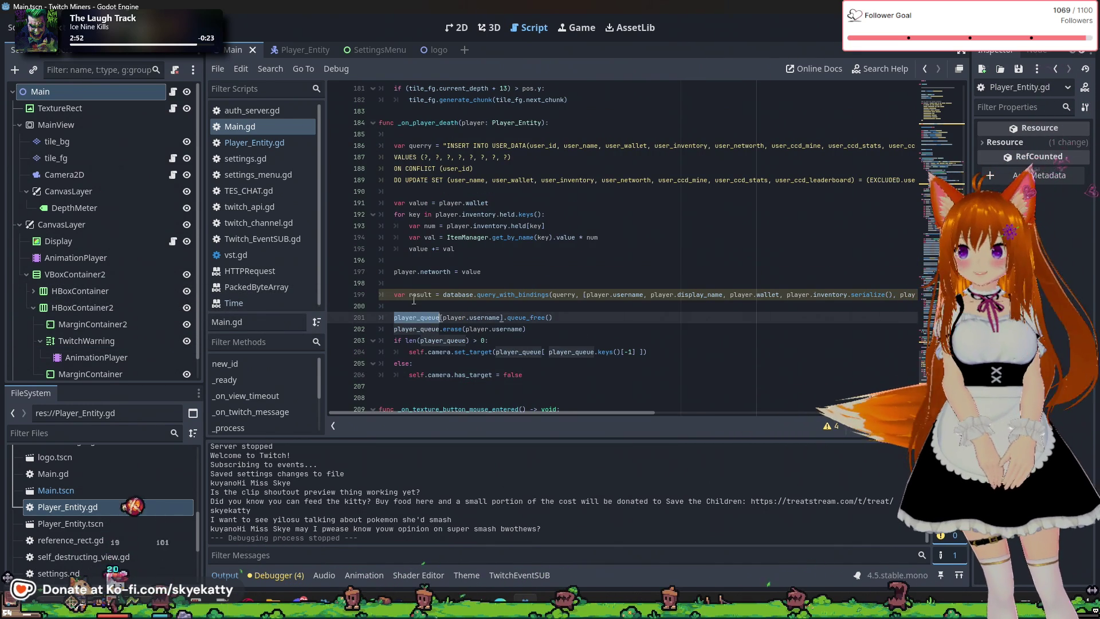
triple_click(424, 295)
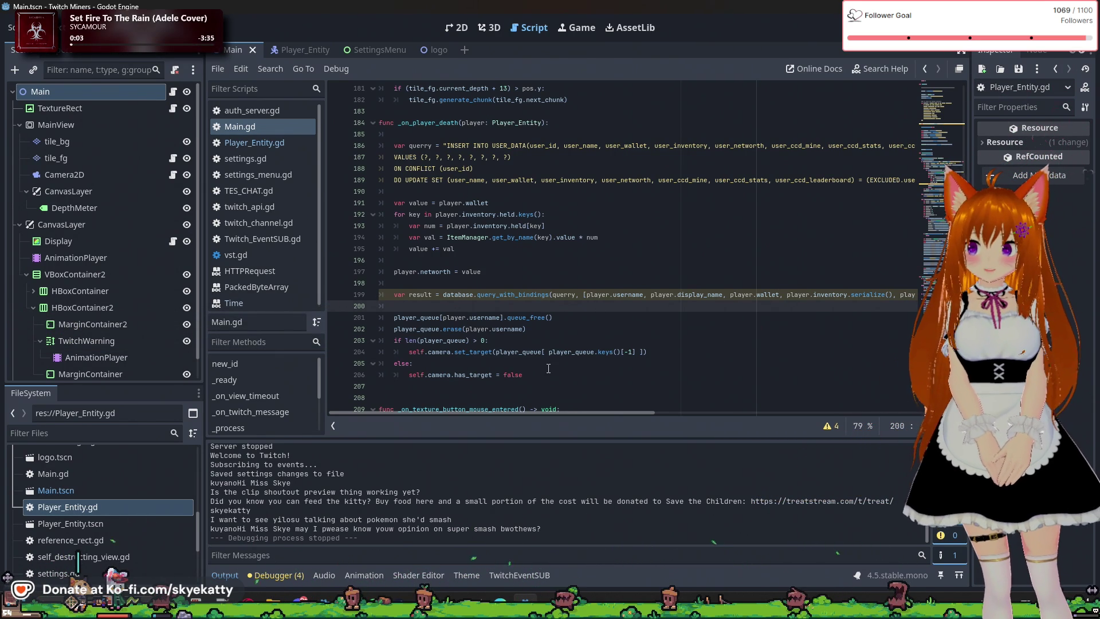
scroll(548, 366, "down", 1)
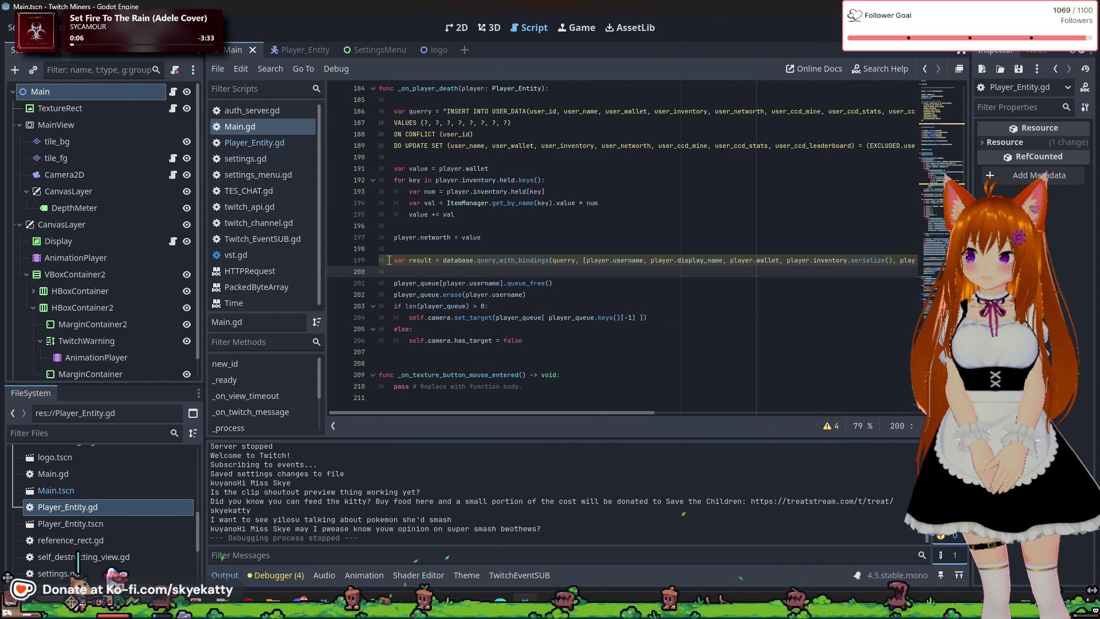
left_click(452, 251)
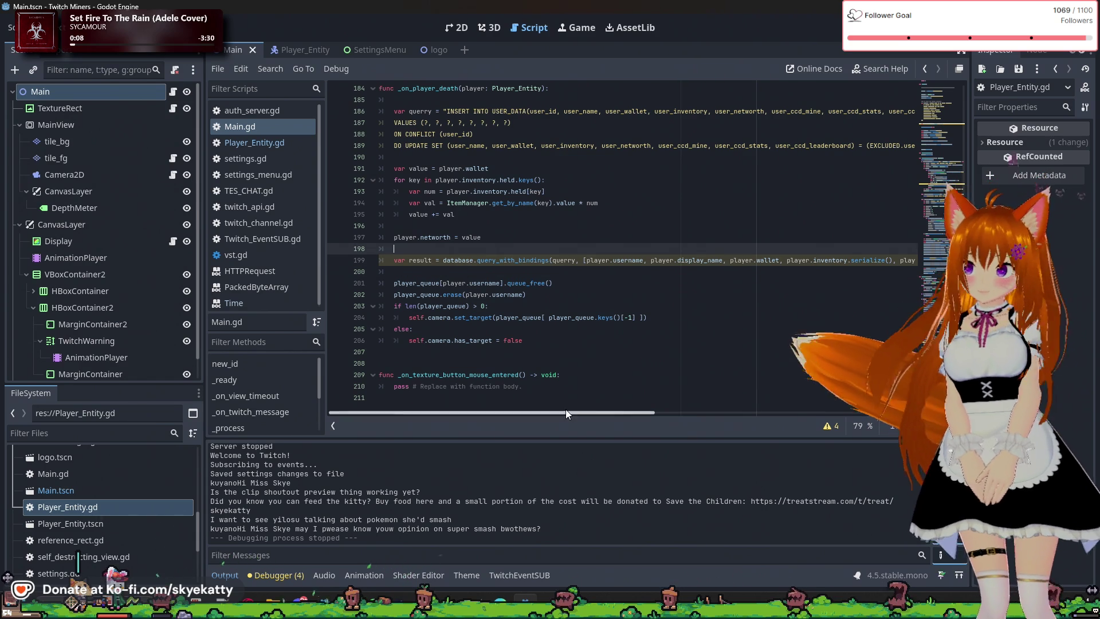
left_click(468, 203)
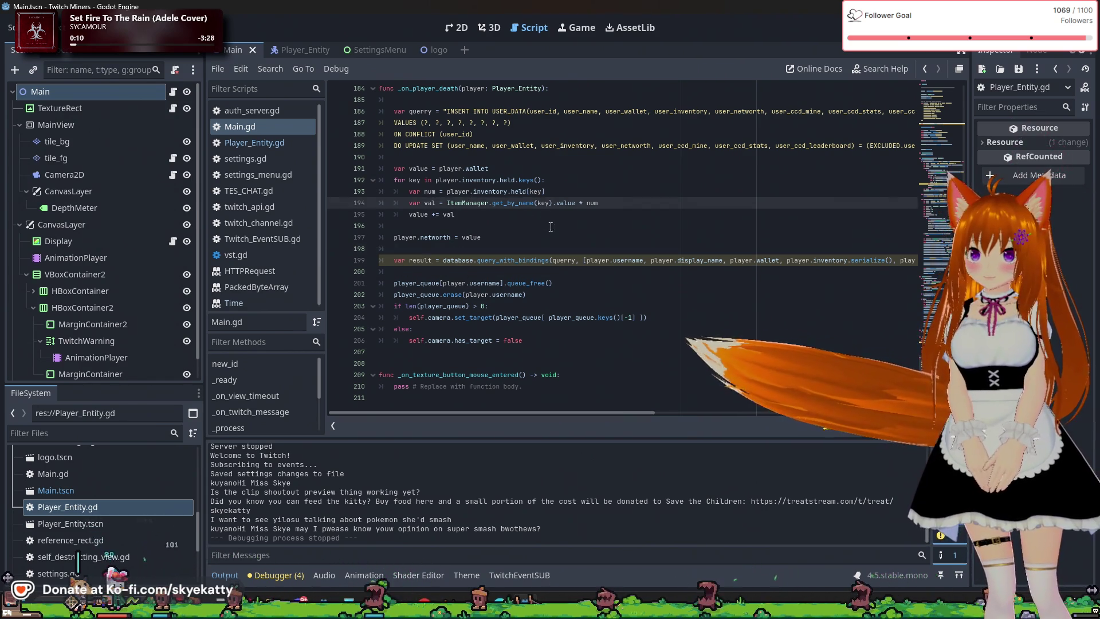
scroll(736, 205, "up", 1)
scroll(736, 205, "up", 3)
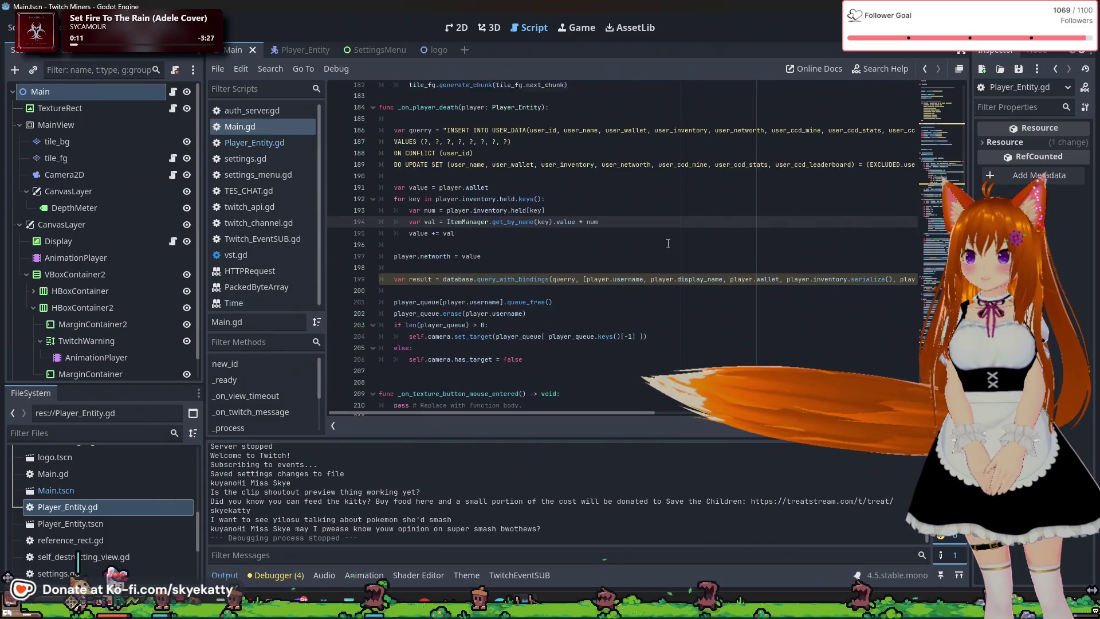
scroll(668, 244, "down", 4)
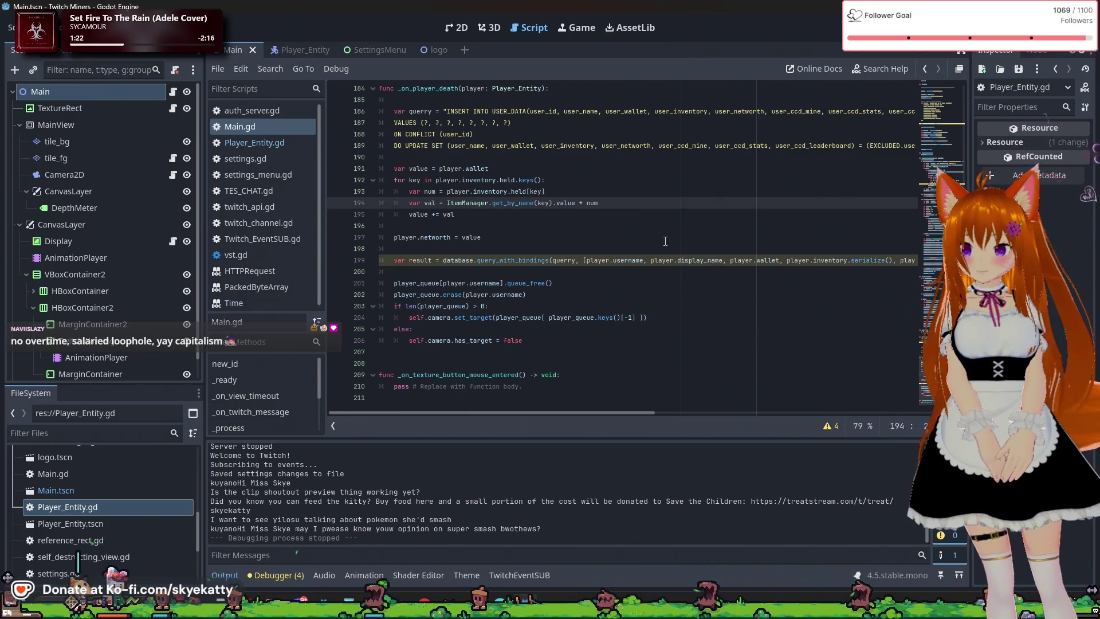
triple_click(668, 328)
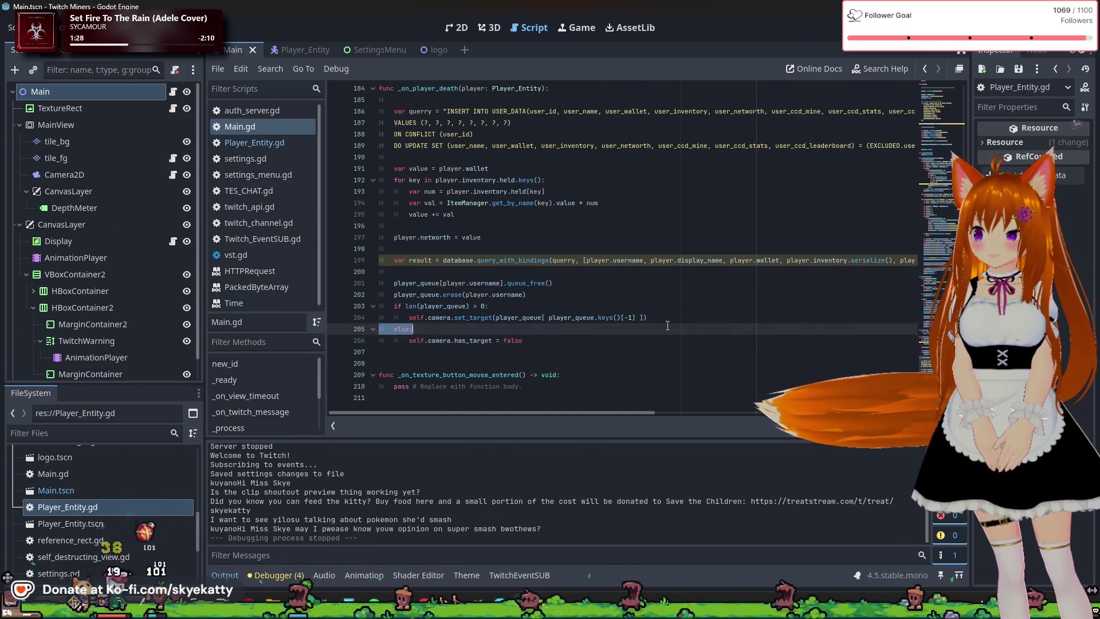
Overwrite the else: line and join the leftovers so has_target = false follows set_target
key("shift+Right")
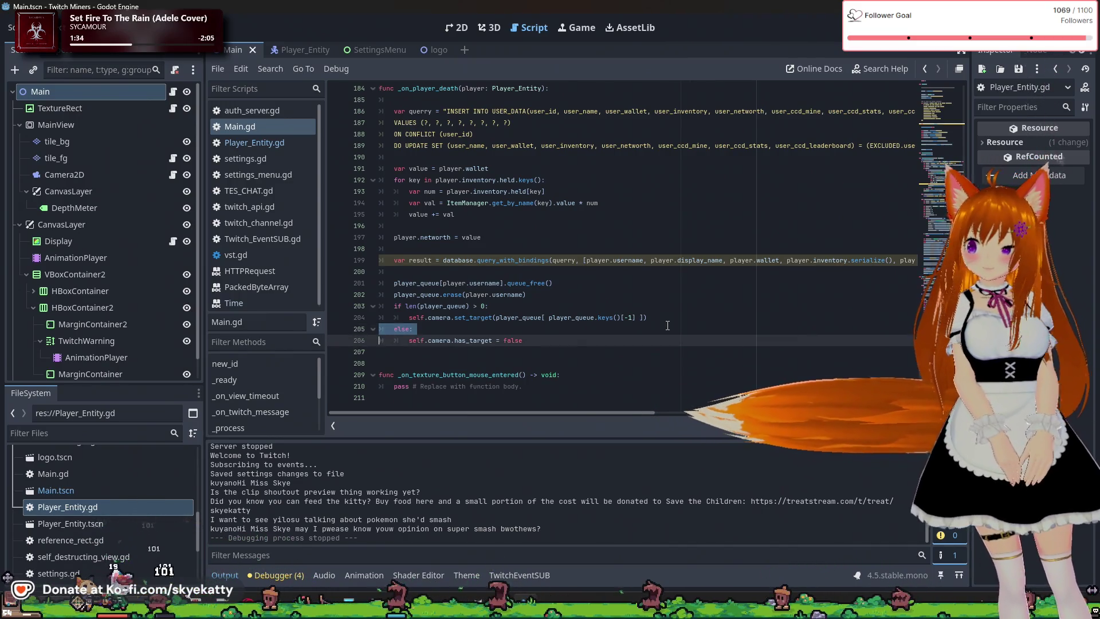
key("shift+Left")
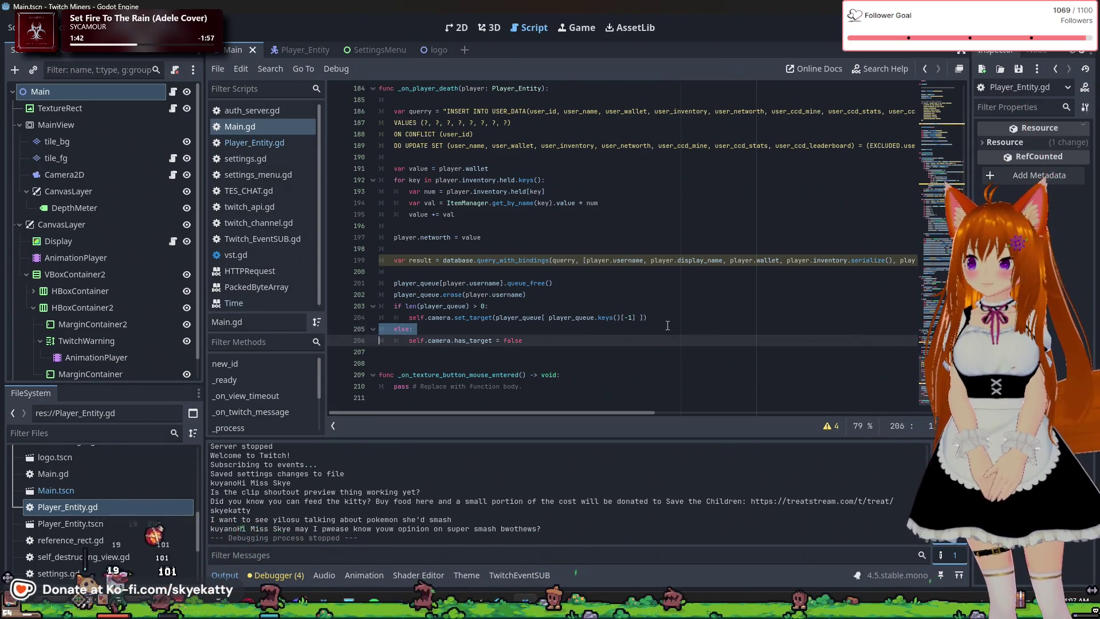
type("as")
left_click(652, 350)
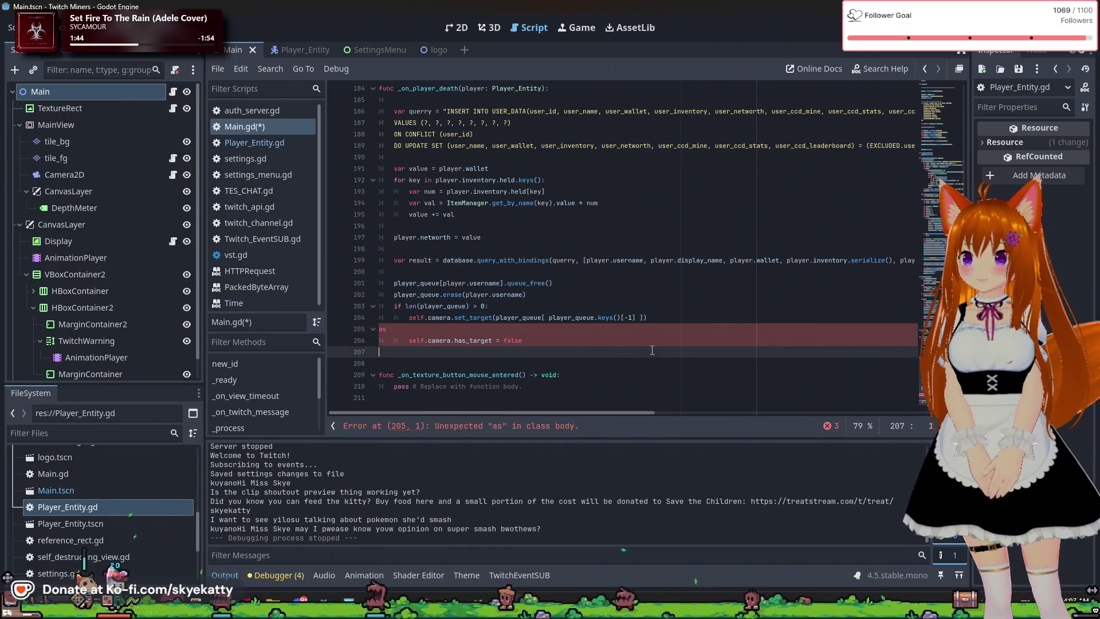
left_click(659, 331)
key("BackSpace")
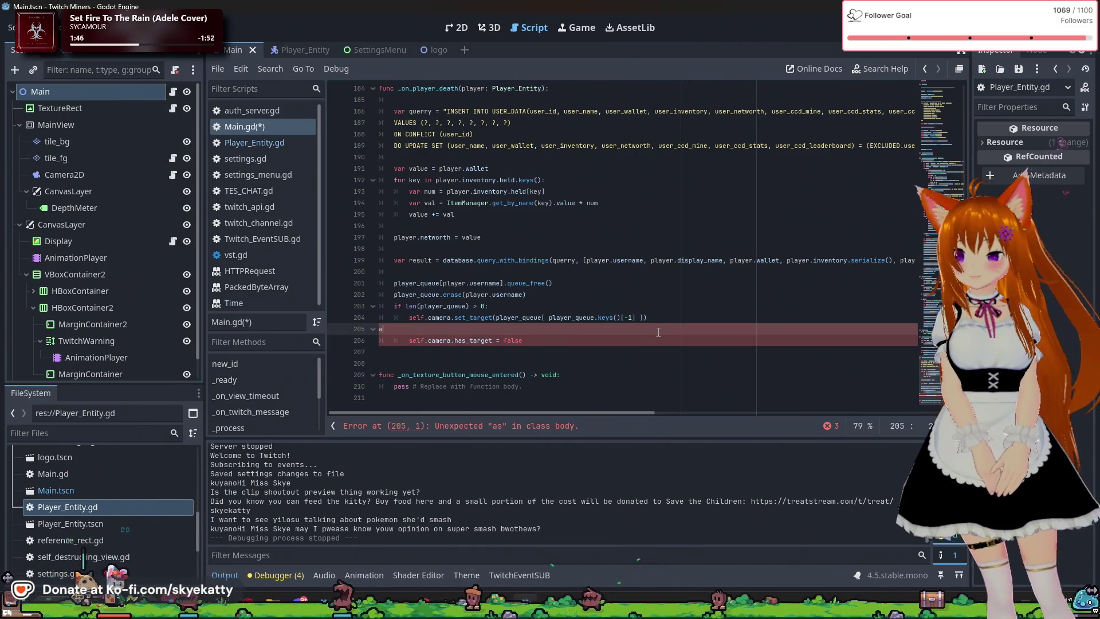
key("BackSpace")
key("BackSpace")
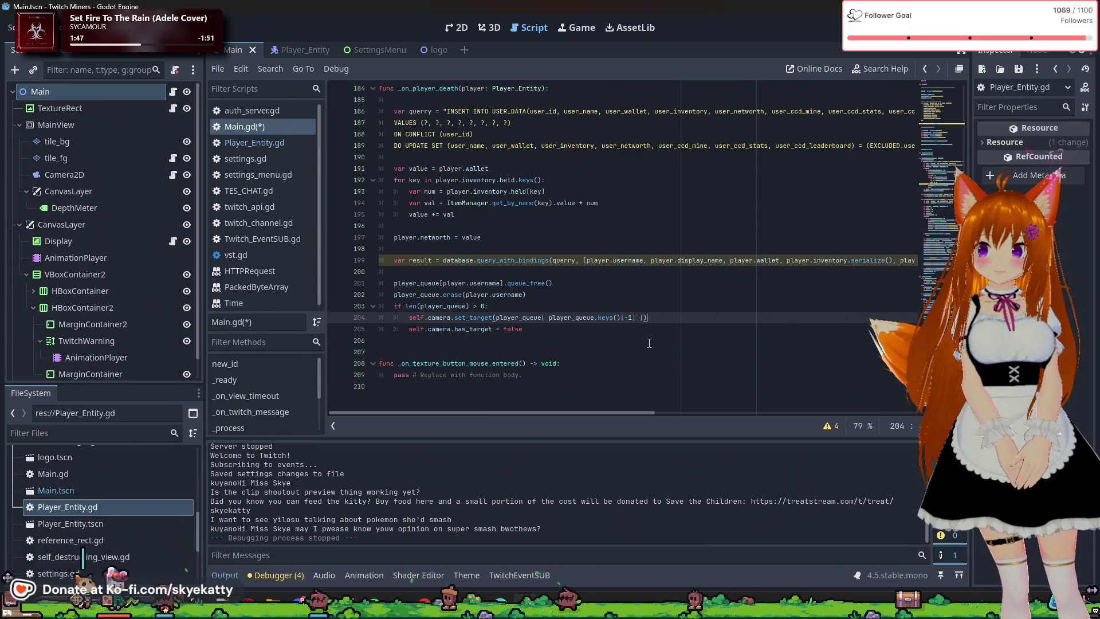
key("Return")
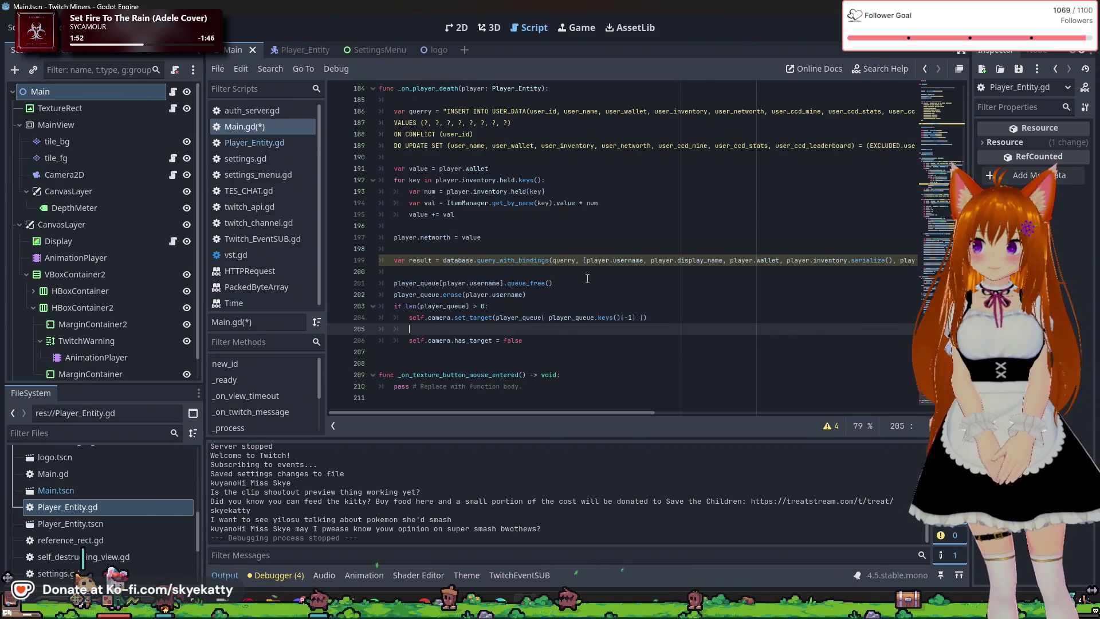
Scroll up from _on_player_death to the stats query in _on_twitch_message around line 67
scroll(587, 279, "down", 1)
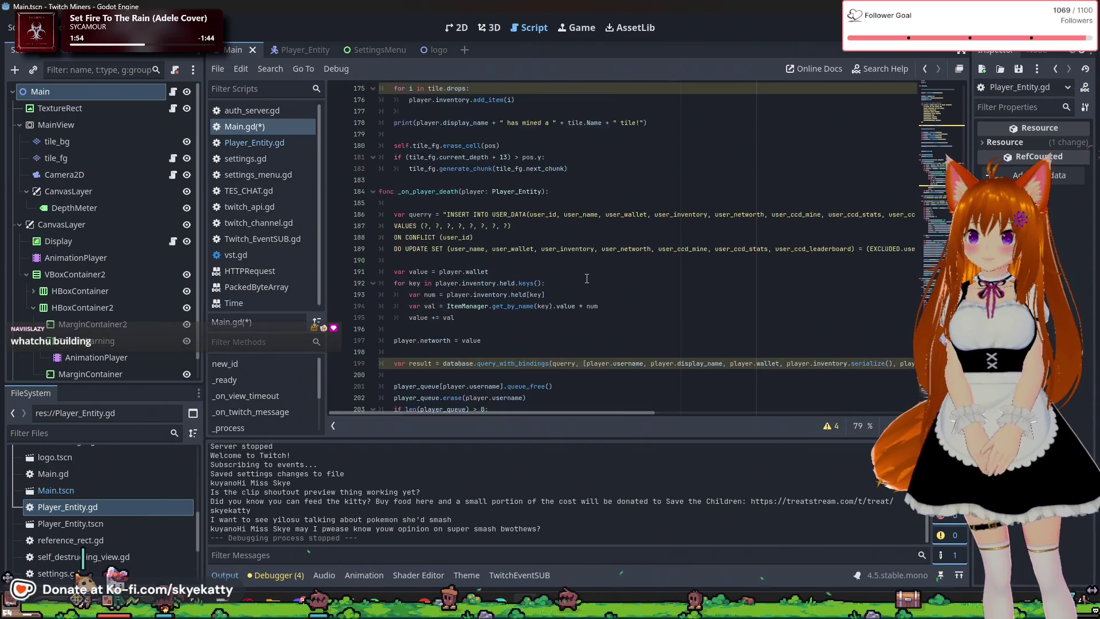
scroll(587, 278, "up", 1)
scroll(572, 415, "right", 5)
scroll(583, 425, "left", 6)
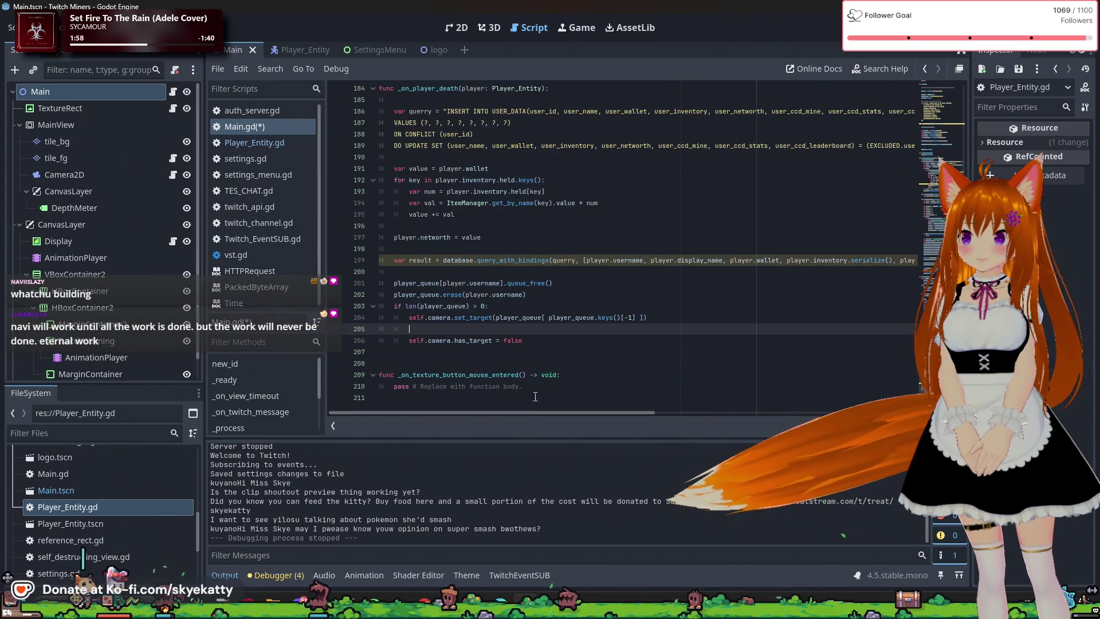
scroll(573, 322, "up", 3)
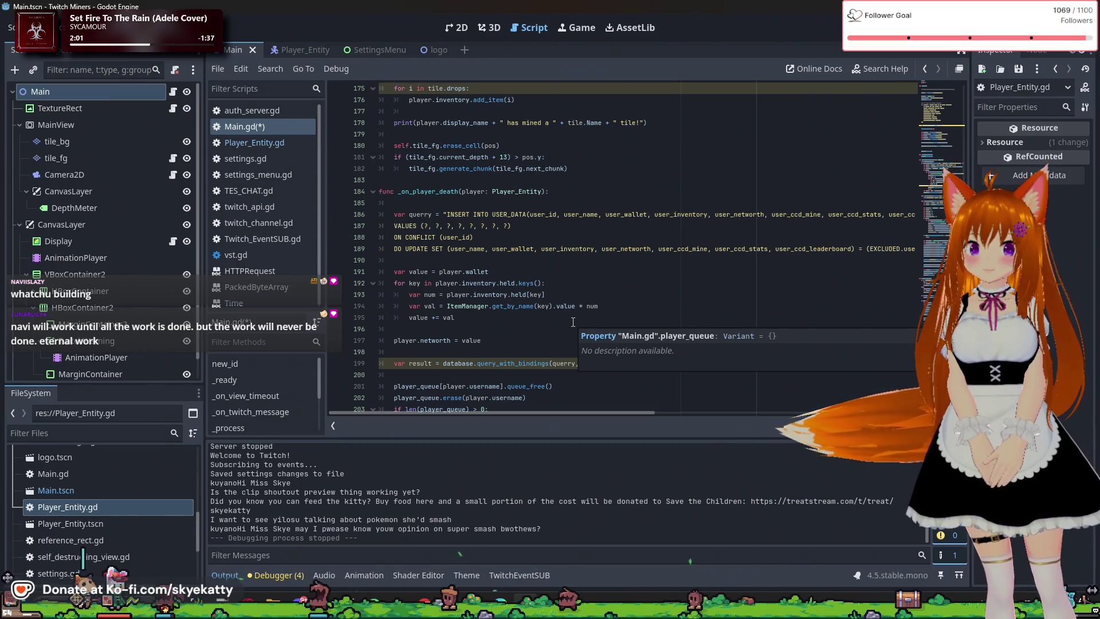
scroll(573, 322, "up", 13)
scroll(572, 322, "up", 20)
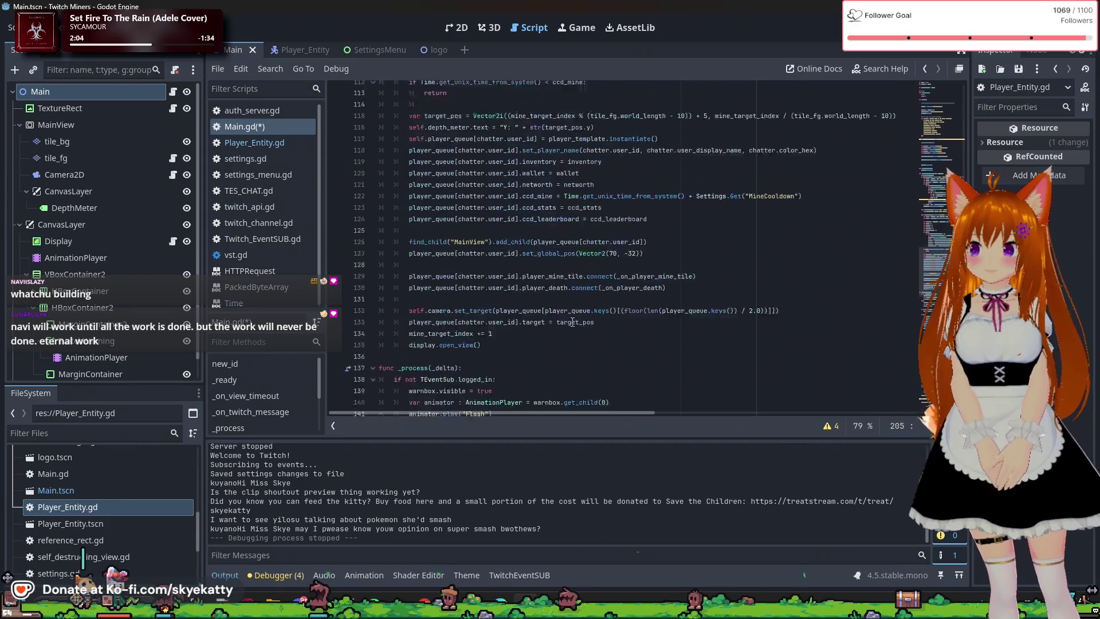
scroll(573, 322, "up", 1)
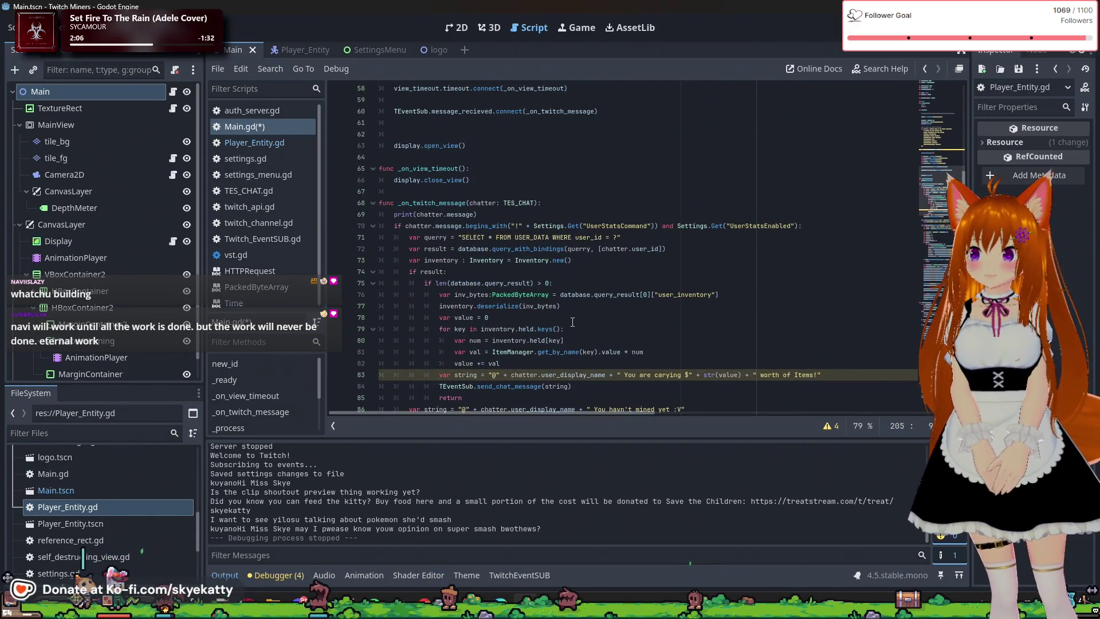
scroll(432, 224, "down", 3)
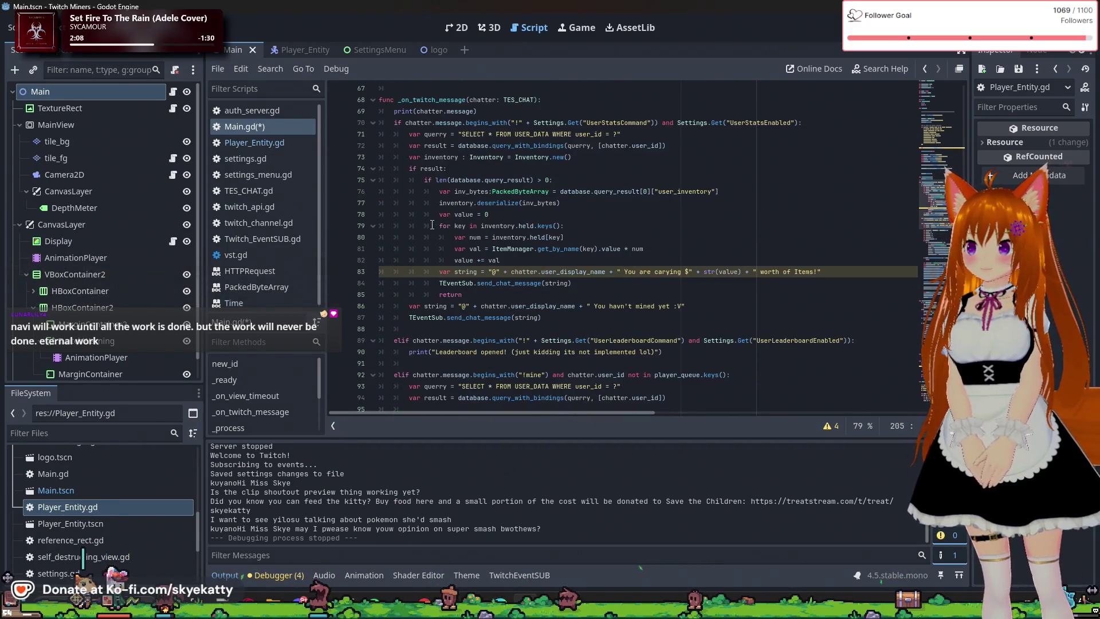
left_click(496, 134)
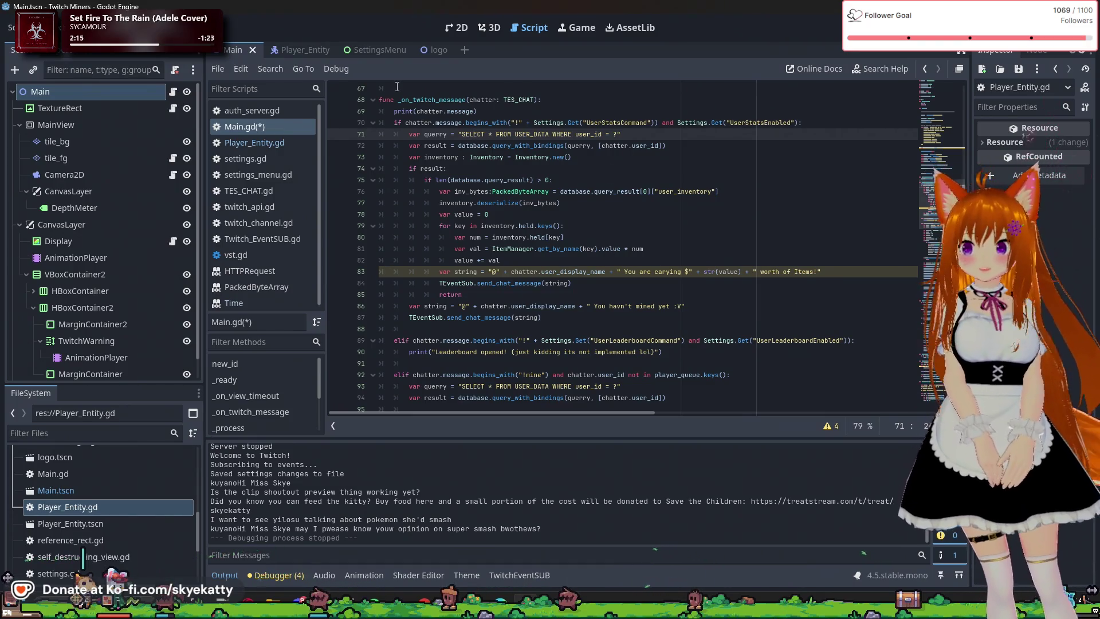
mouse_move(584, 187)
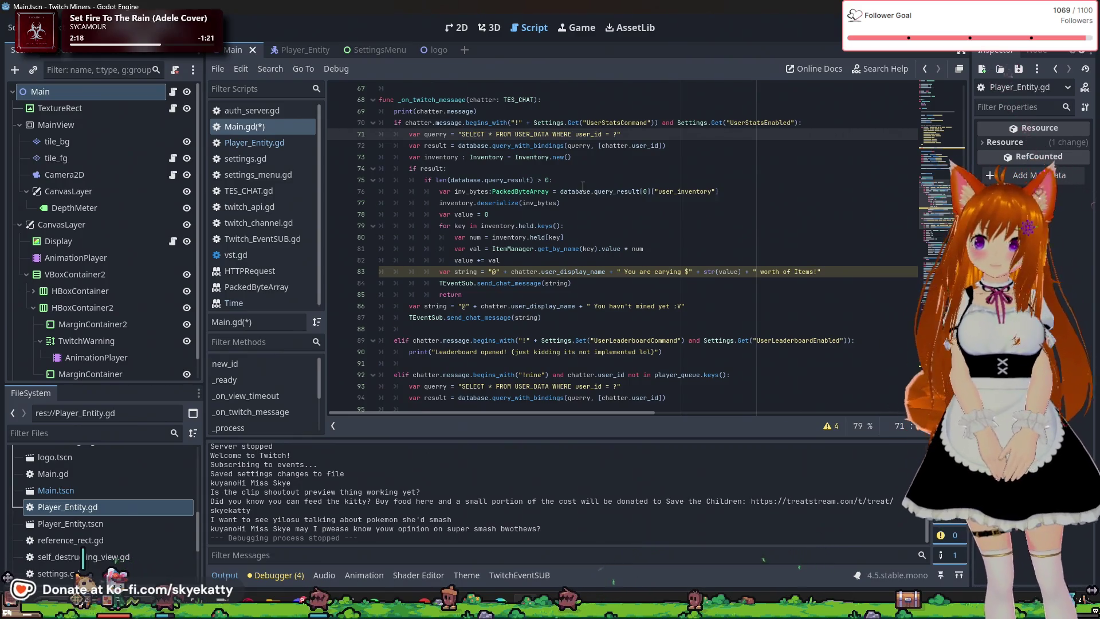
scroll(583, 172, "down", 1)
scroll(583, 172, "up", 1)
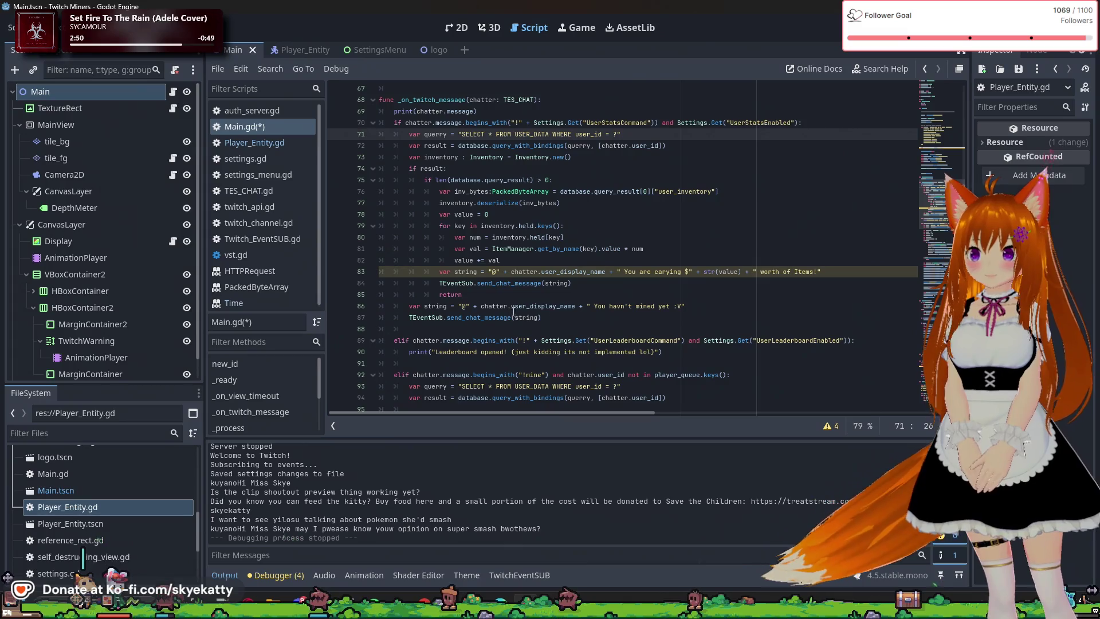
left_click(660, 319)
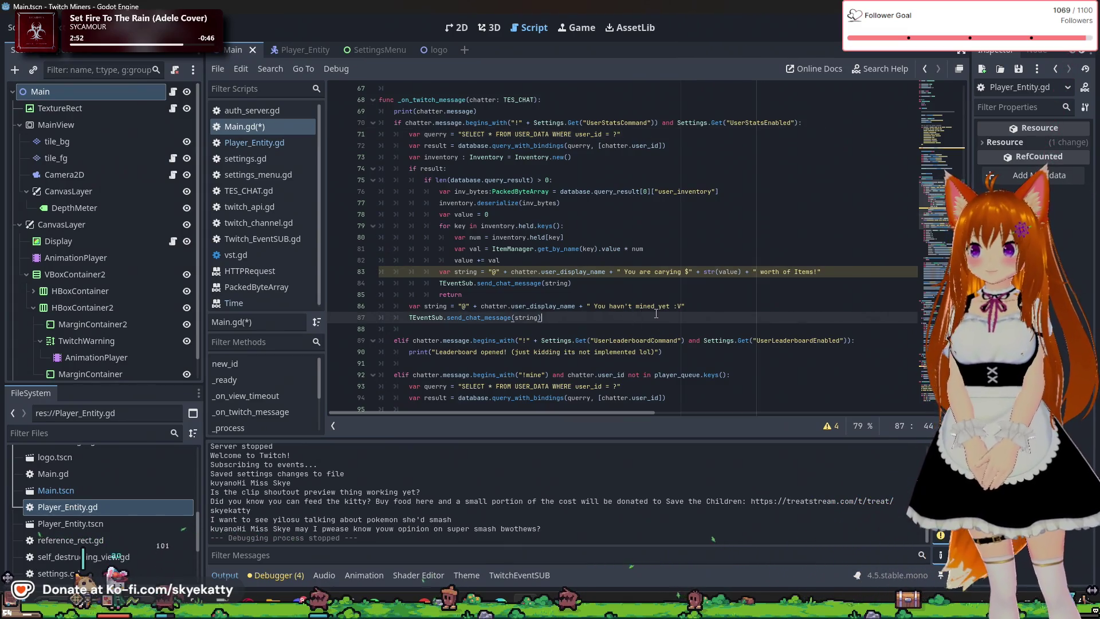
left_click(716, 306)
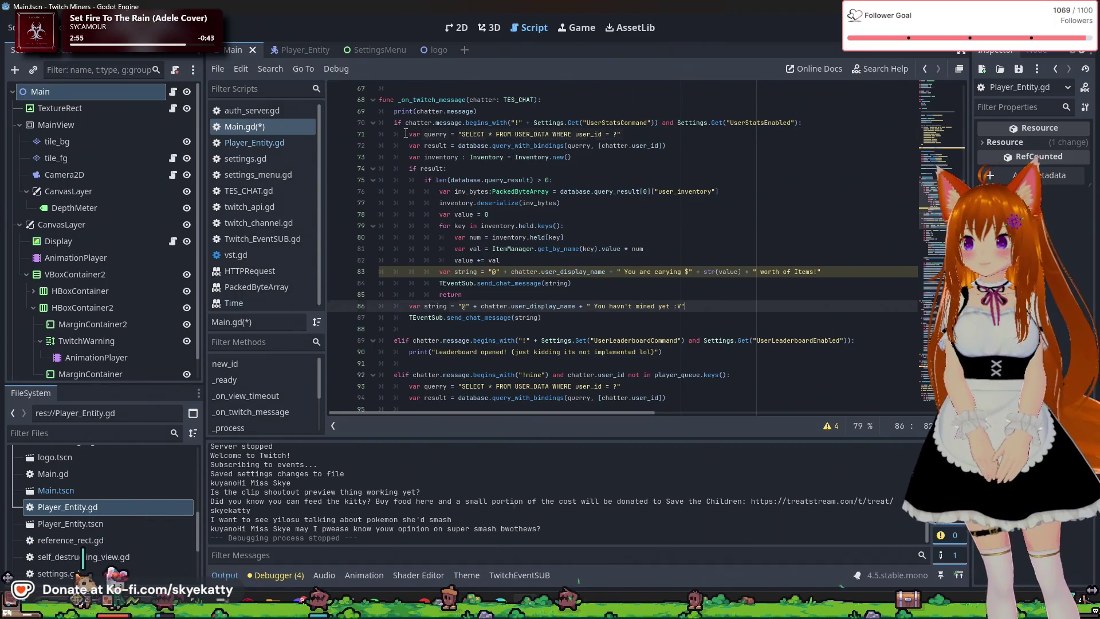
left_click(666, 135)
left_click(630, 191)
left_click(666, 169)
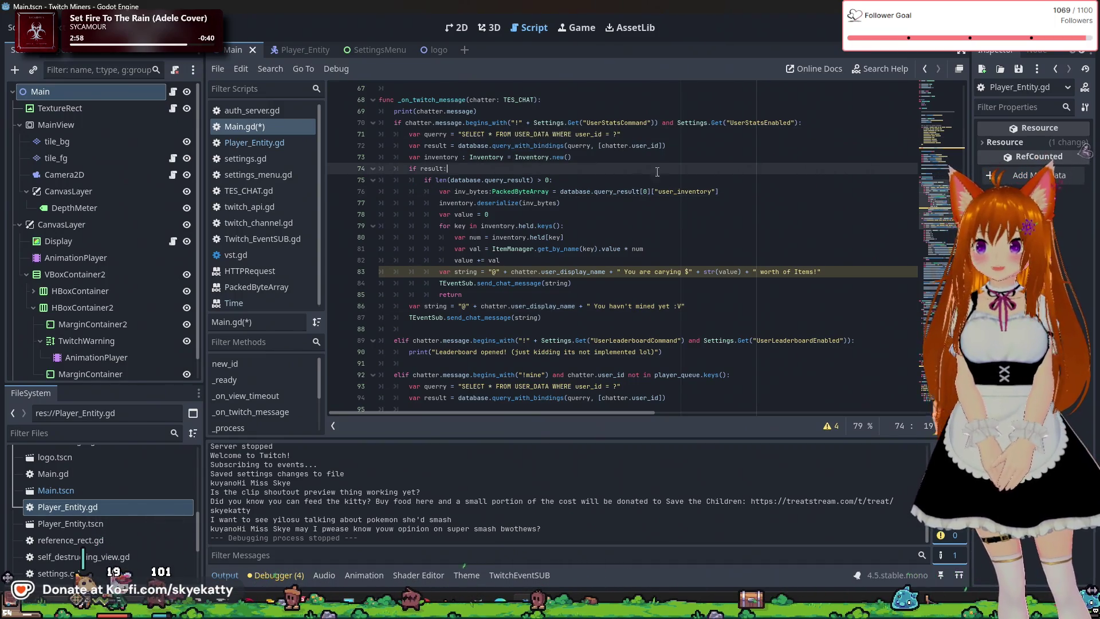
left_click(619, 157)
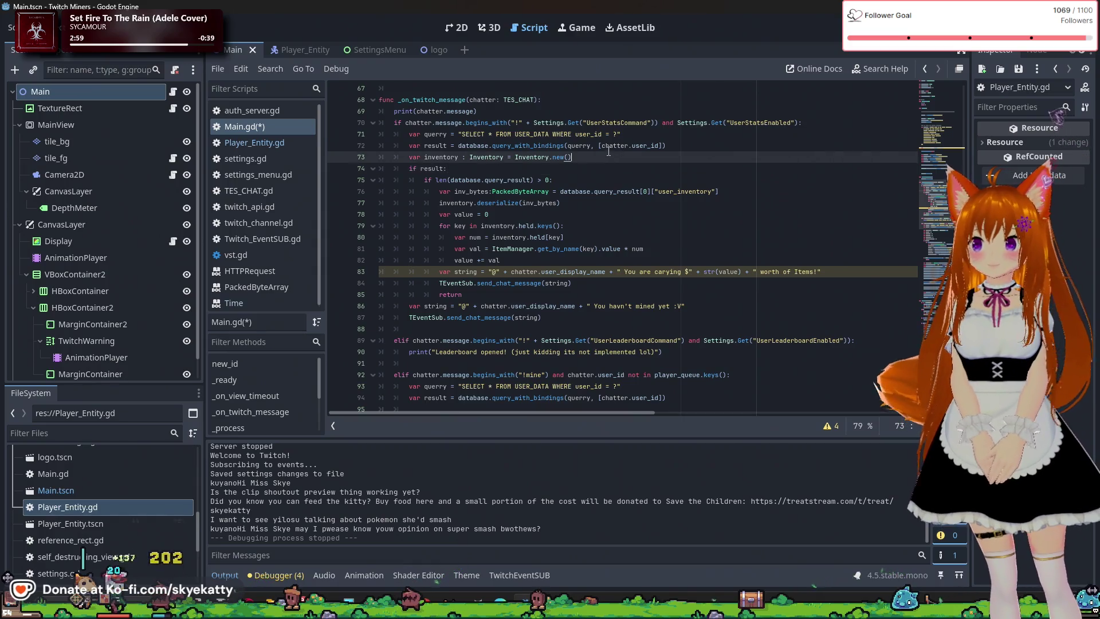
left_click(433, 165)
left_click(489, 134)
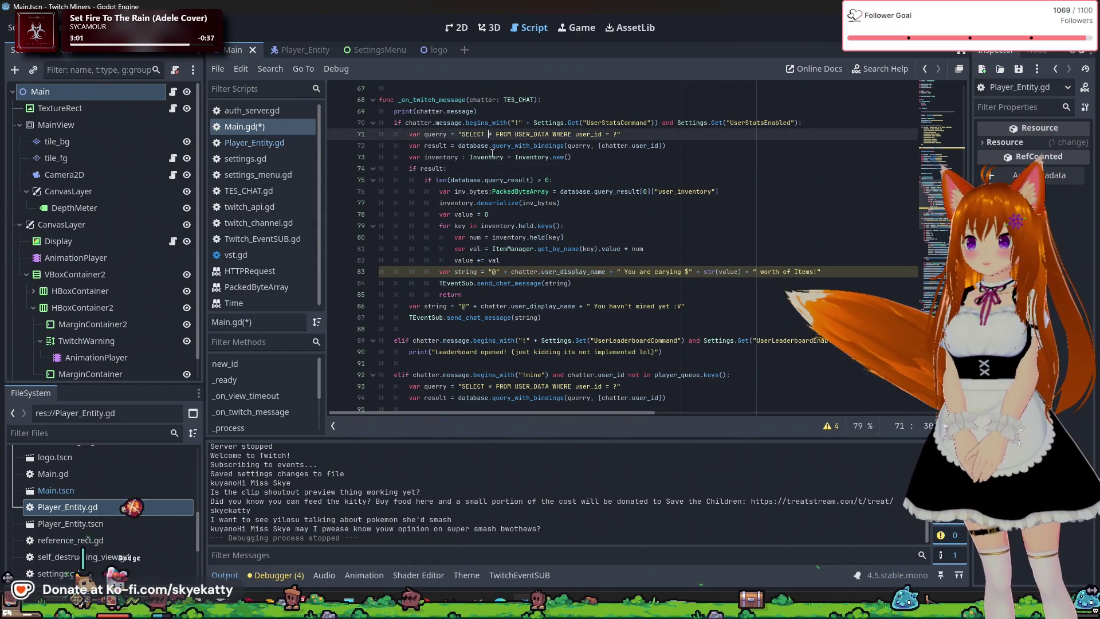
left_click(492, 154)
left_click(446, 169)
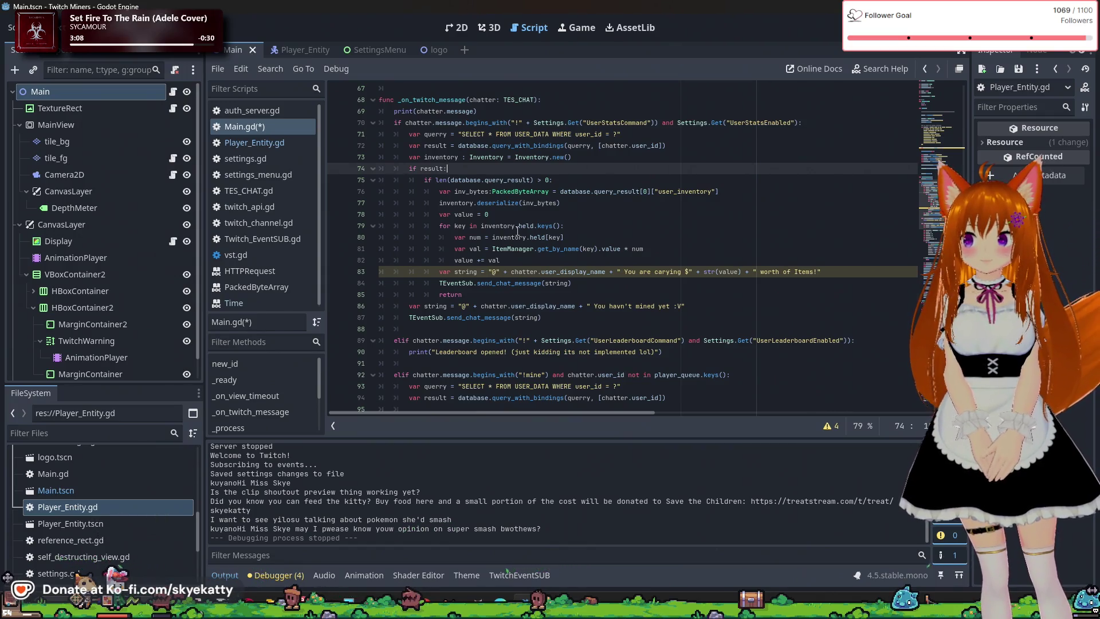
key("Down")
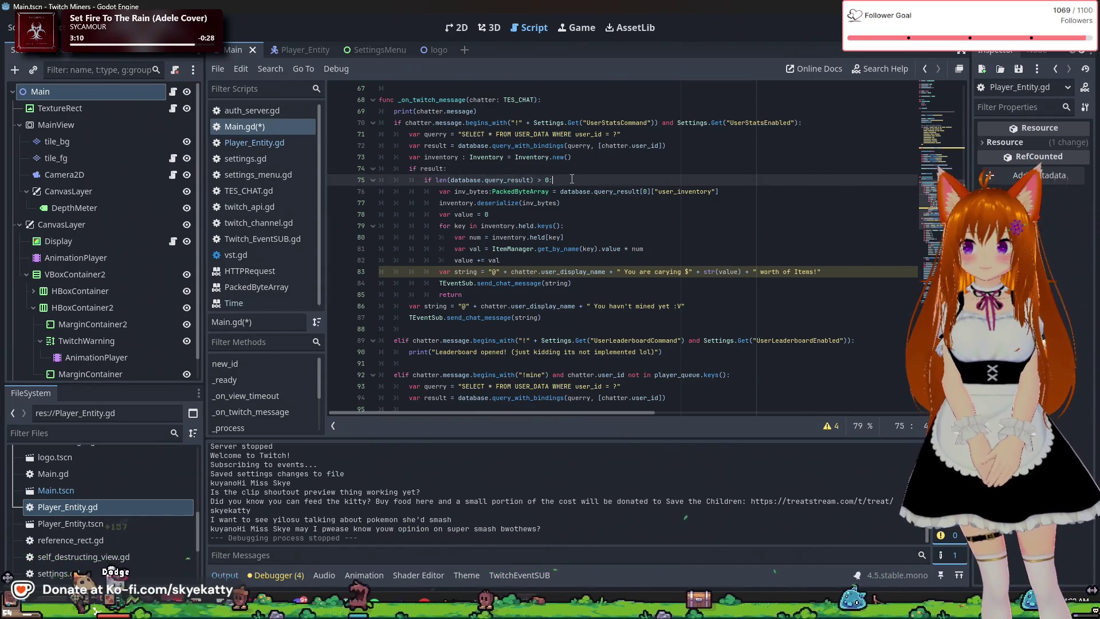
left_click(715, 195)
key("Down")
left_click(737, 194)
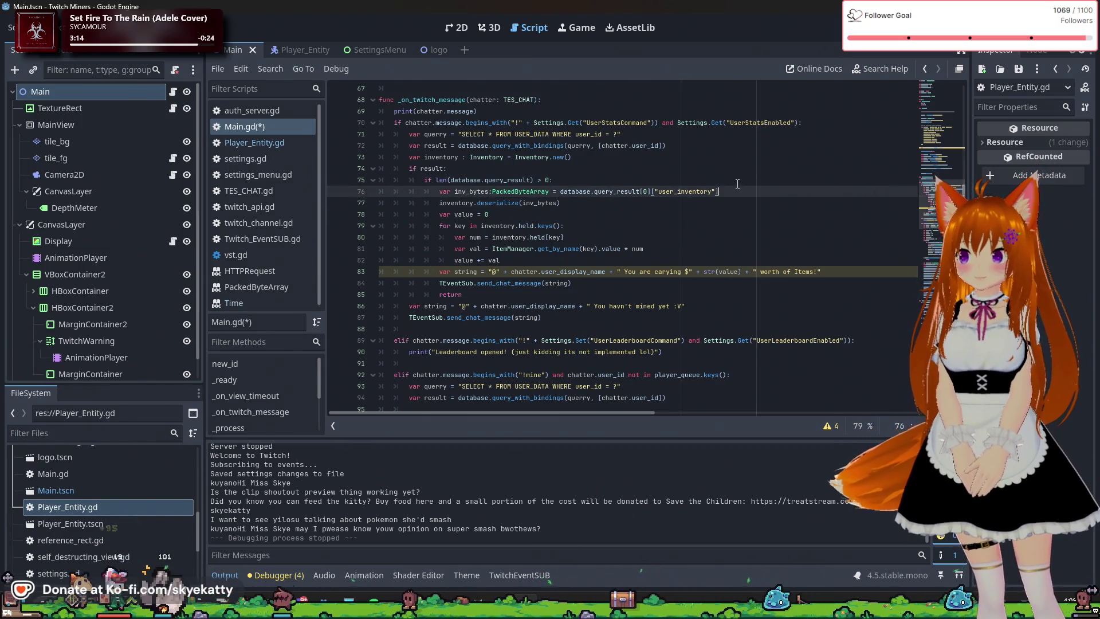
left_click(737, 184)
Start a new line reading 'if Time.get_unix_time_from_system()' inside the length check
key("Return")
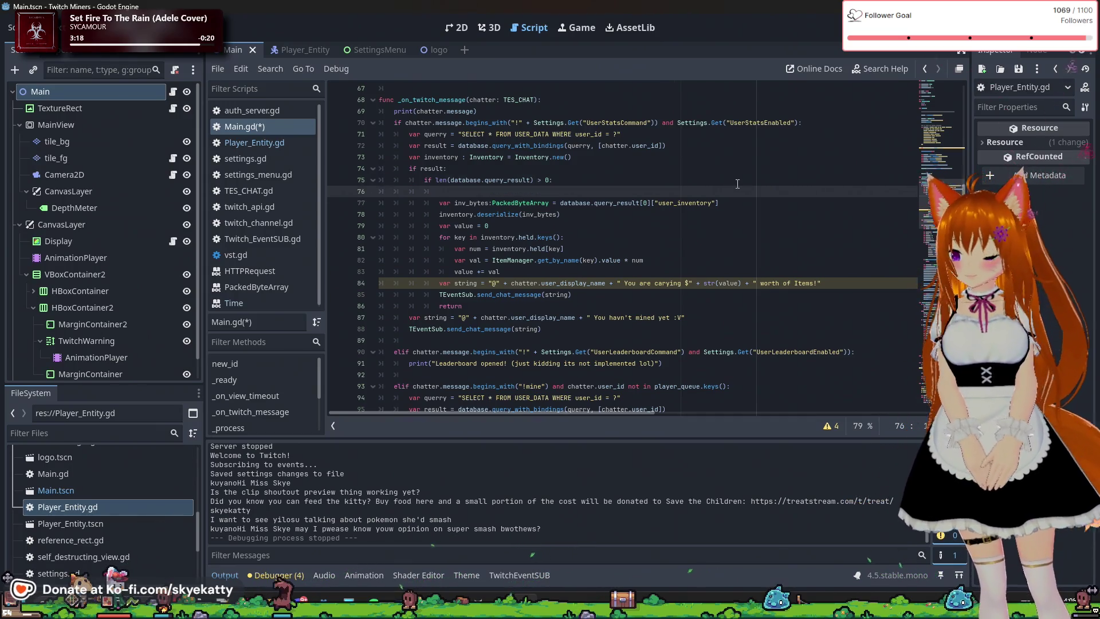
type("if ")
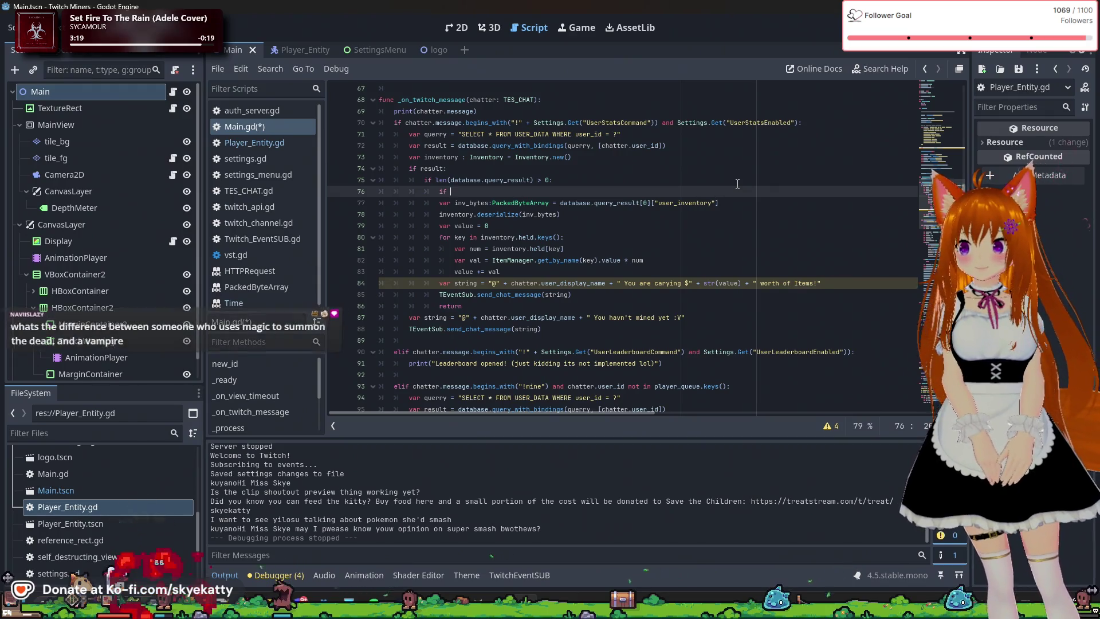
type("Time.")
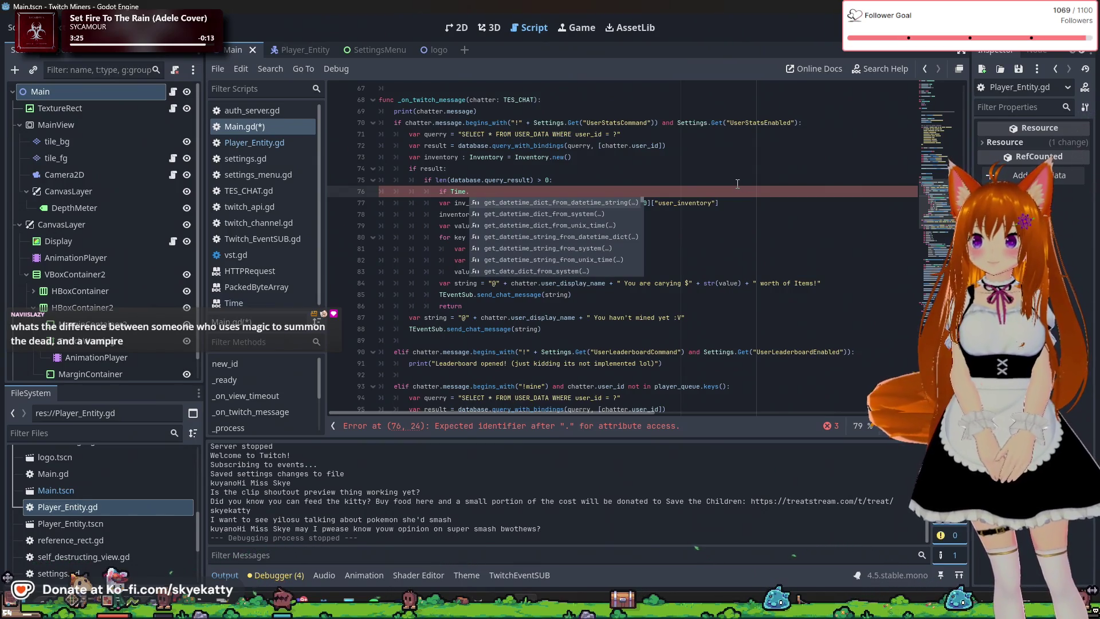
key("Down")
key("Down")
key("Down")
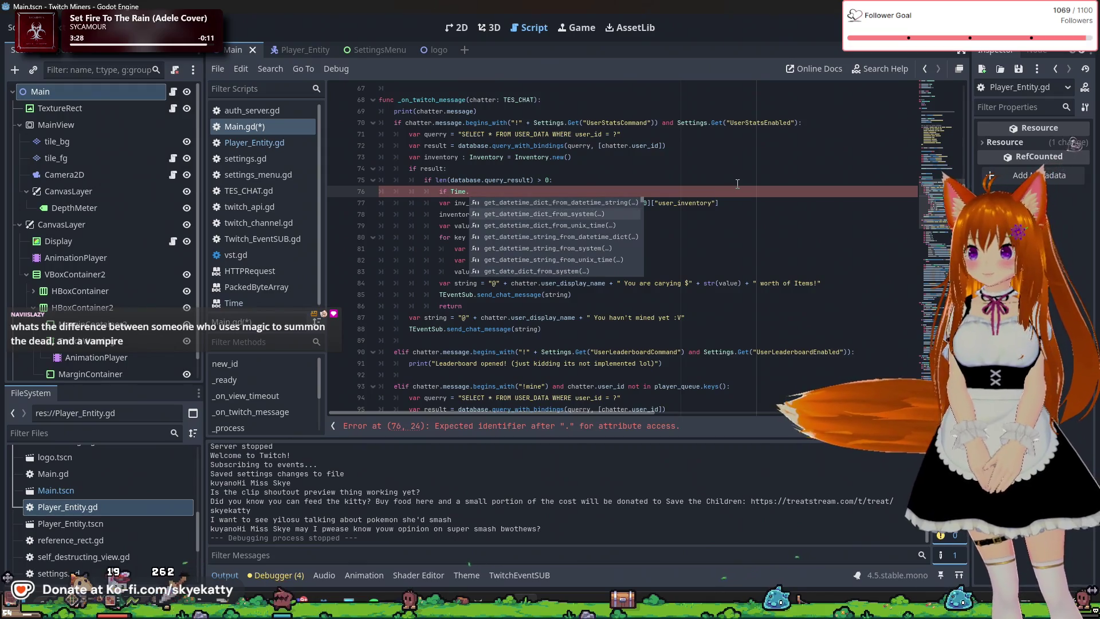
key("Down")
key("Down")
key("Down")
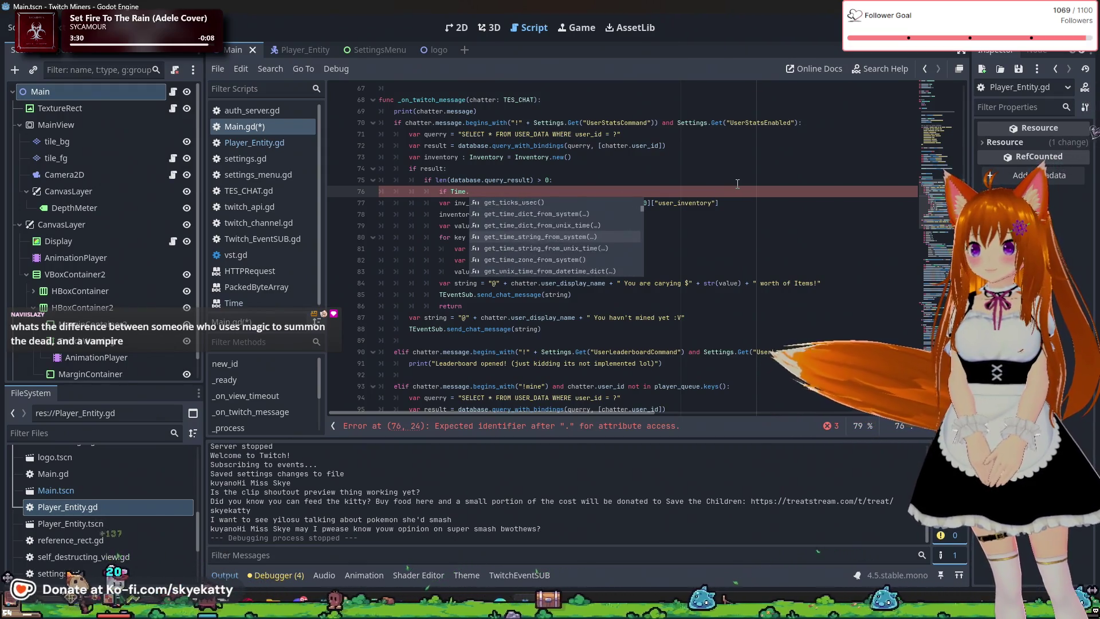
key("Return")
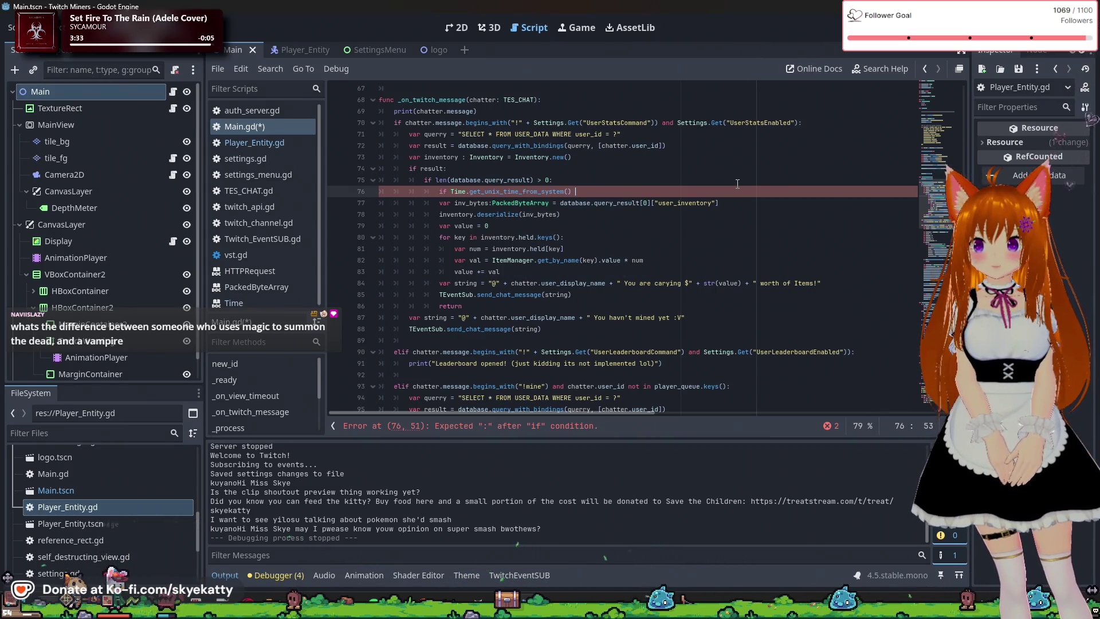
Complete the comparison with '< database.query_result[0]["user_ccd_stats"]'
type("<")
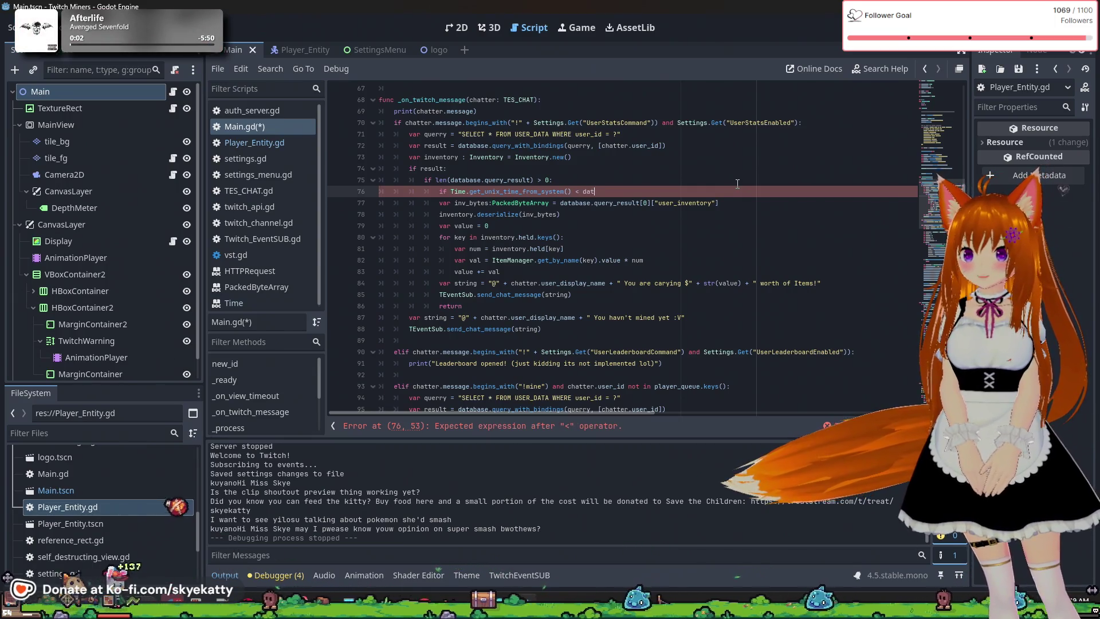
type("database")
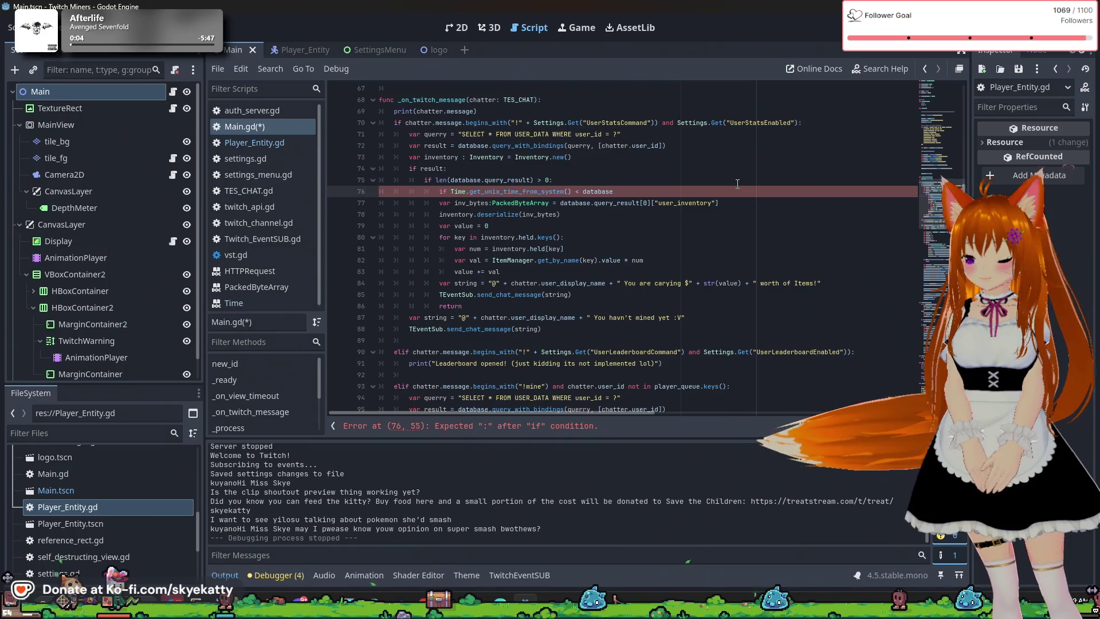
type(".qu")
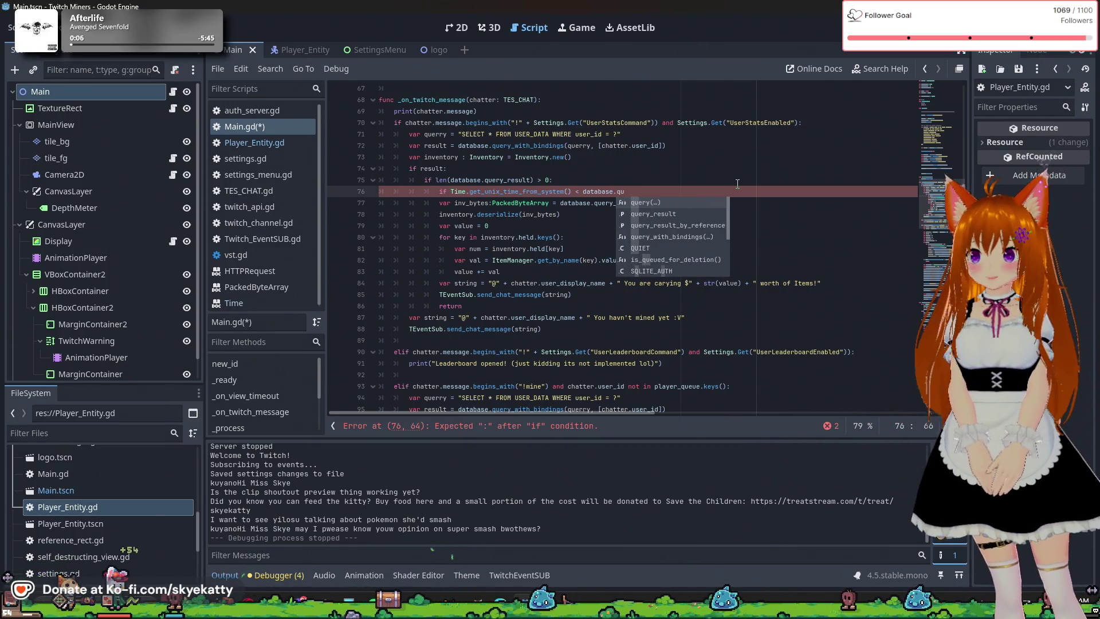
type("ery_")
key("Return")
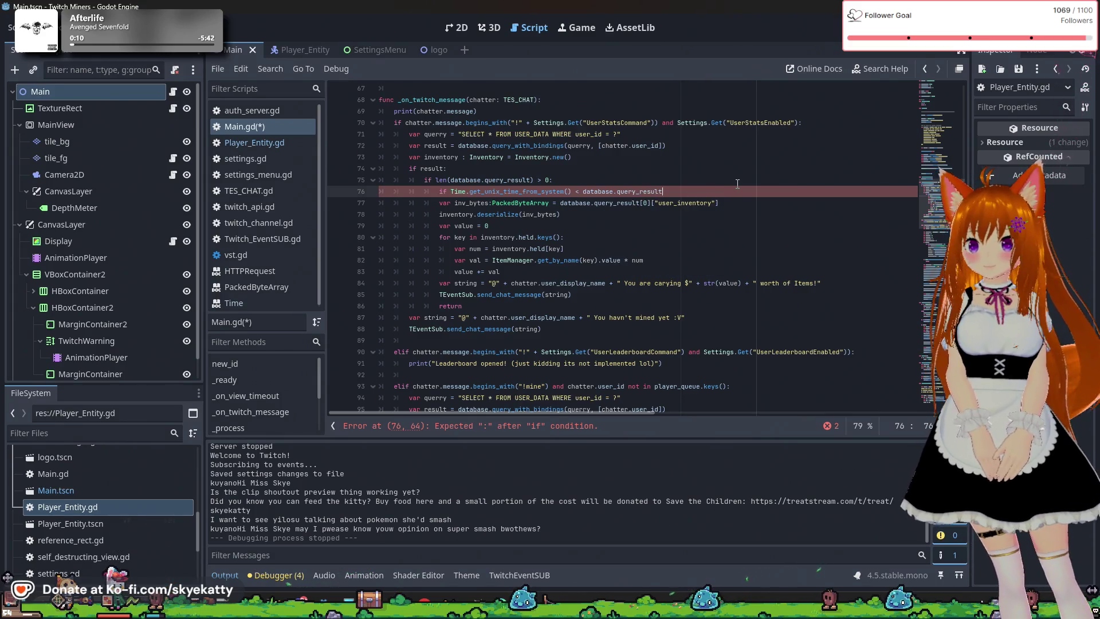
type("[0][")
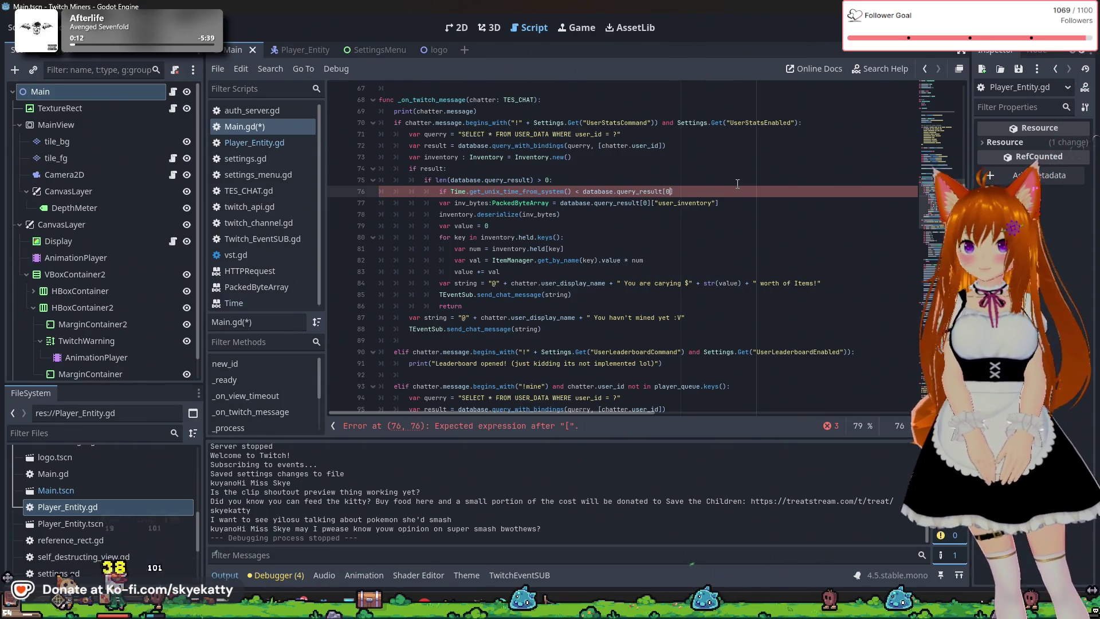
type("user_")
key("BackSpace")
key("BackSpace")
key("BackSpace")
type("\"")
type("user")
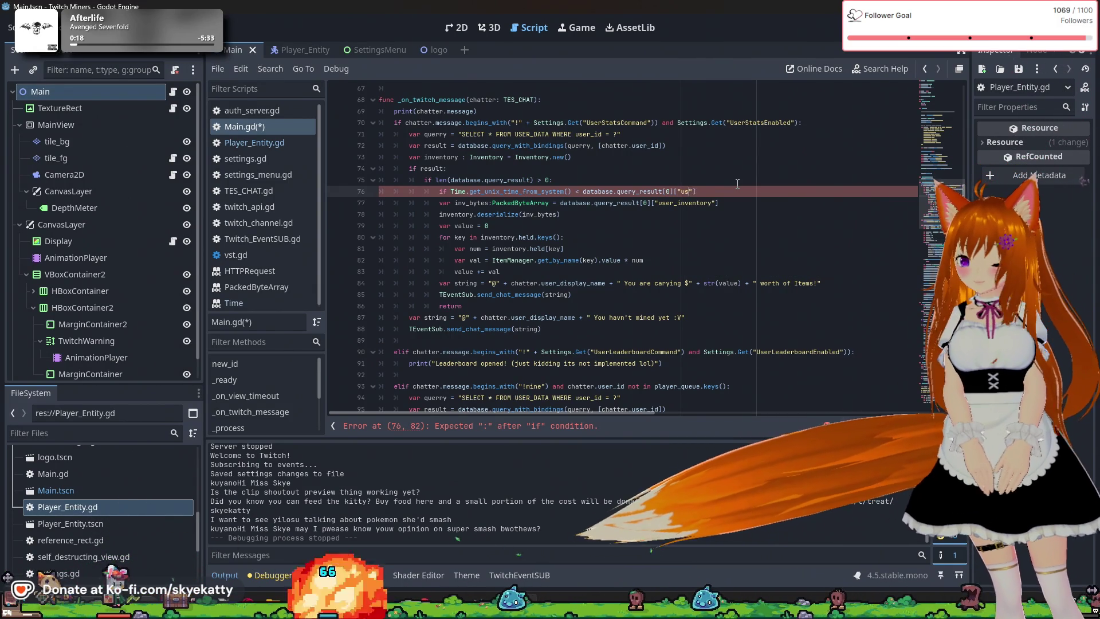
type("cco")
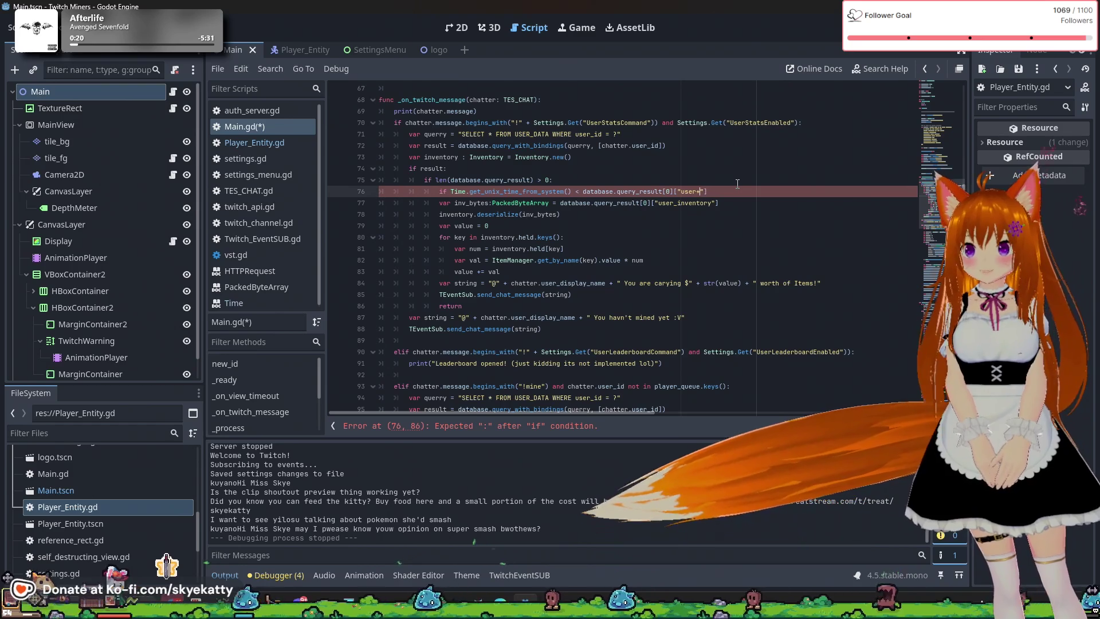
key("BackSpace")
type("d_stats")
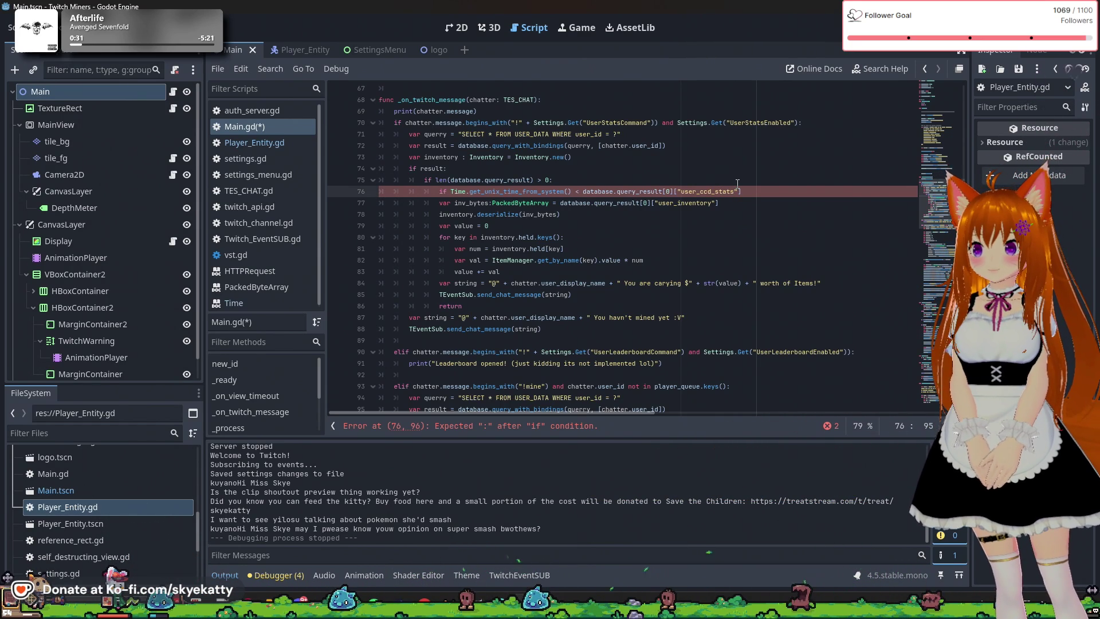
key("Right")
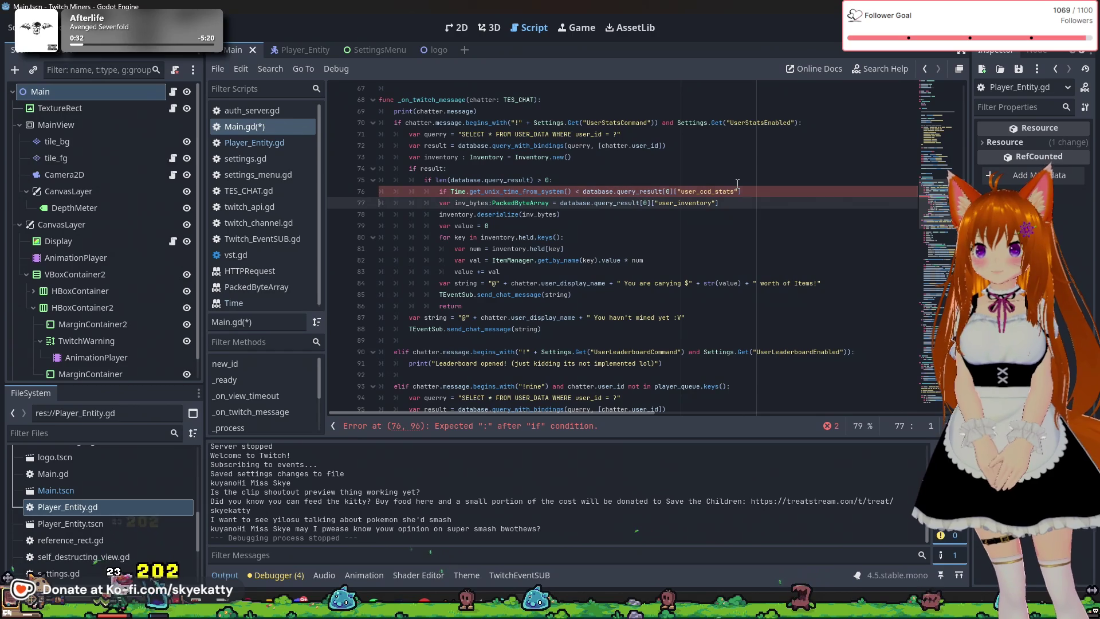
Put a 'return' line under the line 76 cooldown check, followed by a blank line
key("Left")
key("Return")
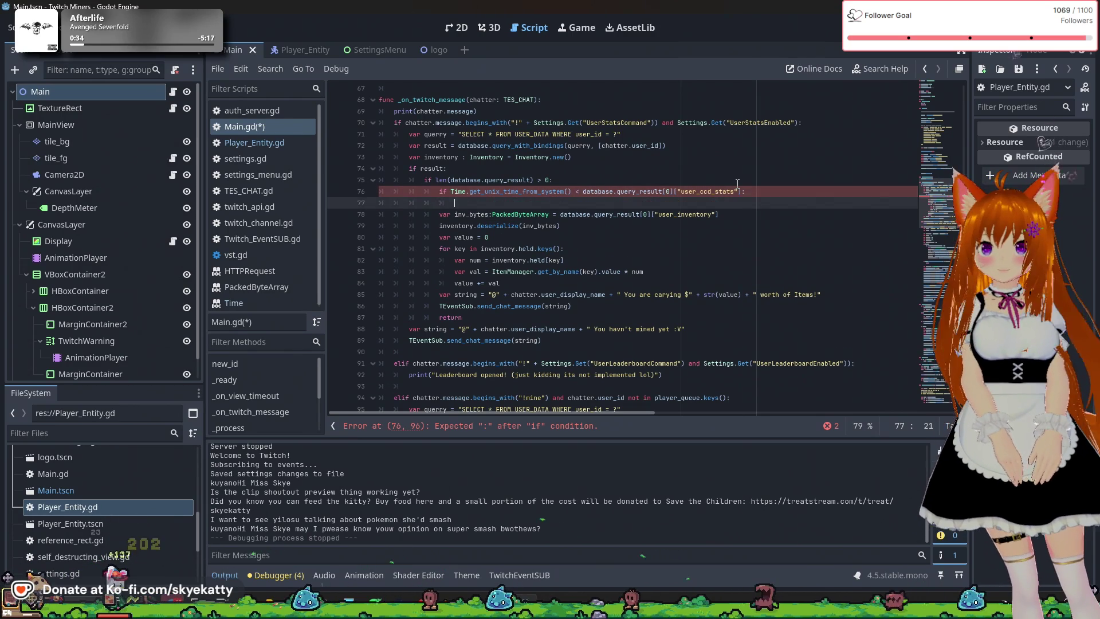
type("re")
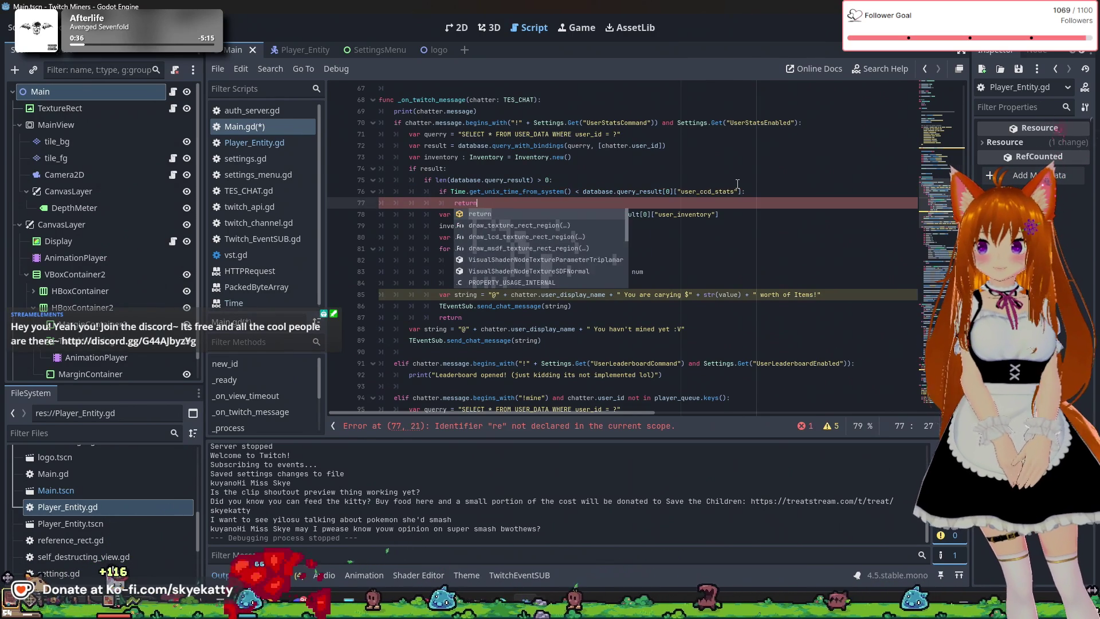
type("turn")
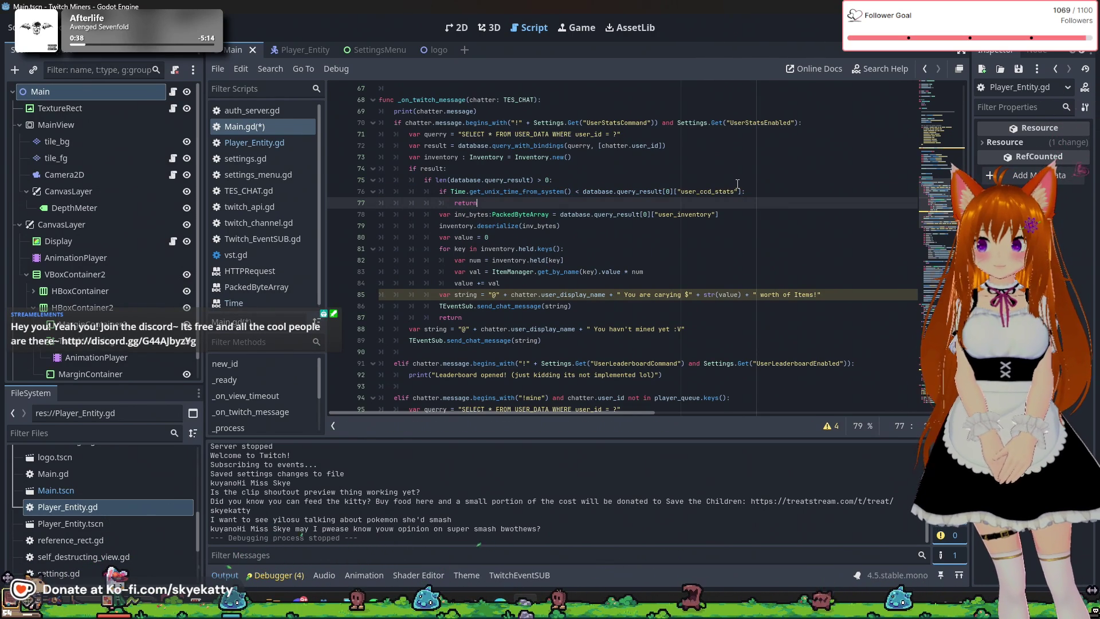
key("Return")
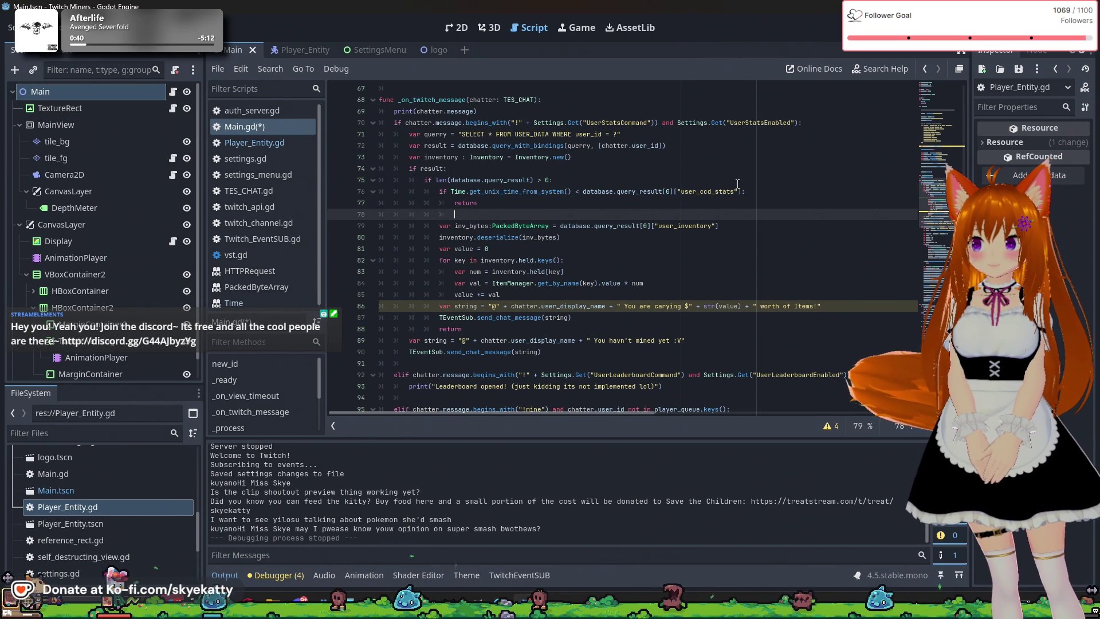
scroll(736, 189, "down", 1)
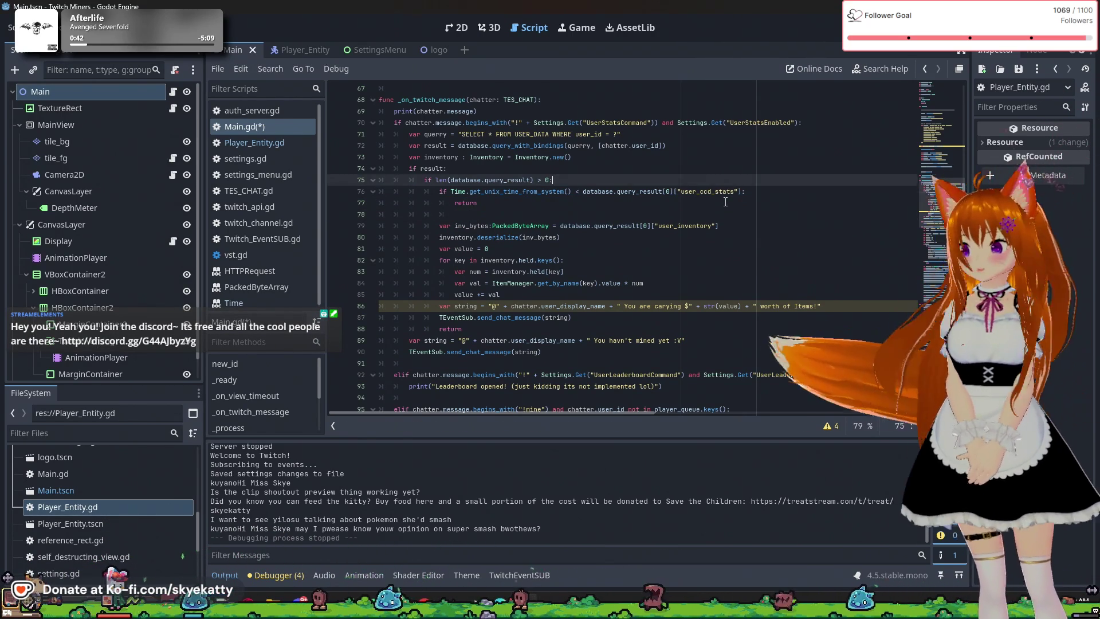
left_click(728, 169)
left_click(682, 226)
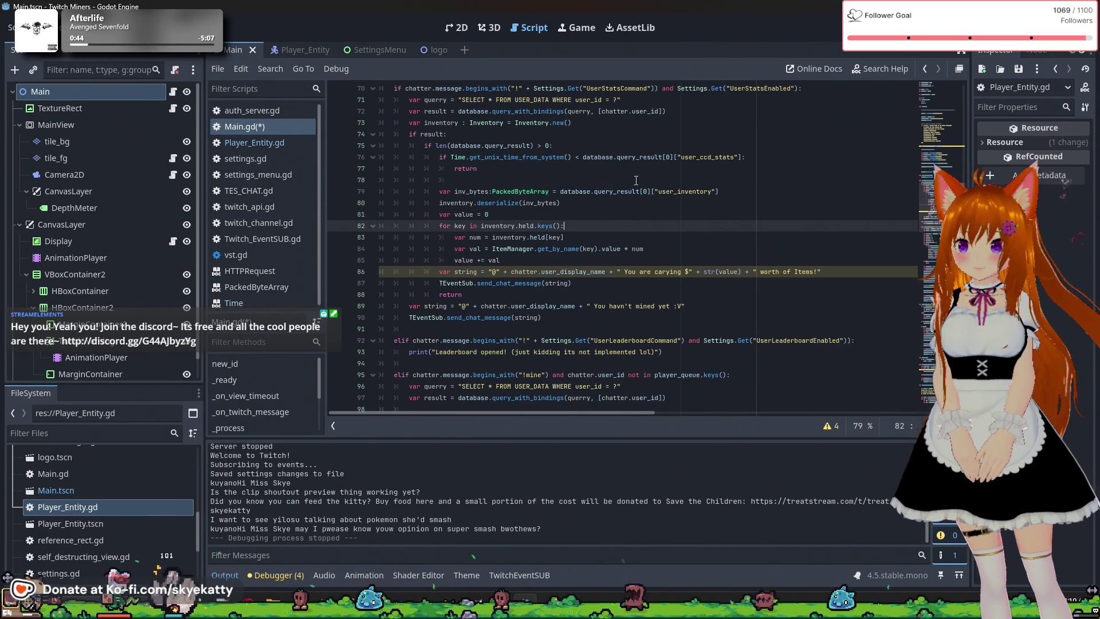
left_click(636, 181)
scroll(636, 181, "up", 2)
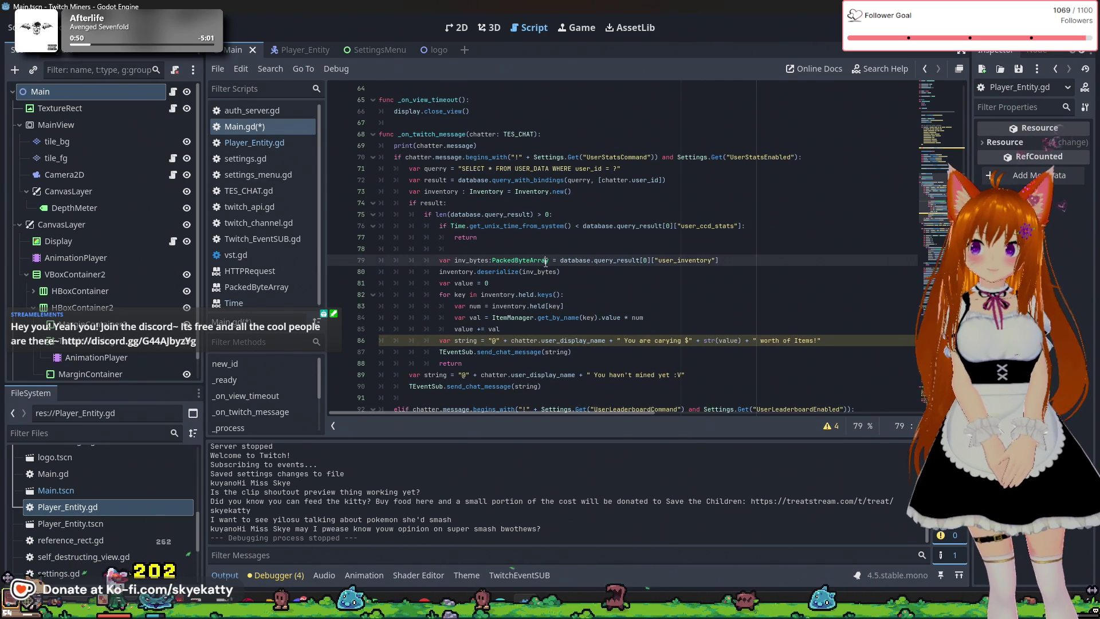
key("Down")
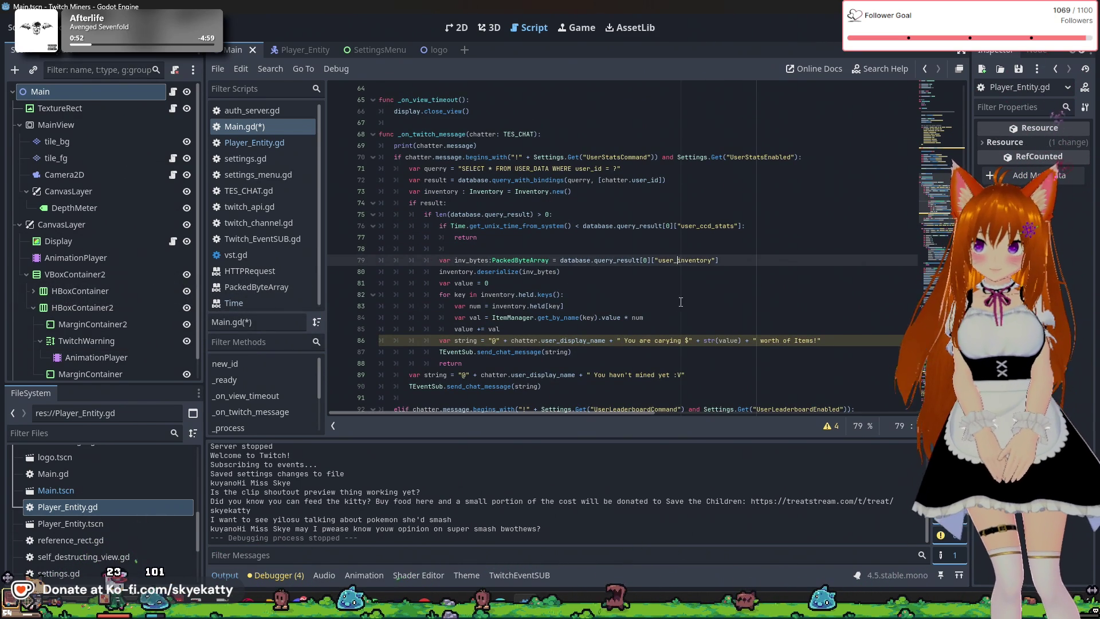
scroll(602, 278, "down", 2)
scroll(650, 274, "up", 1)
scroll(642, 272, "up", 1)
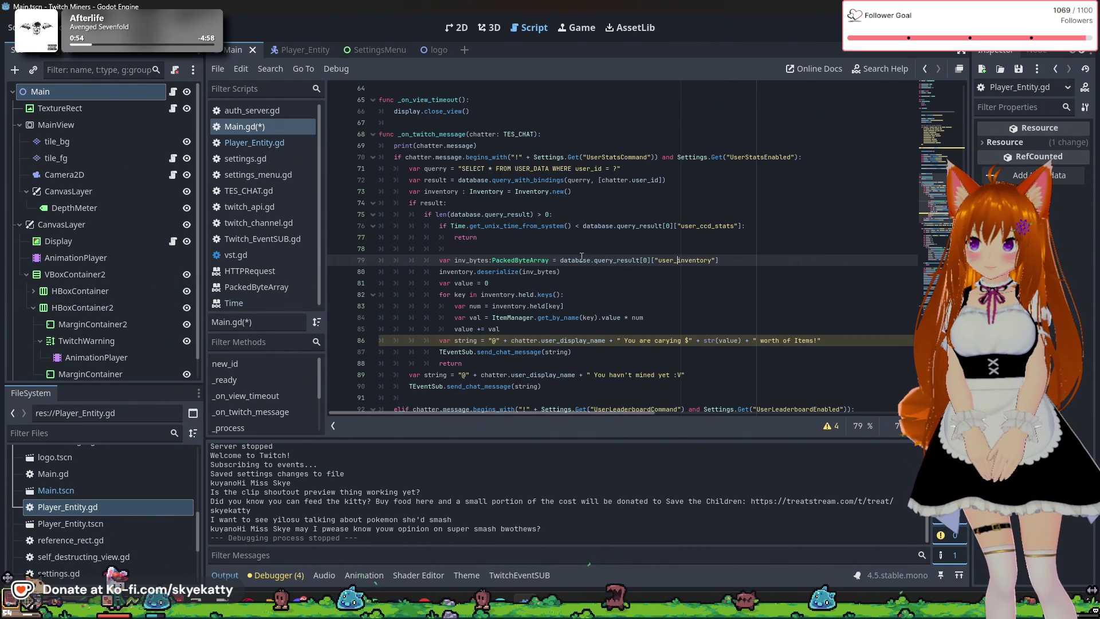
key("Up")
key("Up")
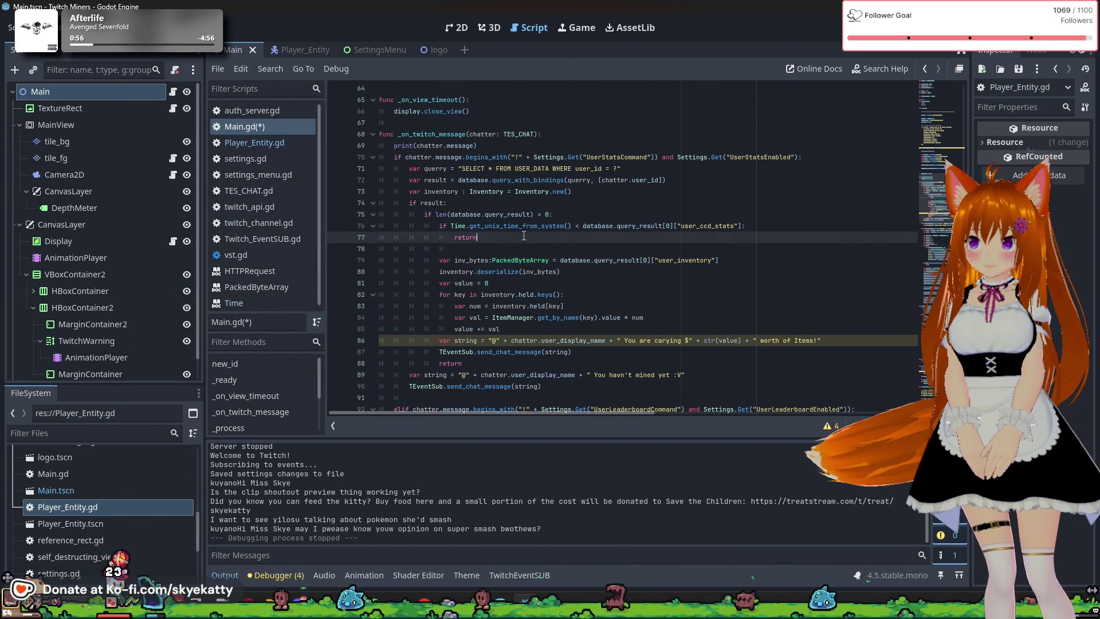
Insert two blank lines after TEventSub.send_chat_message(string), before the return
key("Down")
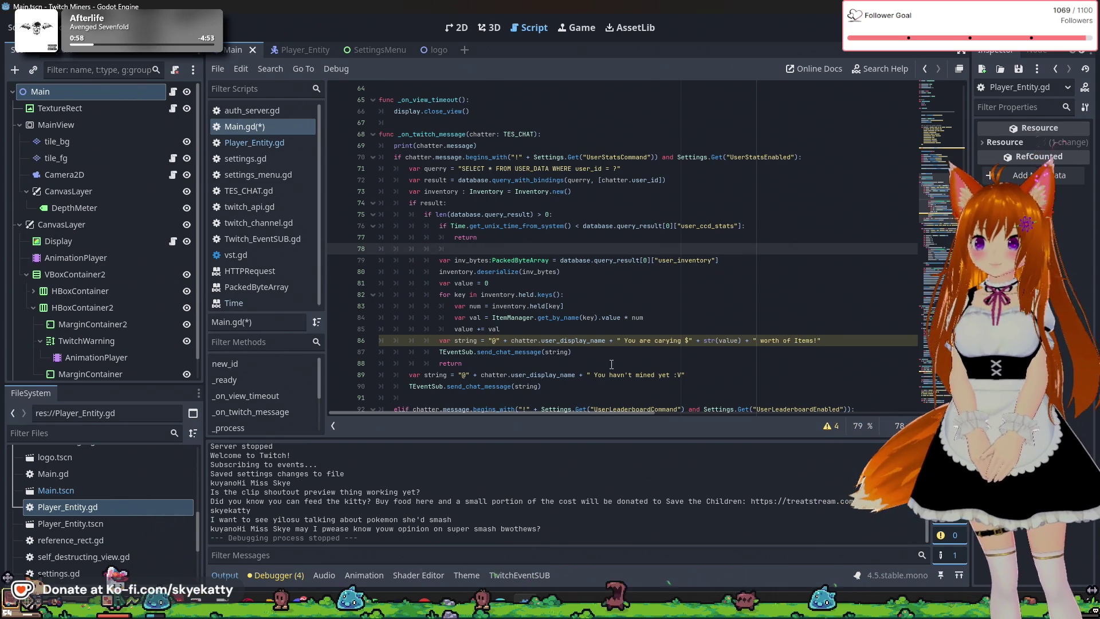
left_click(602, 356)
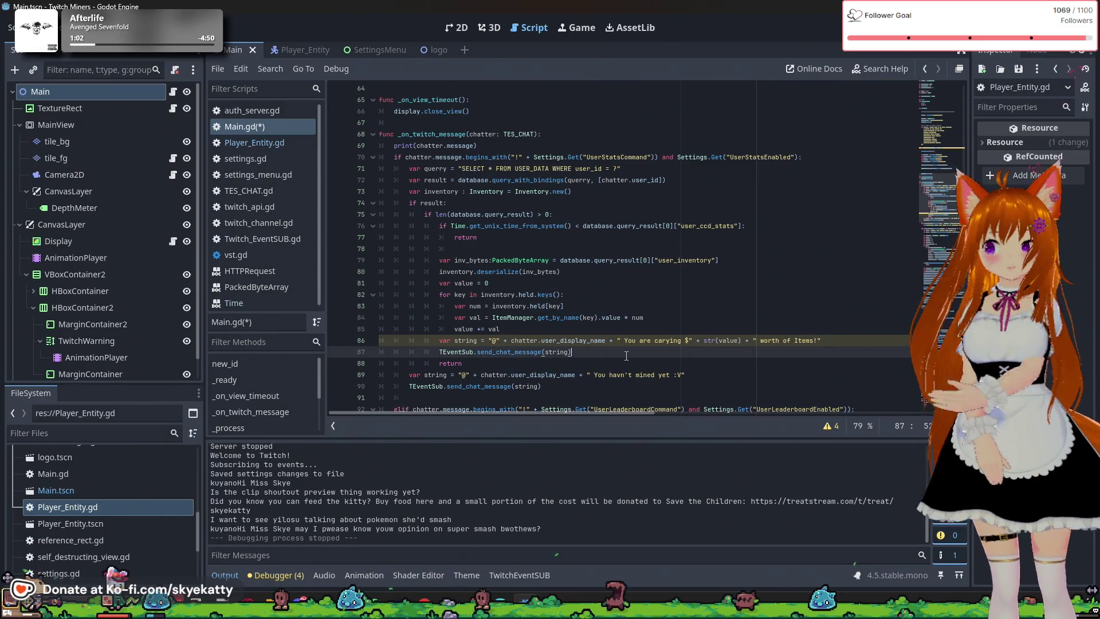
key("Return")
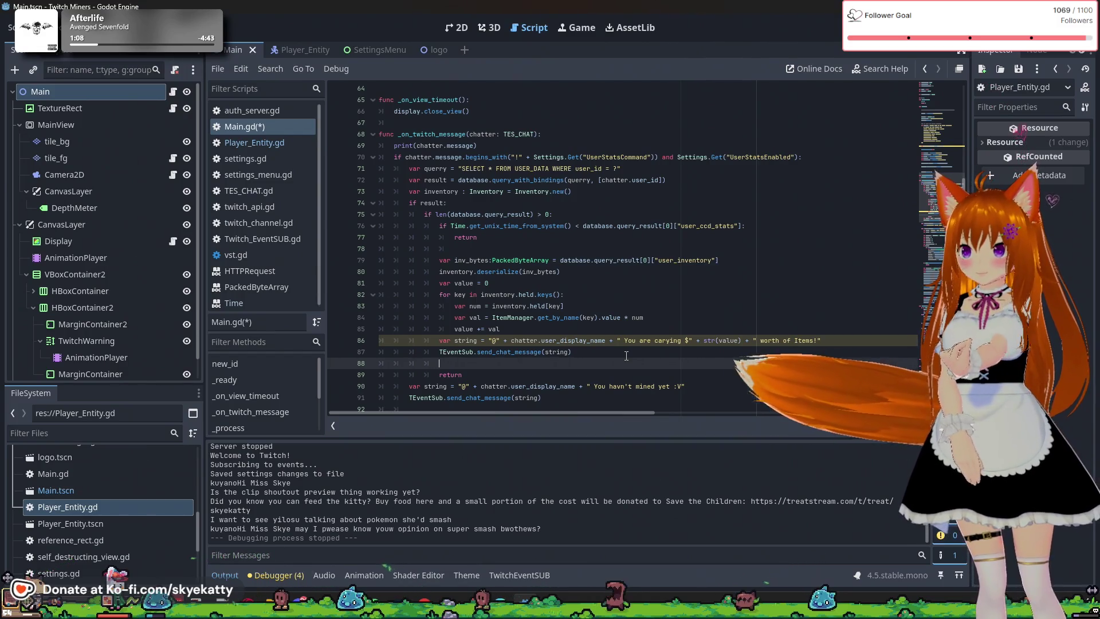
key("Return")
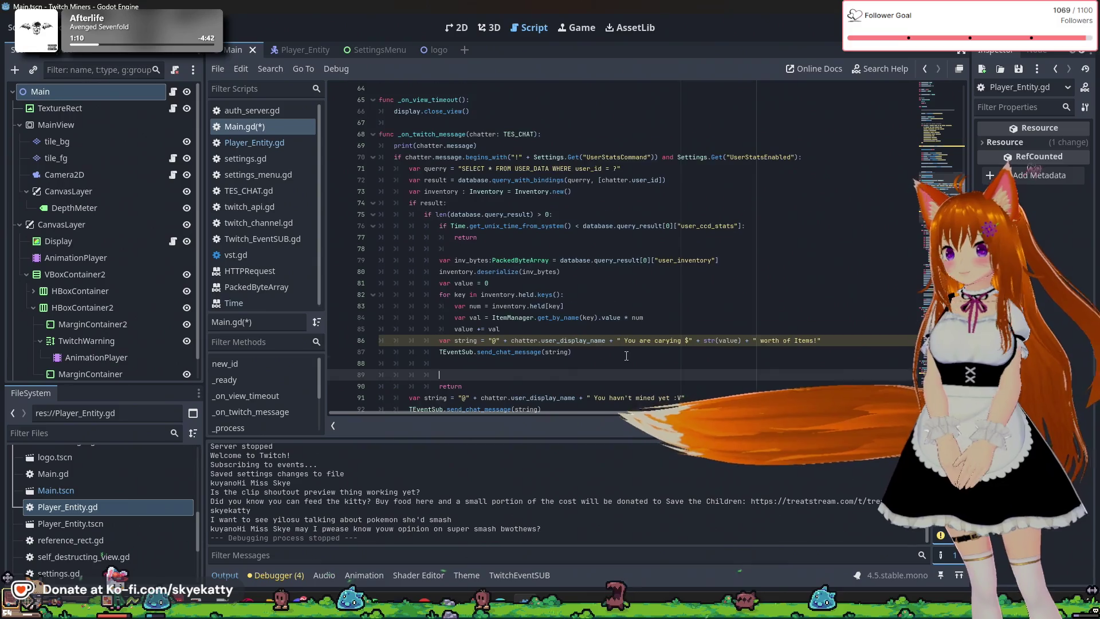
scroll(626, 356, "down", 4)
scroll(626, 356, "up", 2)
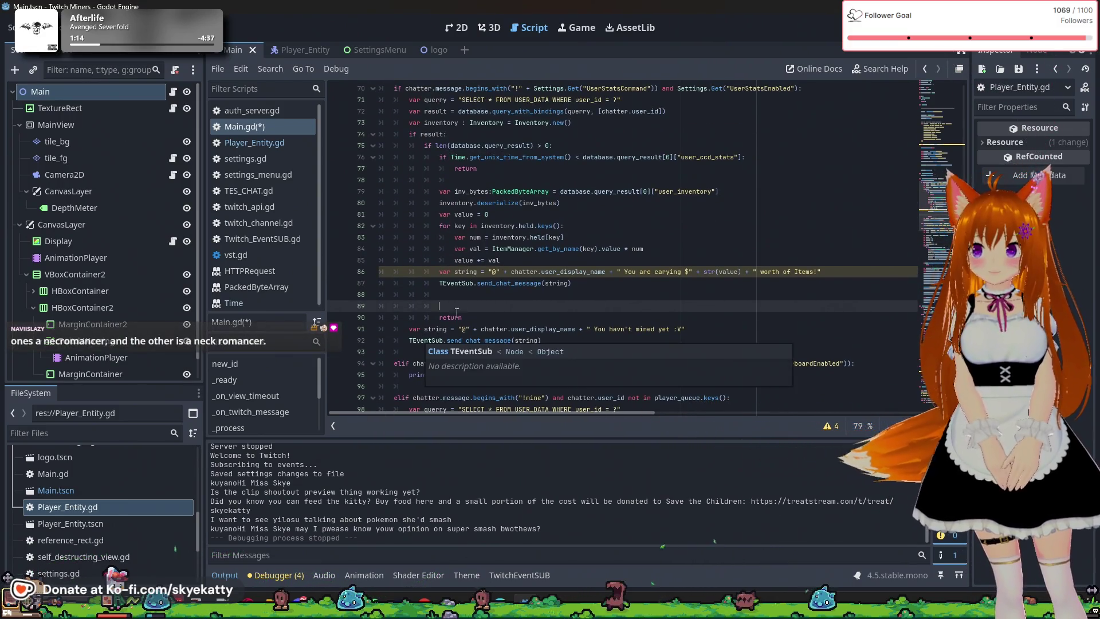
scroll(445, 285, "up", 1)
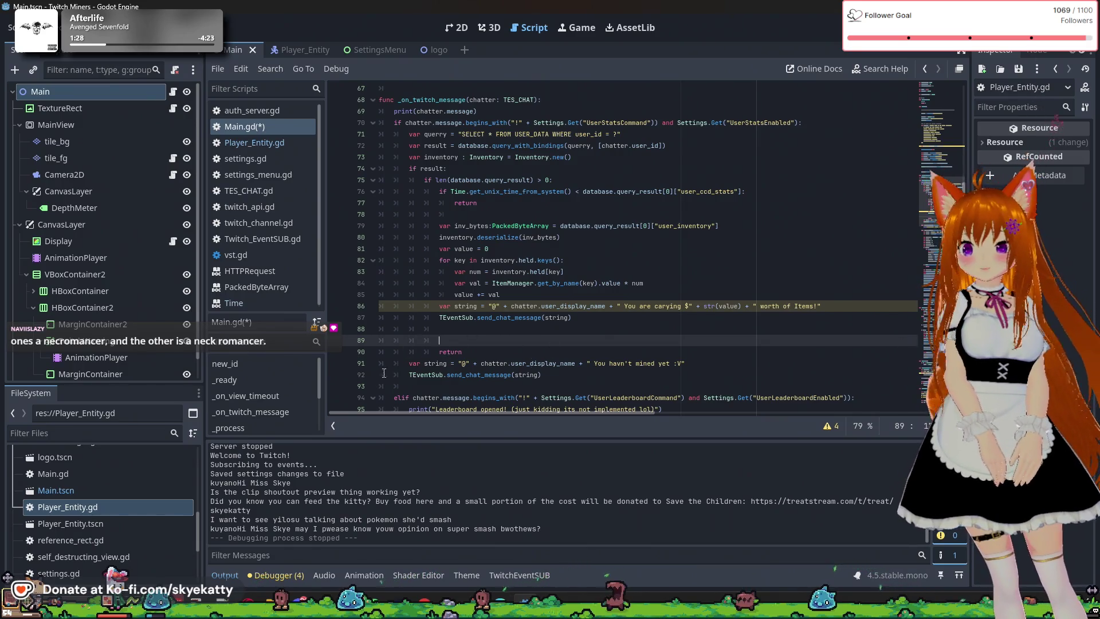
mouse_move(513, 395)
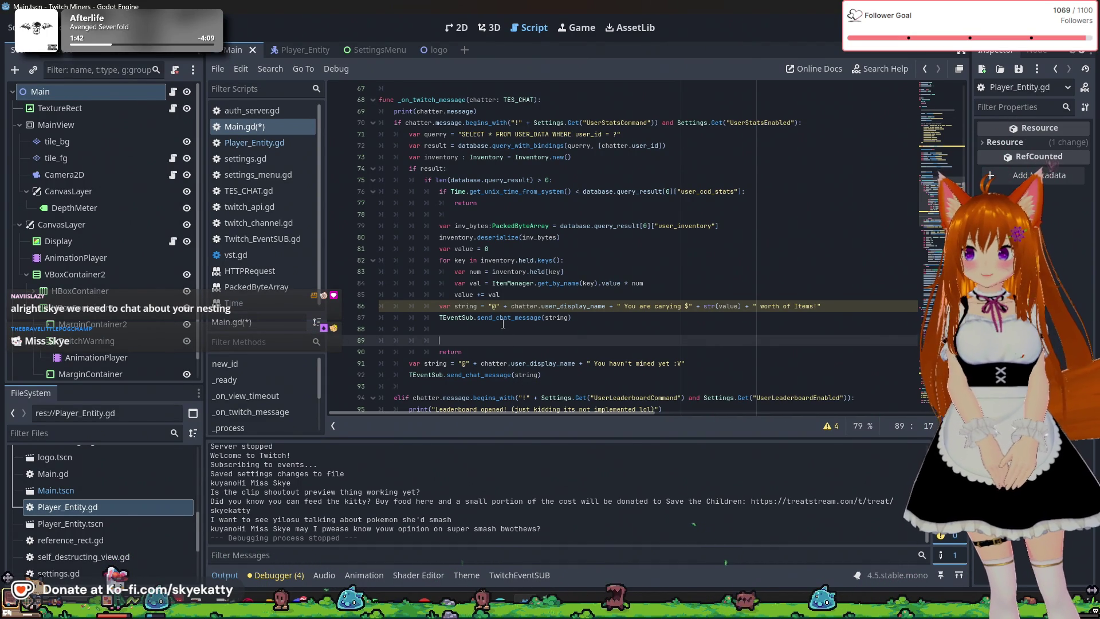
mouse_move(503, 324)
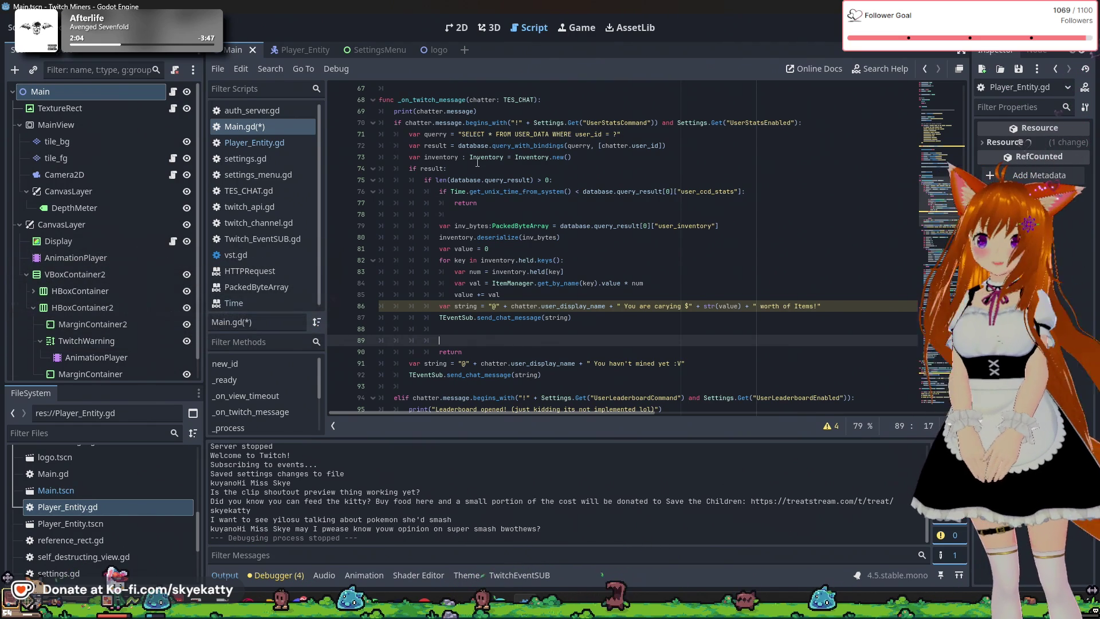
mouse_move(469, 190)
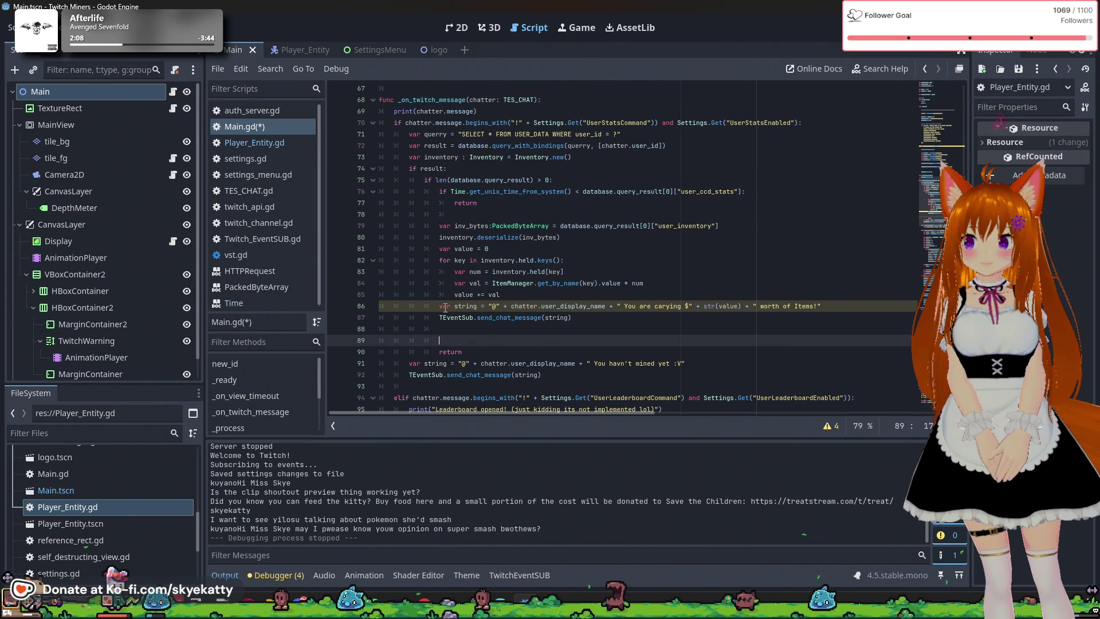
Append 'and len()' to the result check on line 74, keeping the trailing colon
left_click(445, 169)
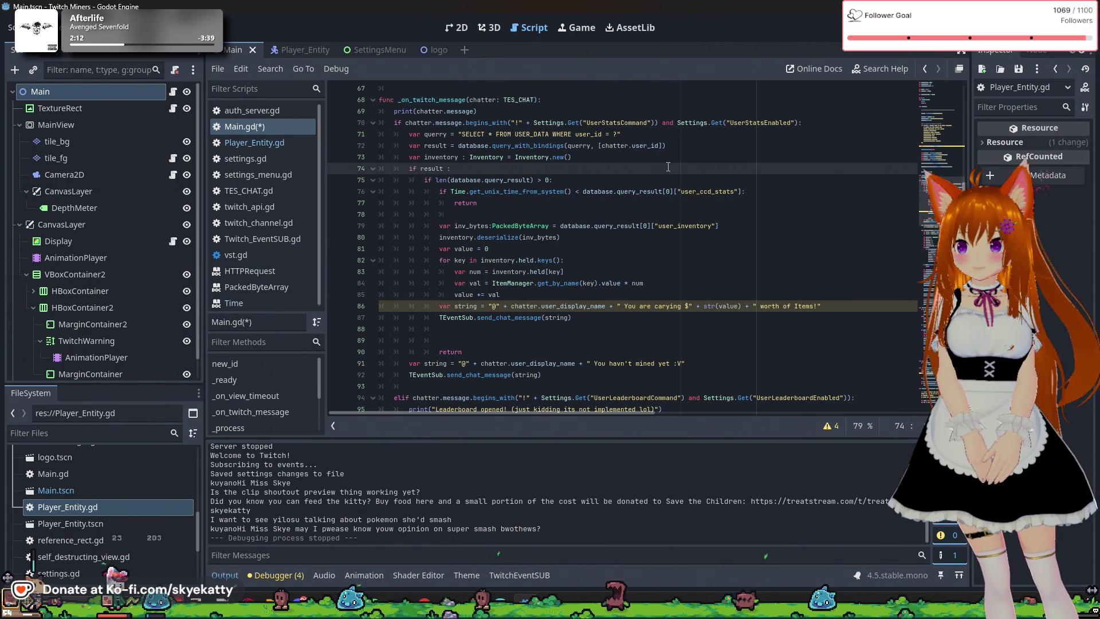
type("and")
key("BackSpace")
key("BackSpace")
key("BackSpace")
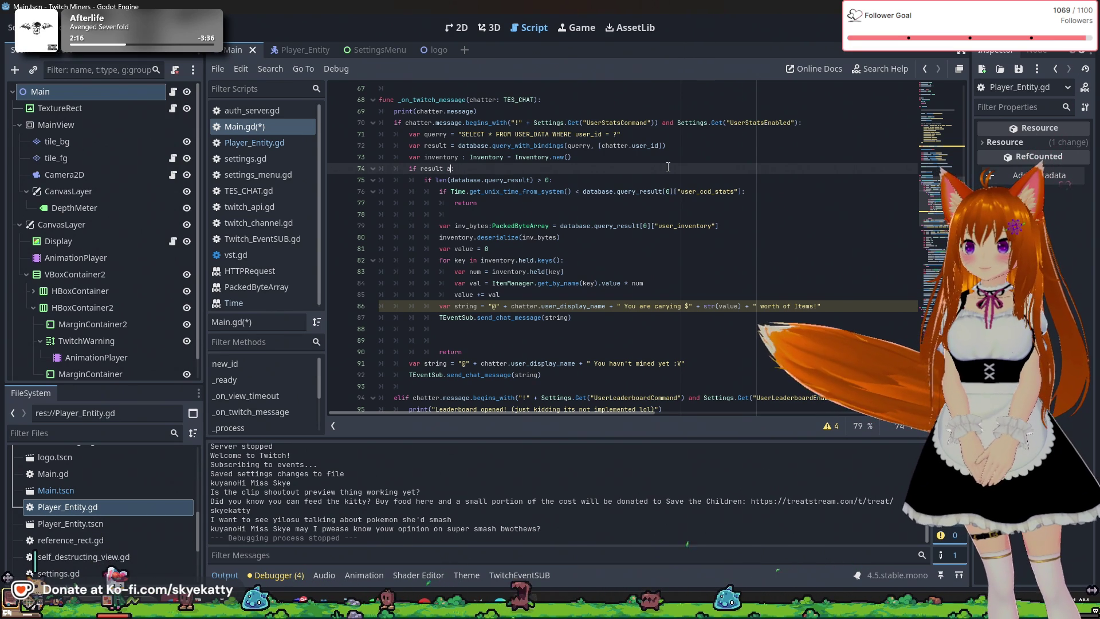
key("BackSpace")
key("Delete")
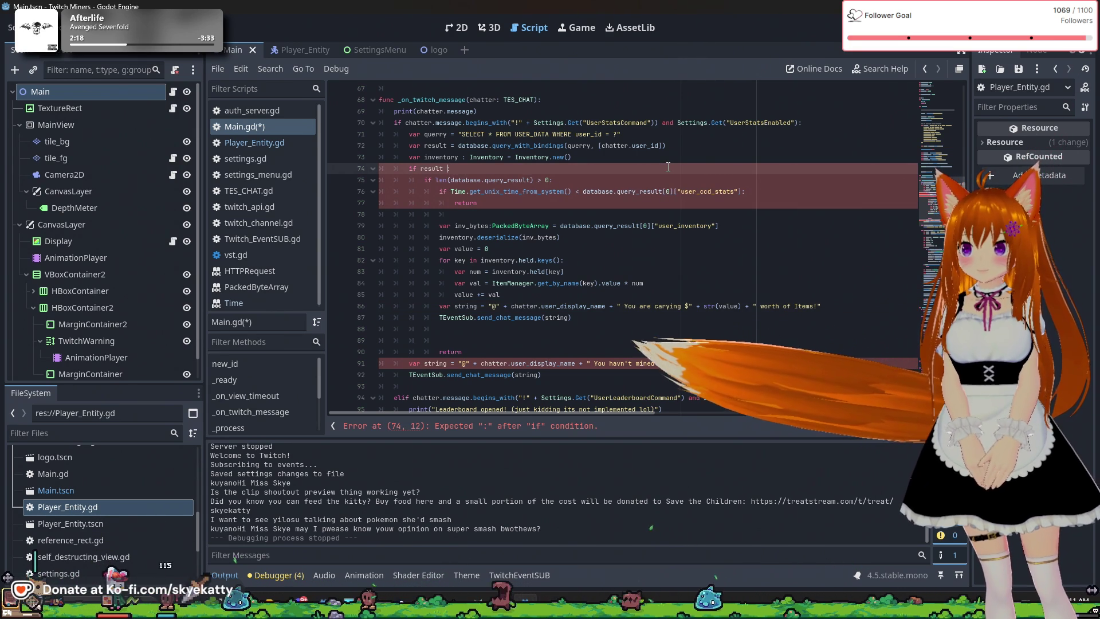
key("BackSpace")
type(":")
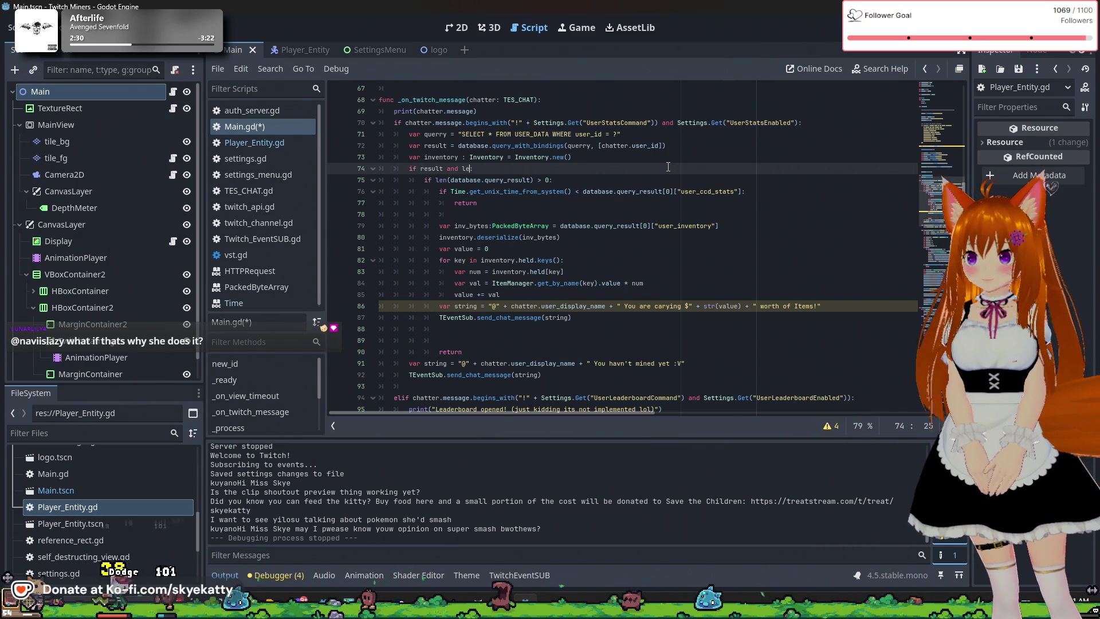
type("n()")
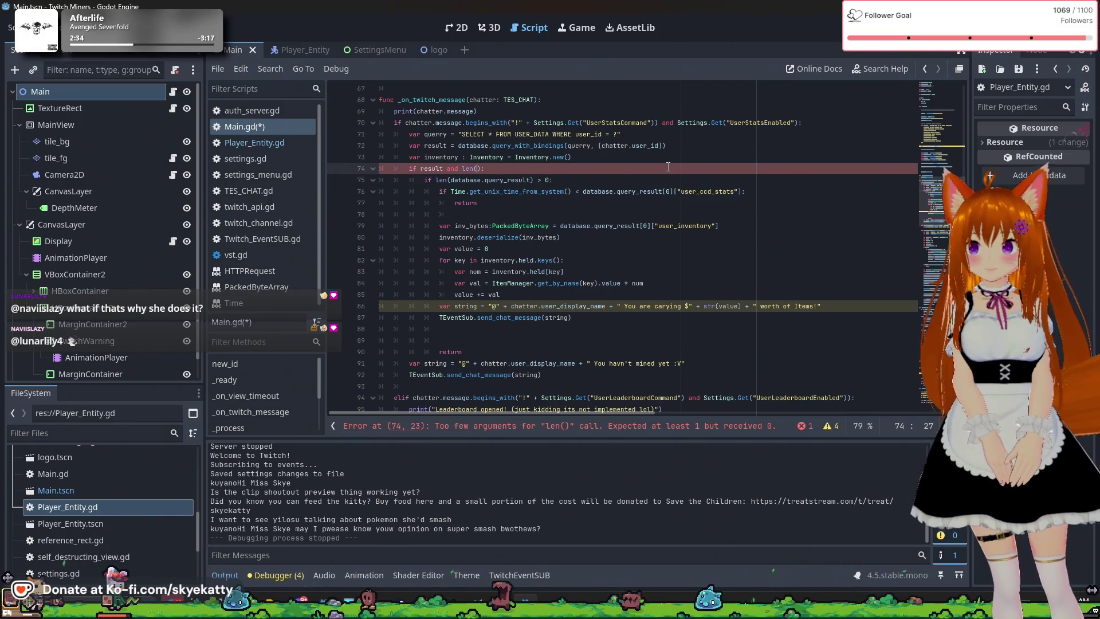
Move 'len(database.query_result) > 0' into line 74's len() slot and delete the emptied nested if
left_click_drag(436, 180, 551, 180)
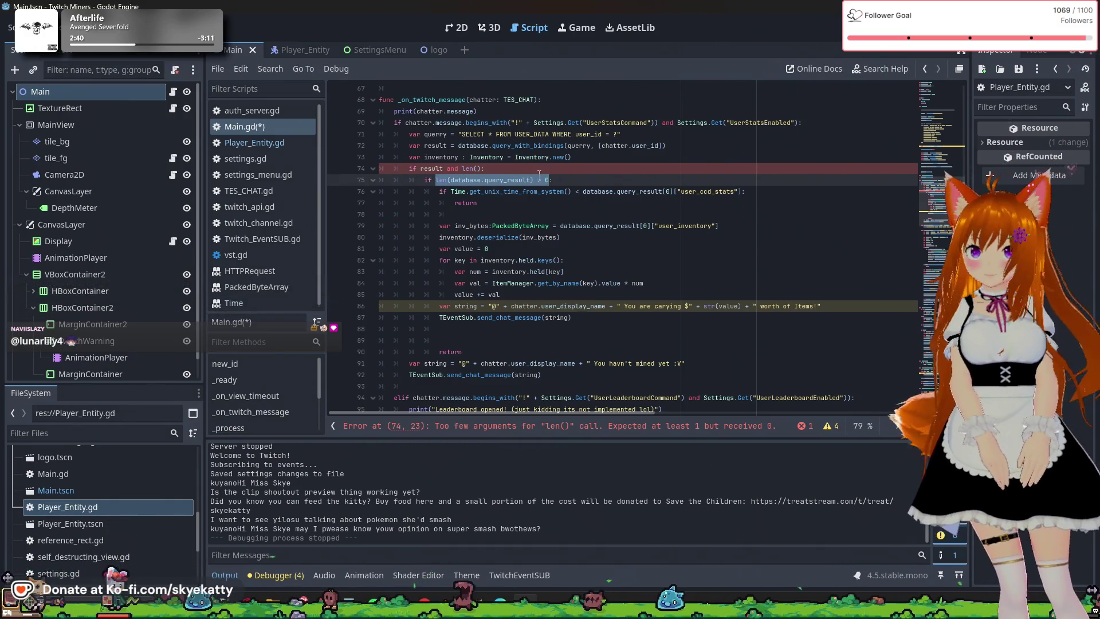
key("ctrl+x")
left_click_drag(484, 168, 467, 169)
key("ctrl+v")
left_click(500, 180)
left_click(599, 169)
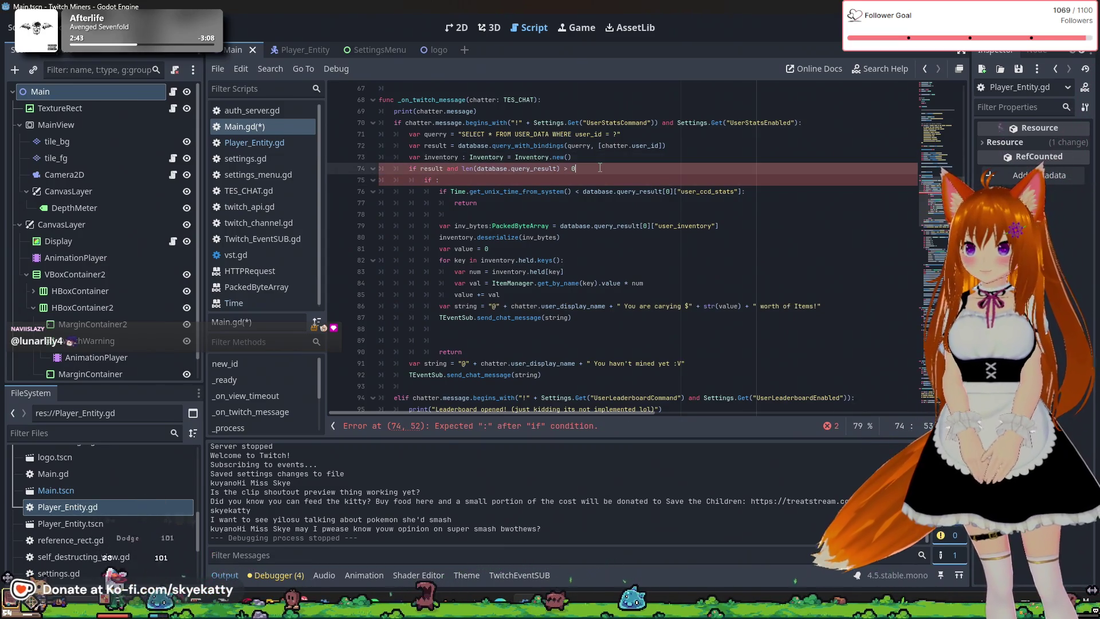
type(":")
left_click(593, 180)
key("BackSpace")
key("BackSpace")
key("BackSpace")
key("Delete")
mouse_move(440, 180)
left_mouse_down()
mouse_move(516, 183)
mouse_move(673, 285)
mouse_move(693, 203)
mouse_move(716, 283)
mouse_move(744, 305)
left_mouse_up()
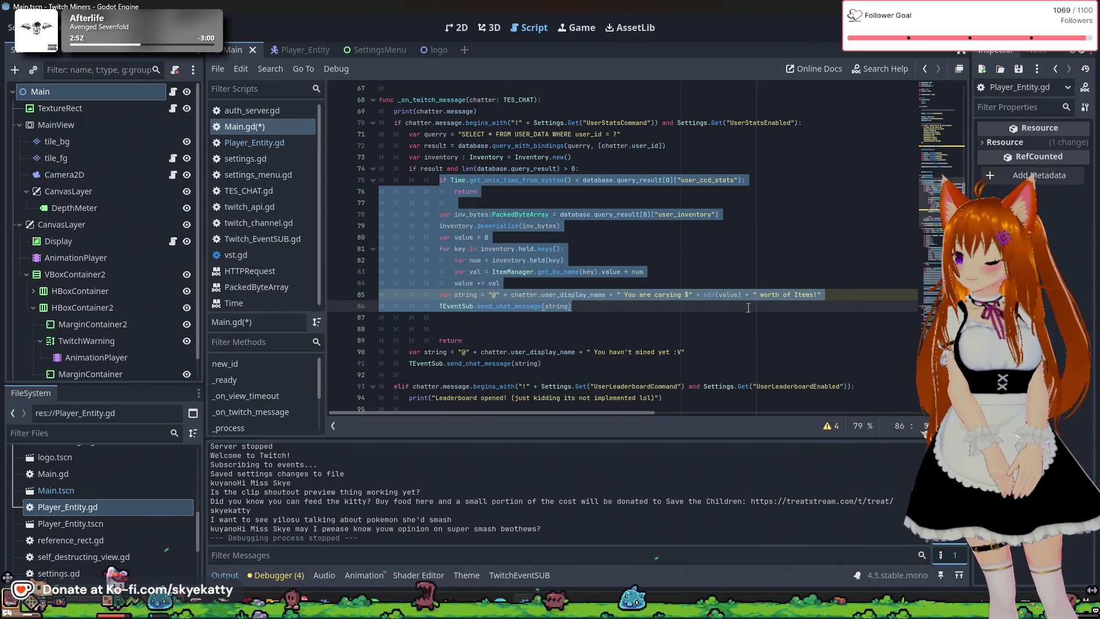
Un-indent the stats-reporting block on lines 75–86 by one level
key("shift+Tab")
left_click(631, 249)
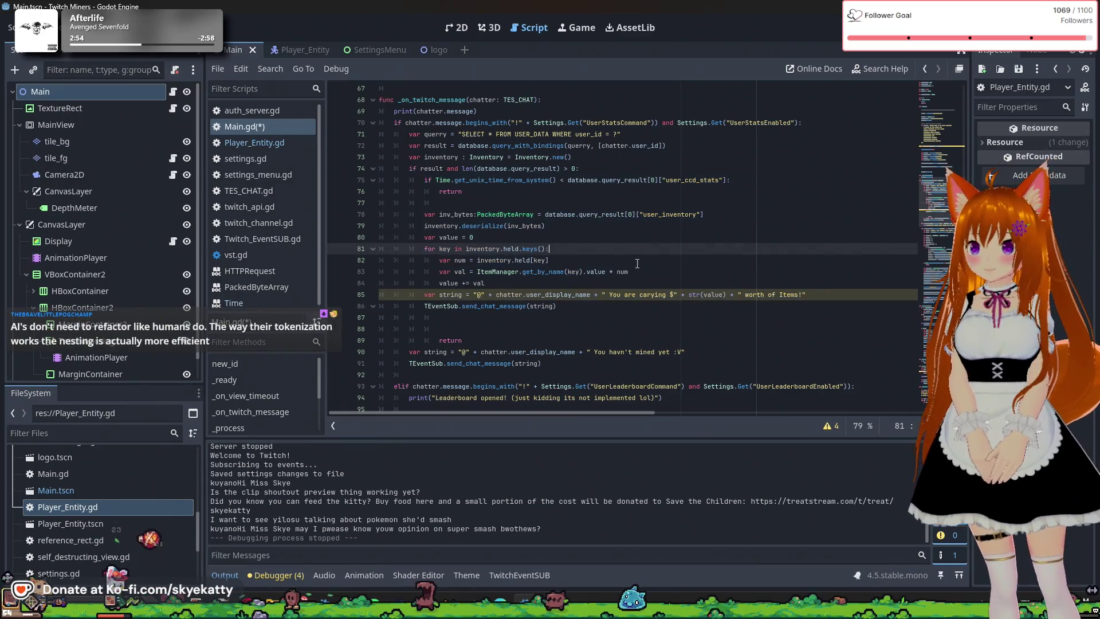
scroll(526, 336, "down", 1)
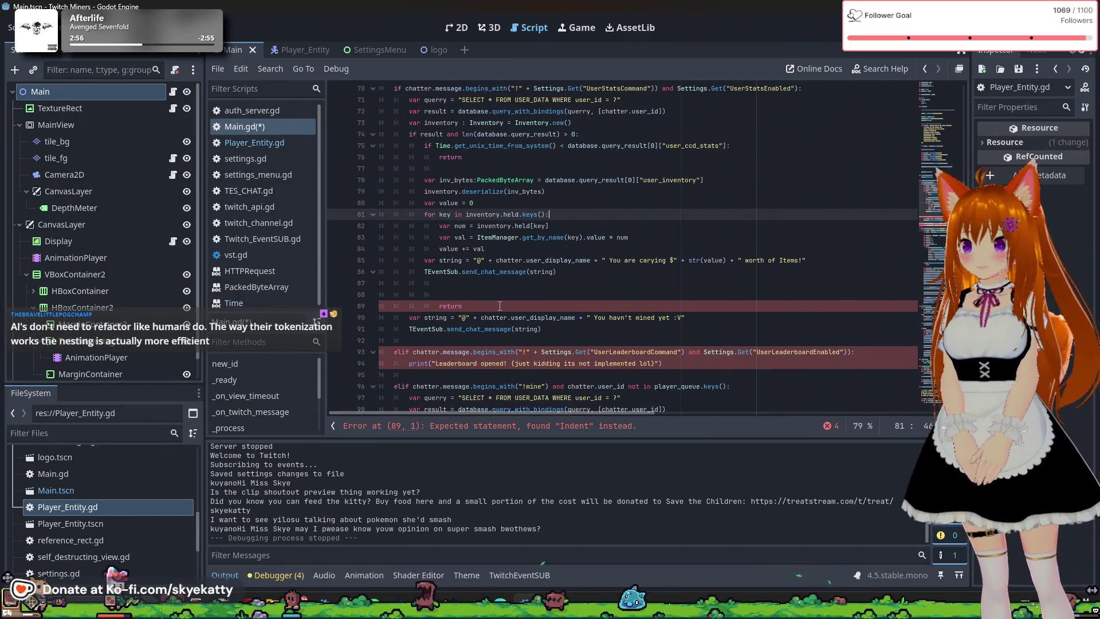
scroll(500, 306, "up", 1)
Un-indent the return on line 89 and remove the empty line 88 to clear the parse error
left_click(444, 342)
key("BackSpace")
left_click(479, 329)
key("BackSpace")
key("BackSpace")
key("BackSpace")
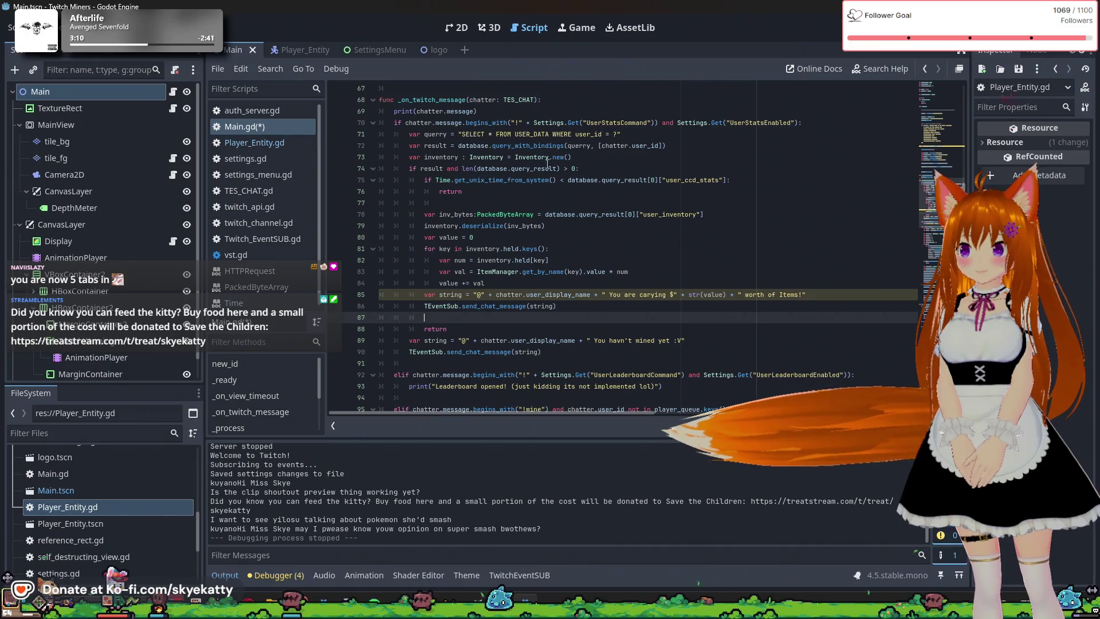
left_click(457, 202)
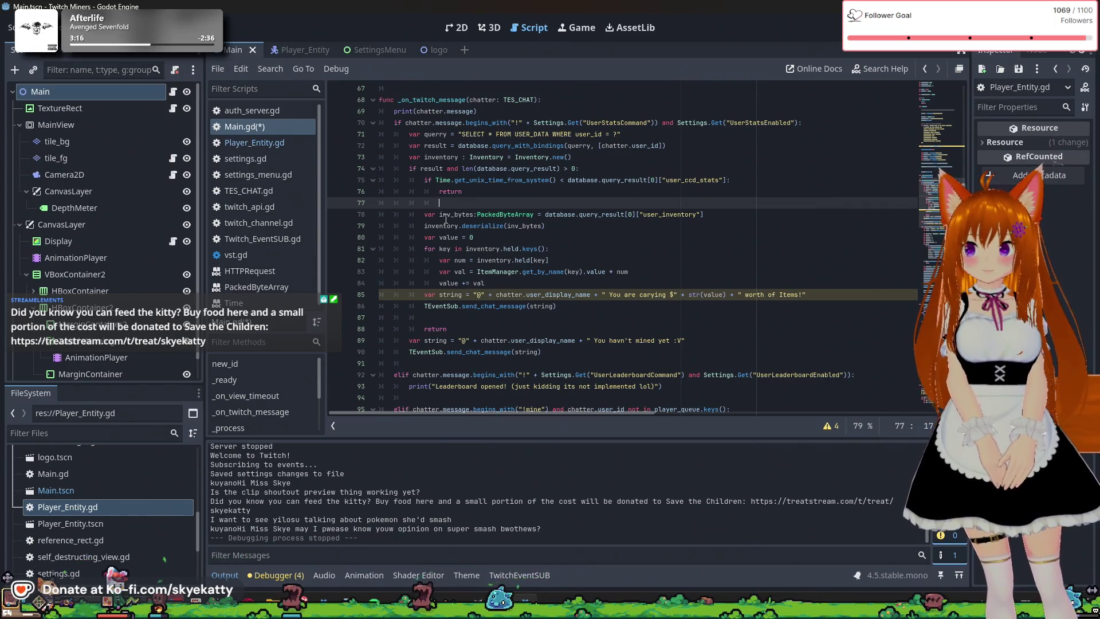
scroll(480, 255, "down", 1)
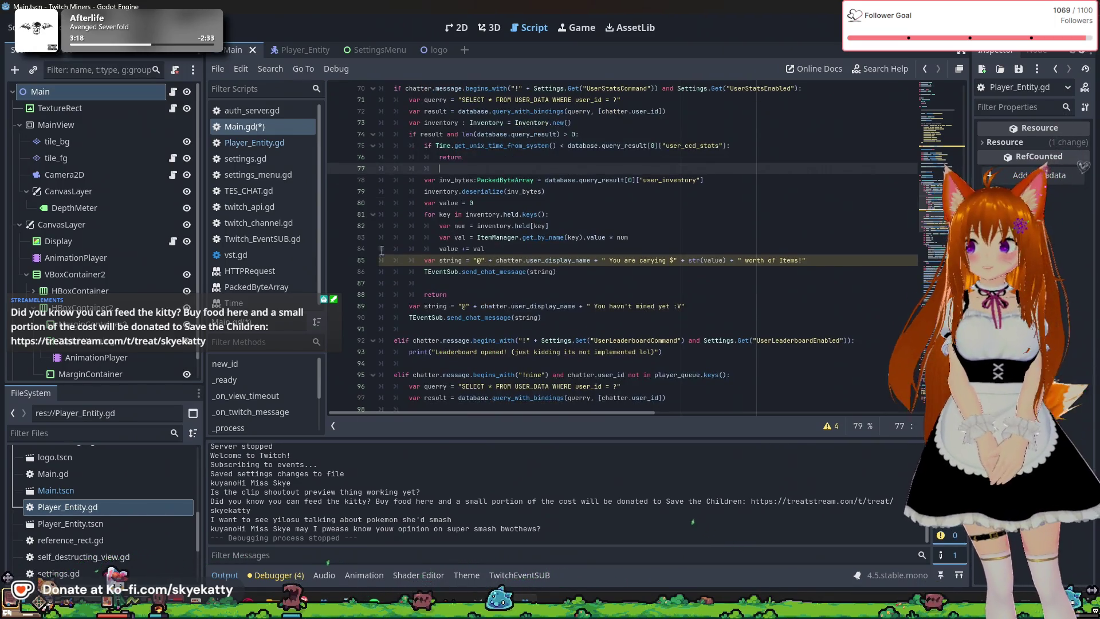
scroll(420, 253, "up", 1)
left_click(573, 306)
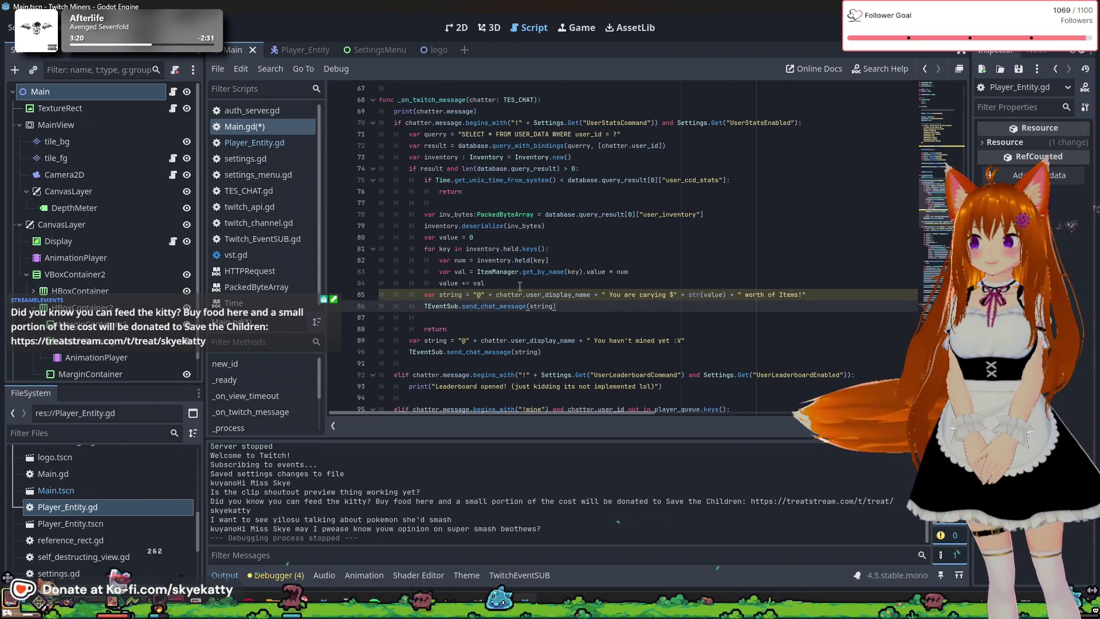
Insert a new indented blank line after the send_chat_message call, just above the return
scroll(465, 275, "up", 1)
scroll(458, 273, "down", 1)
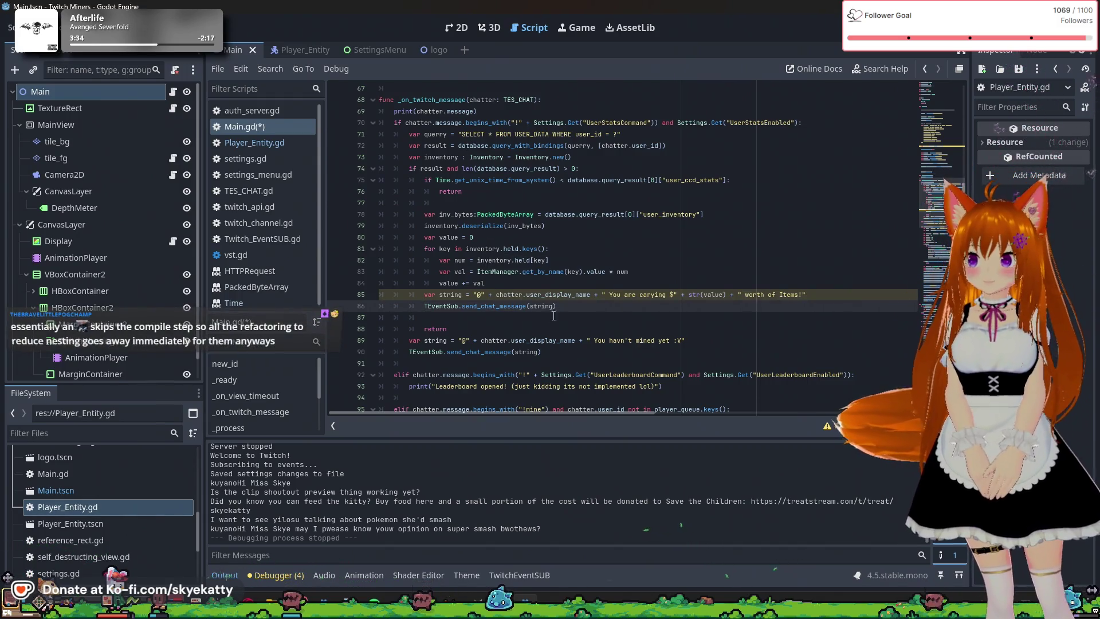
key("Down")
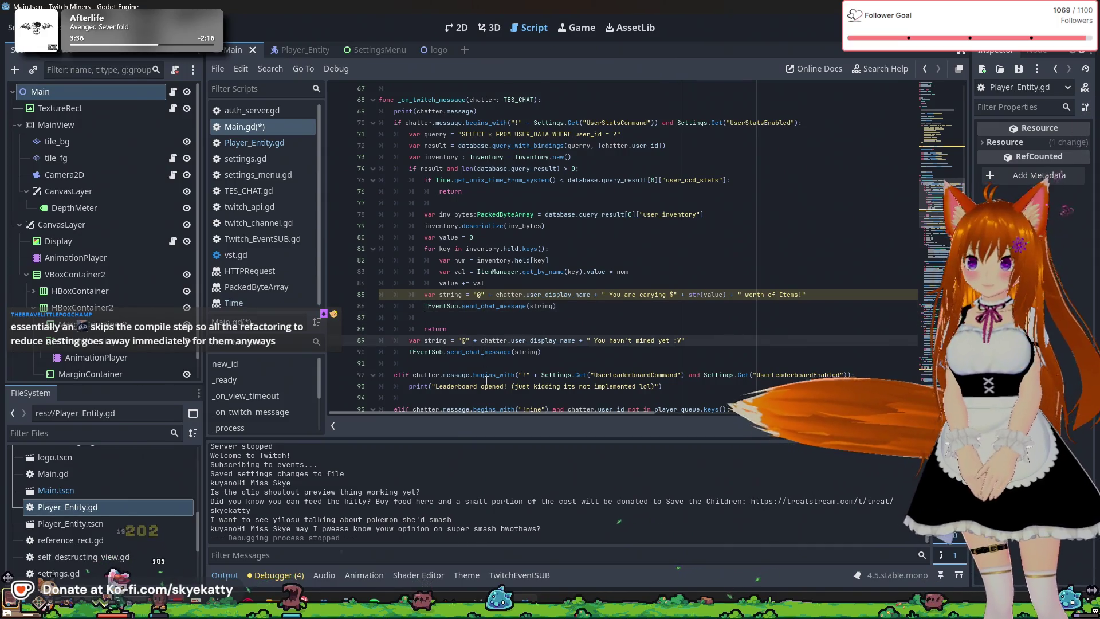
left_click(506, 328)
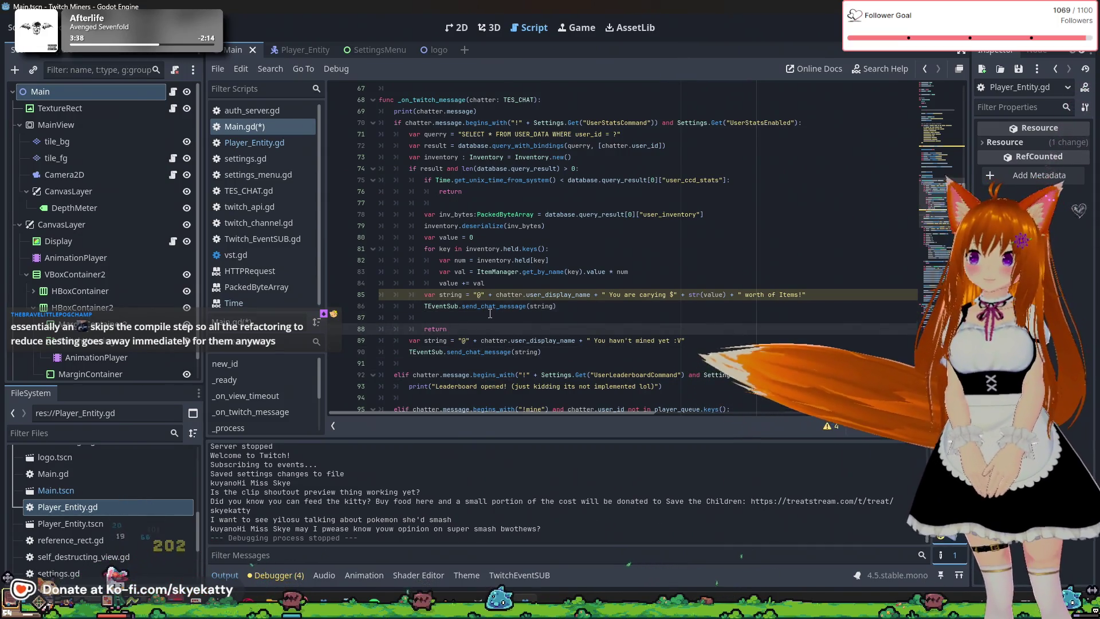
key("Up")
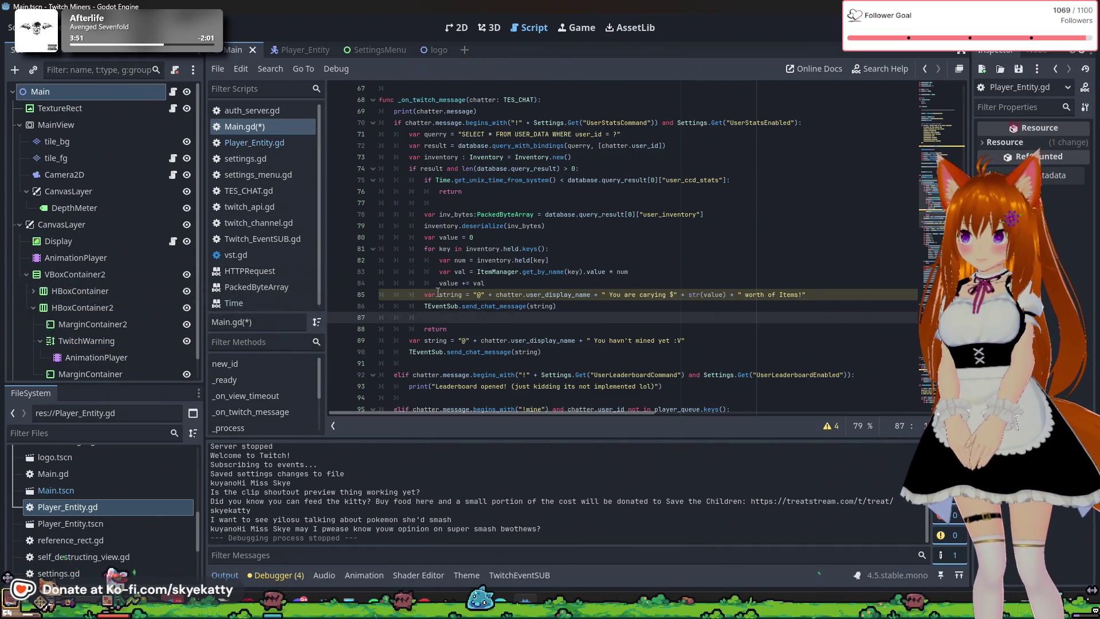
left_click(464, 295)
left_click(521, 310)
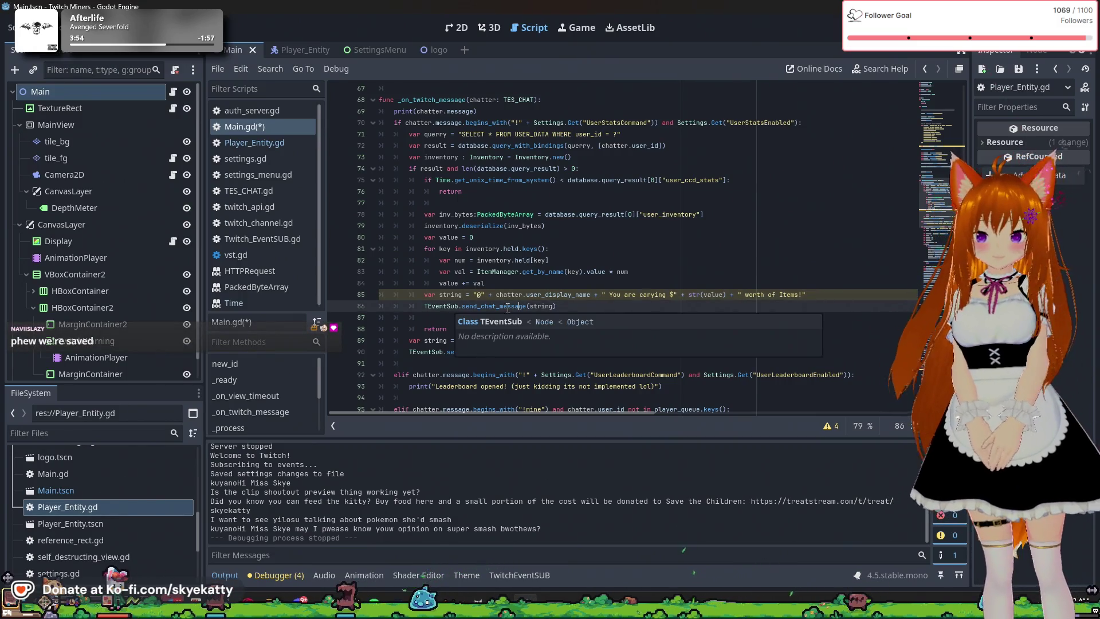
left_click(560, 317)
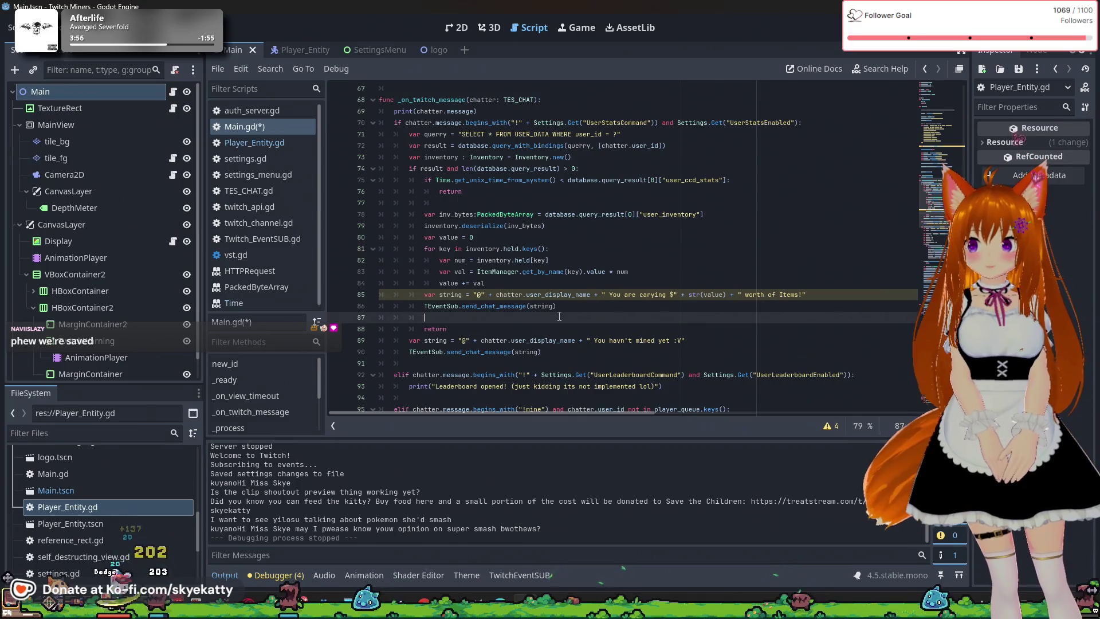
key("Return")
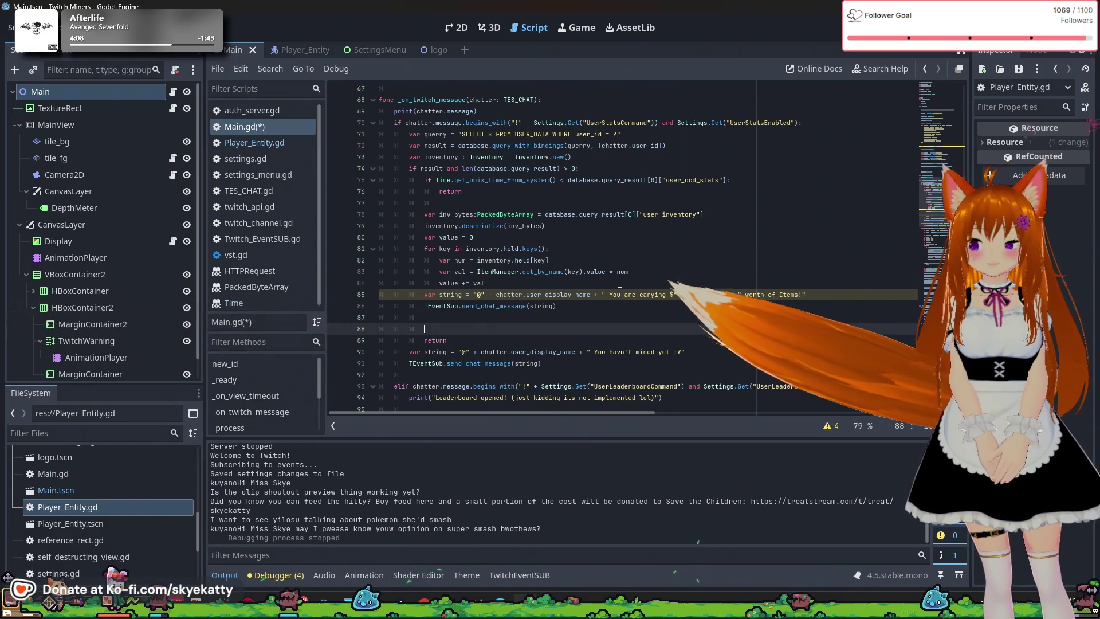
Write querry = "" on line 88, accepting 'querry' from autocomplete
type("que")
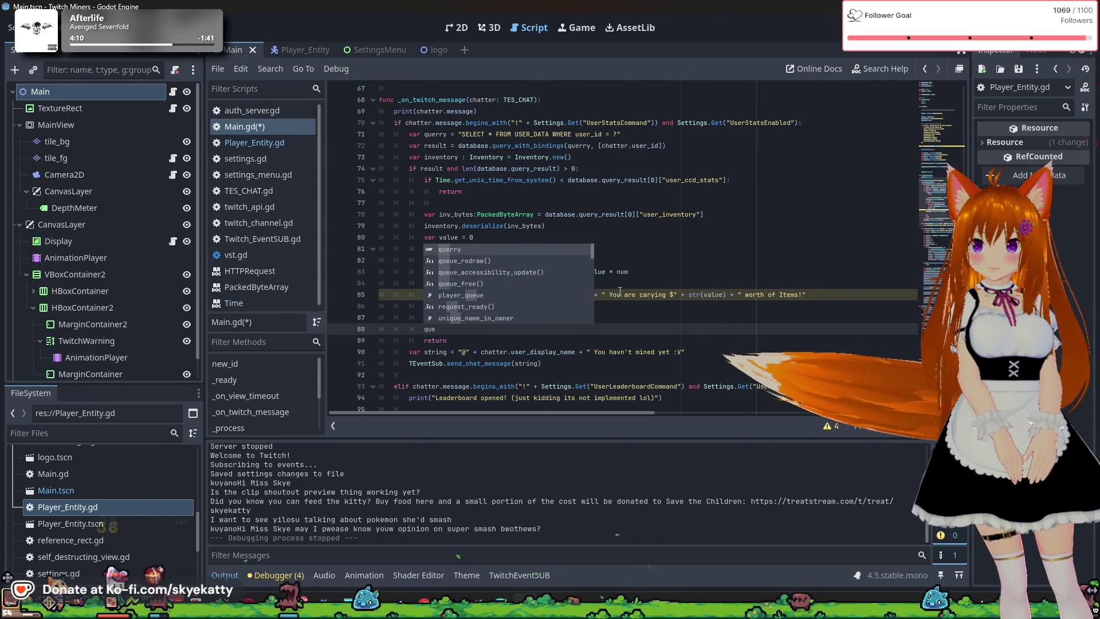
key("Return")
type("= \"")
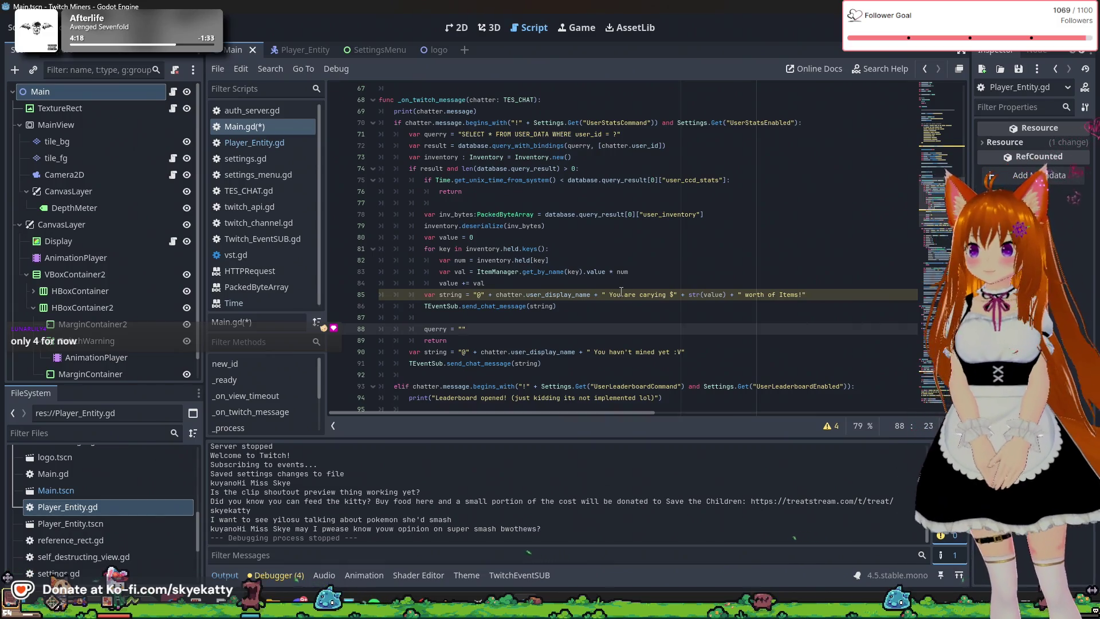
scroll(786, 170, "down", 3)
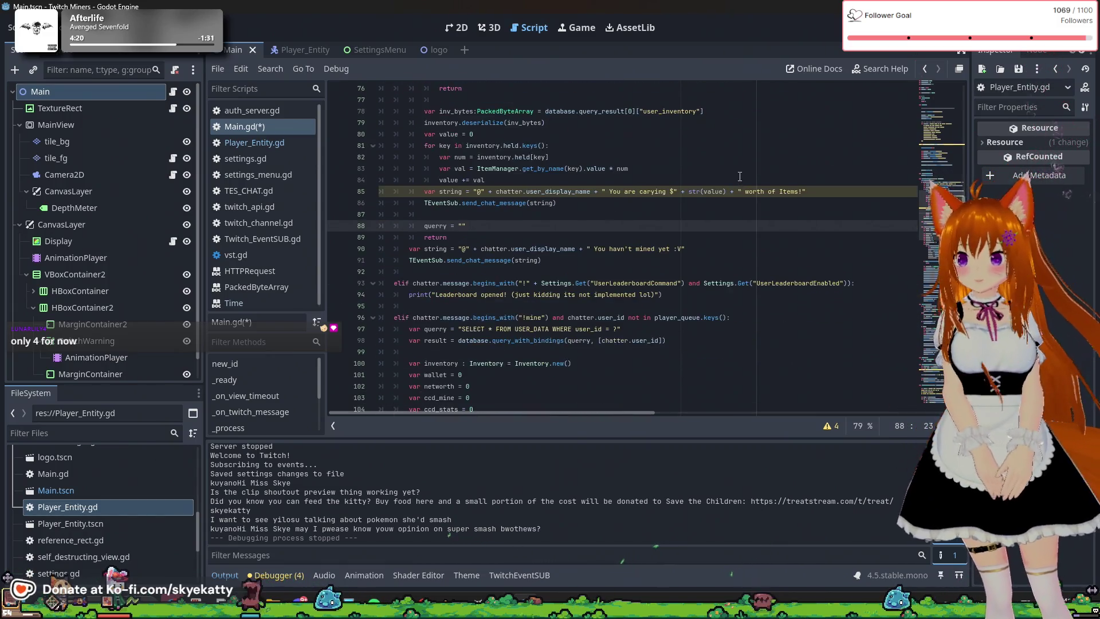
scroll(787, 171, "down", 1)
scroll(624, 246, "down", 20)
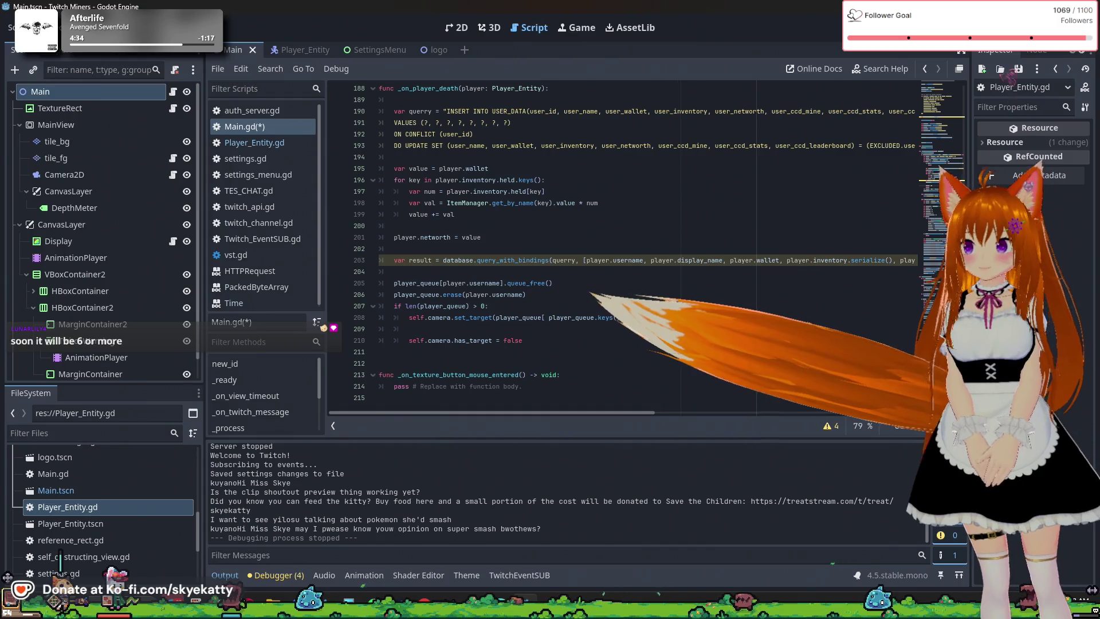
scroll(625, 246, "up", 2)
scroll(934, 117, "up", 20)
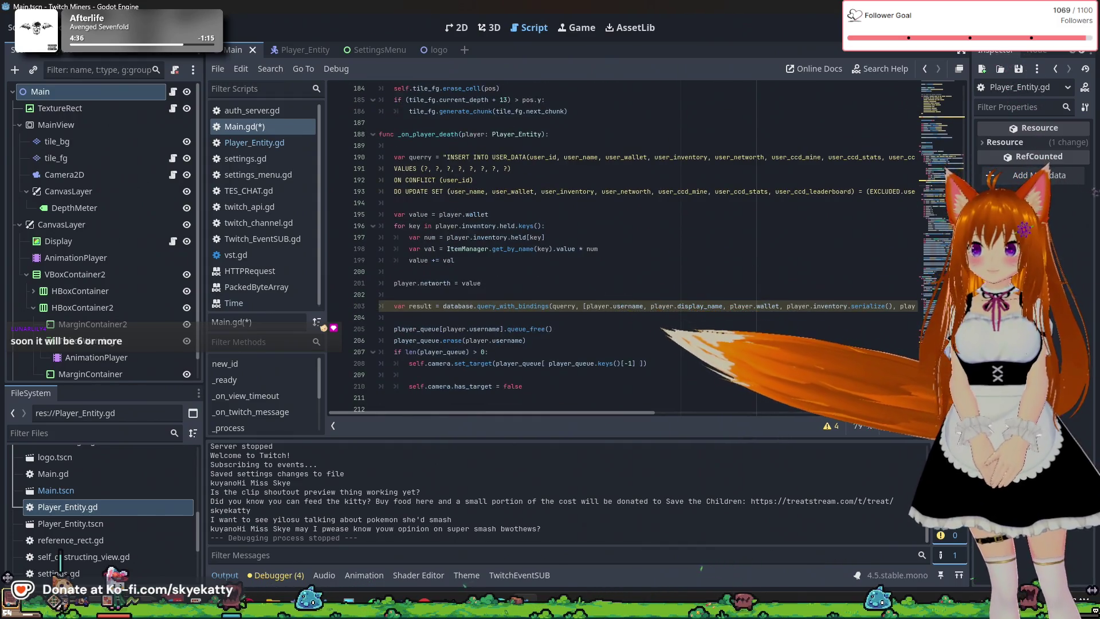
scroll(940, 148, "down", 10)
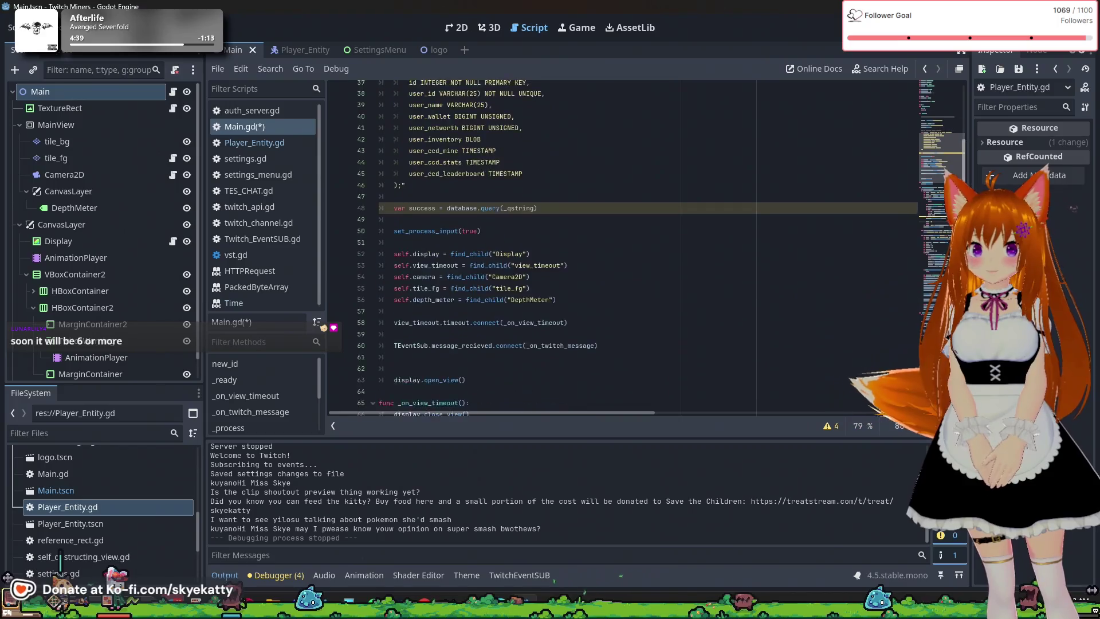
scroll(874, 208, "down", 9)
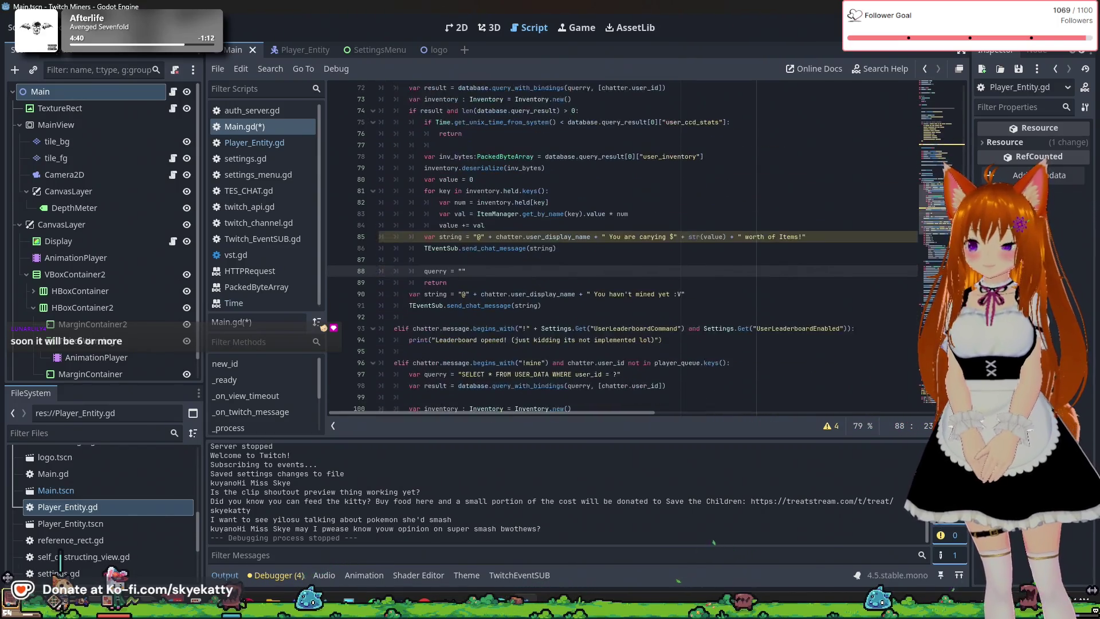
type("\"")
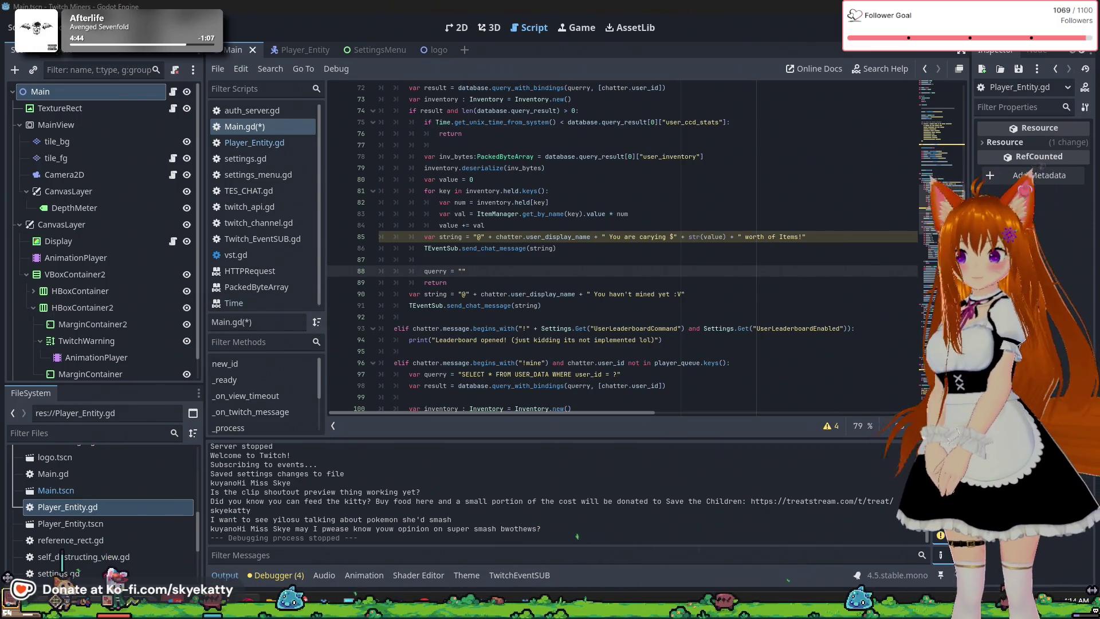
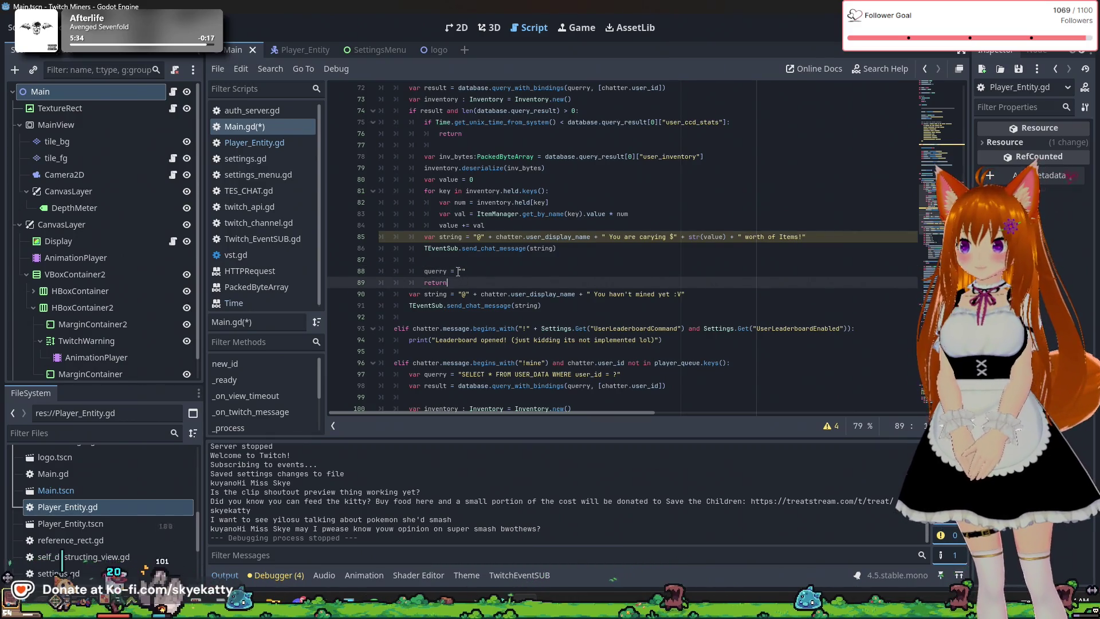
Enter the query string 'UPDATE UserData SET user_ccd_stats = ? WHERE user_id' on line 88
type("U")
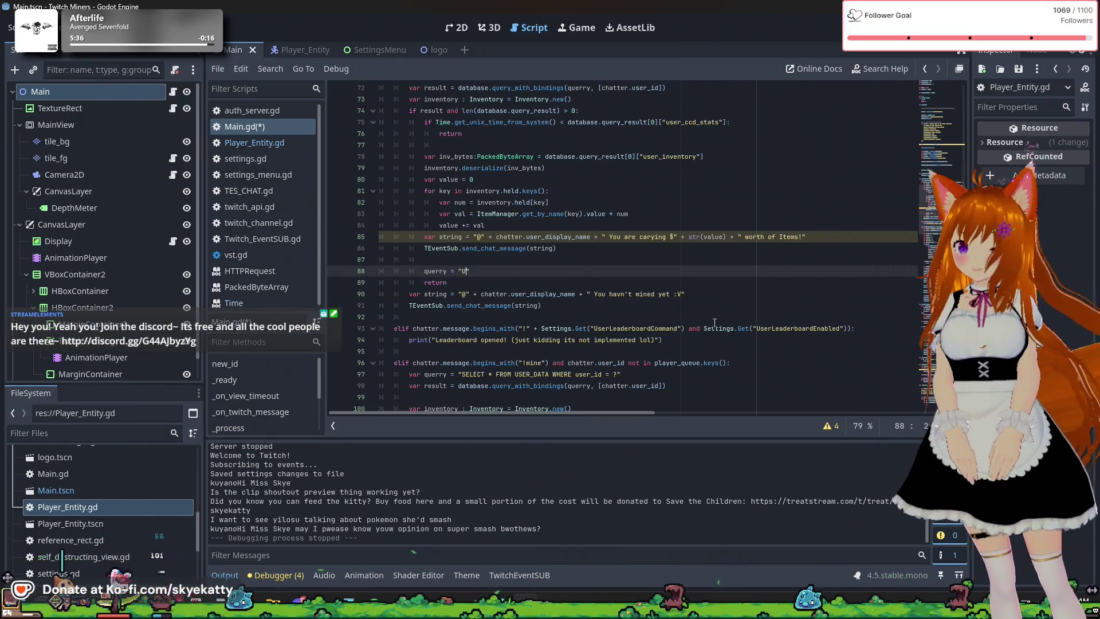
type(" U")
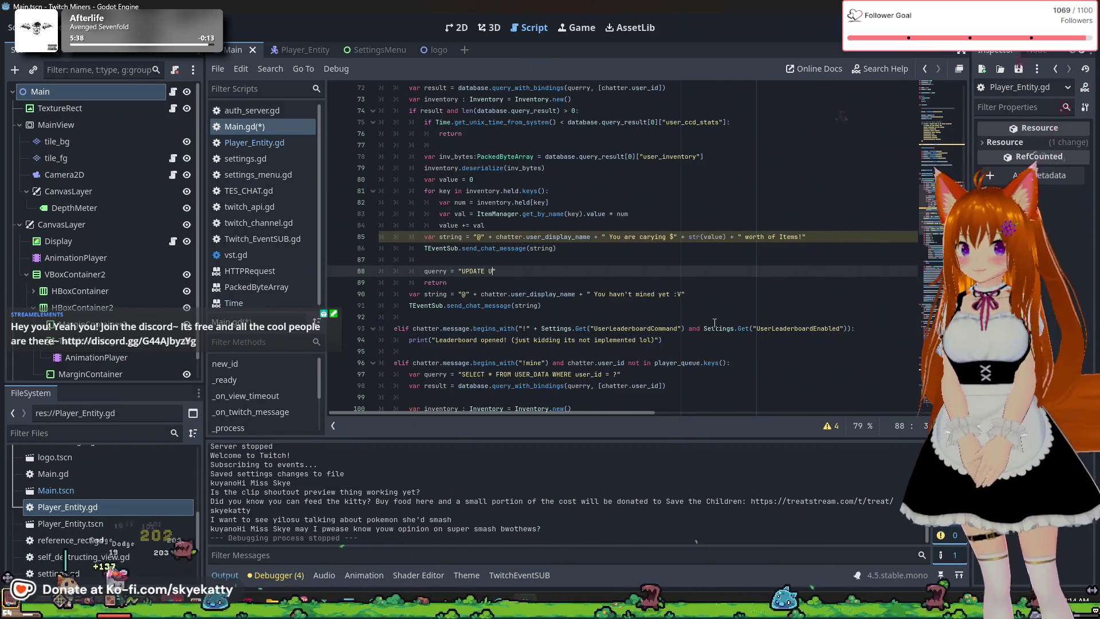
type("serD")
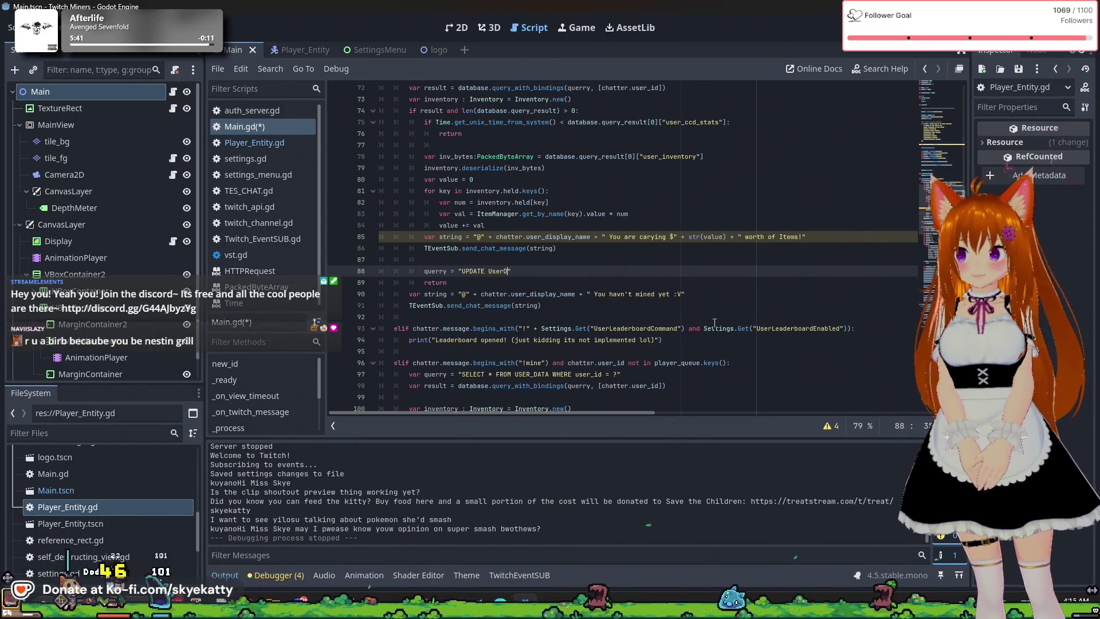
type("SET")
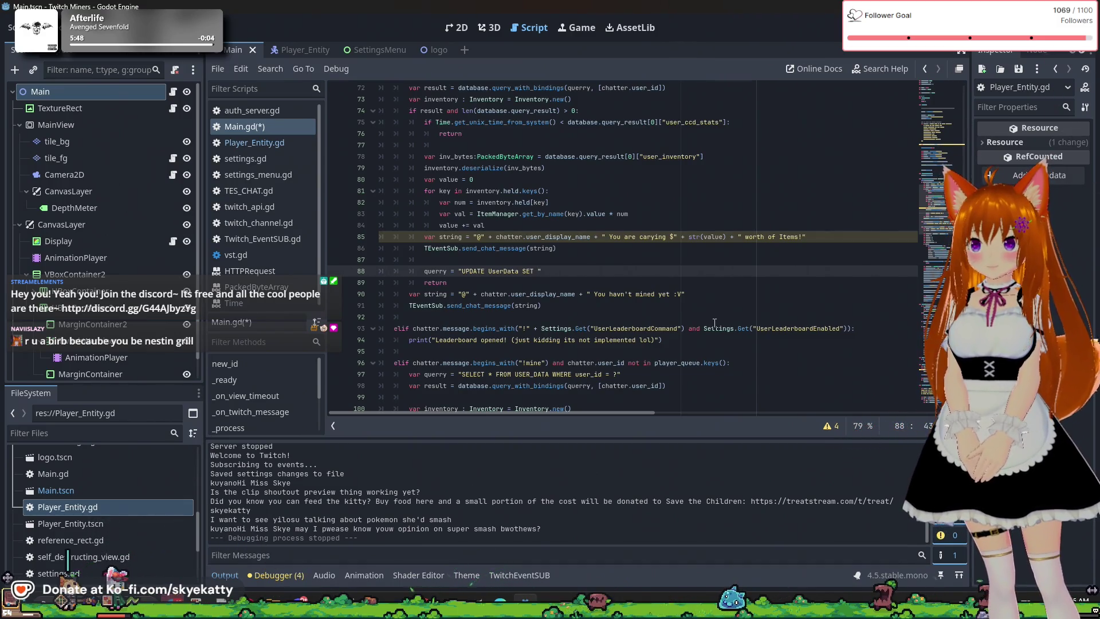
type("user_")
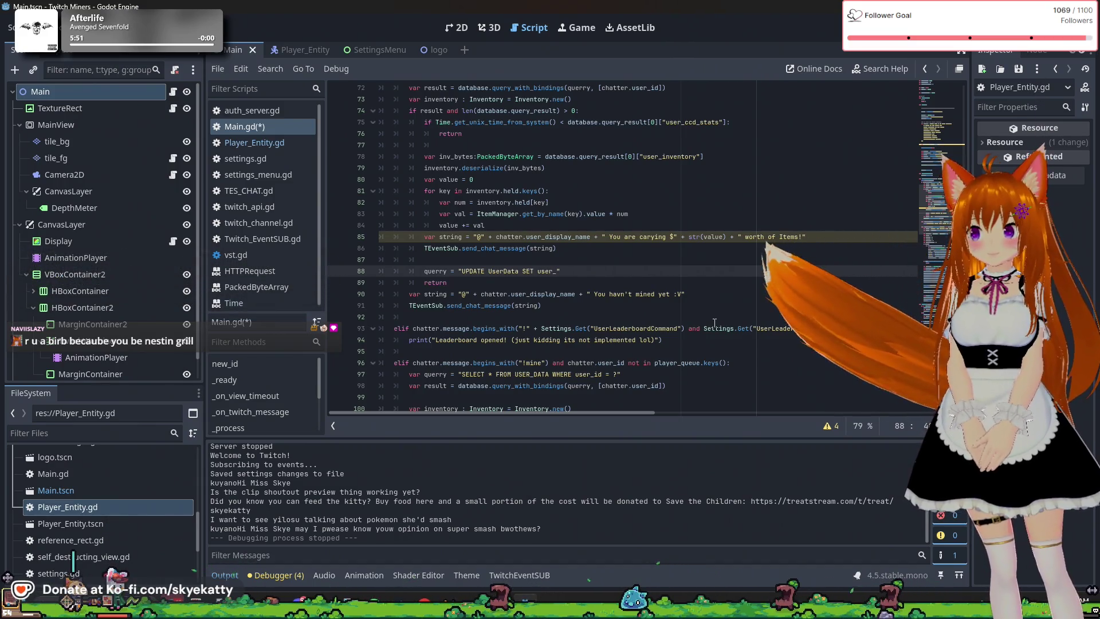
type("ccd_stats = ?")
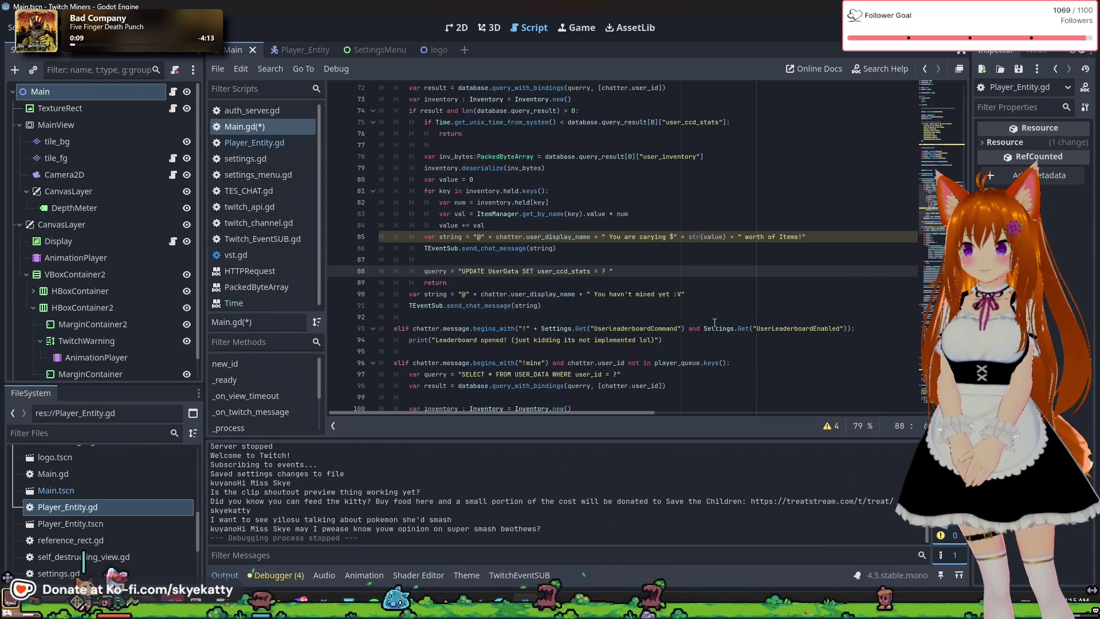
type(" WHERE u")
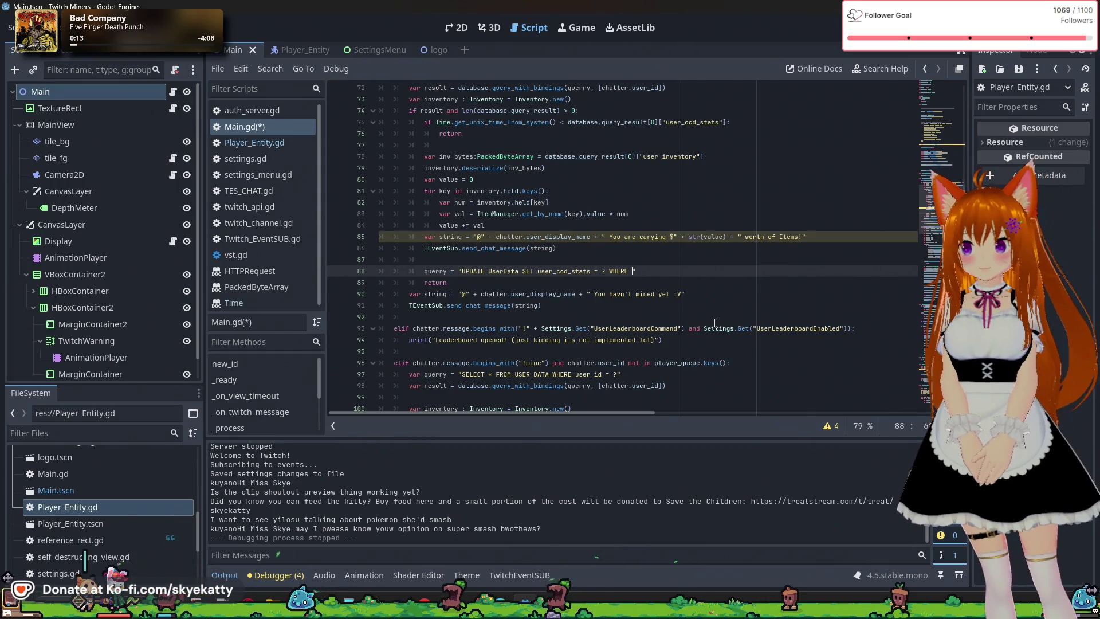
type("ser_id")
scroll(714, 322, "up", 2)
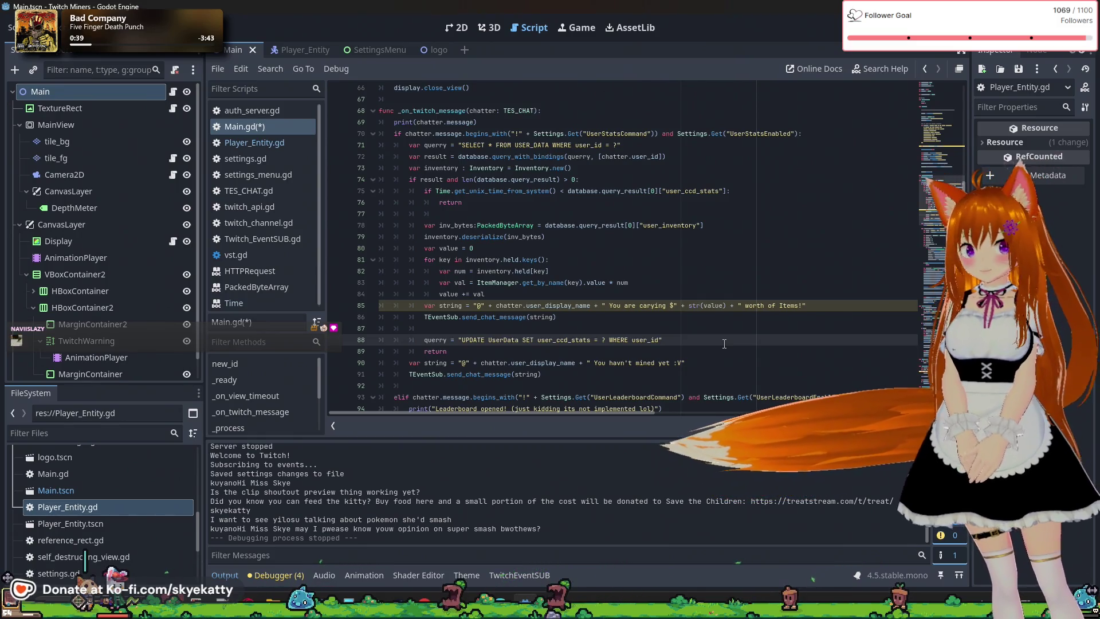
End the query with 'WHERE user_id = ?', drop the stray semicolon, and add a blank line 89
type("= ?")
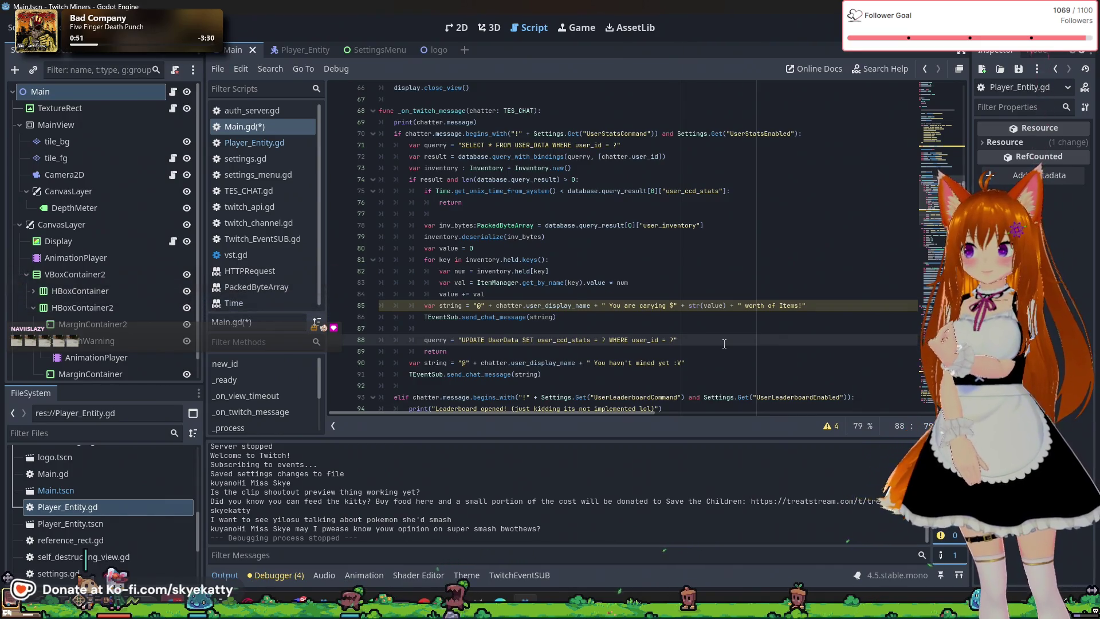
type(";")
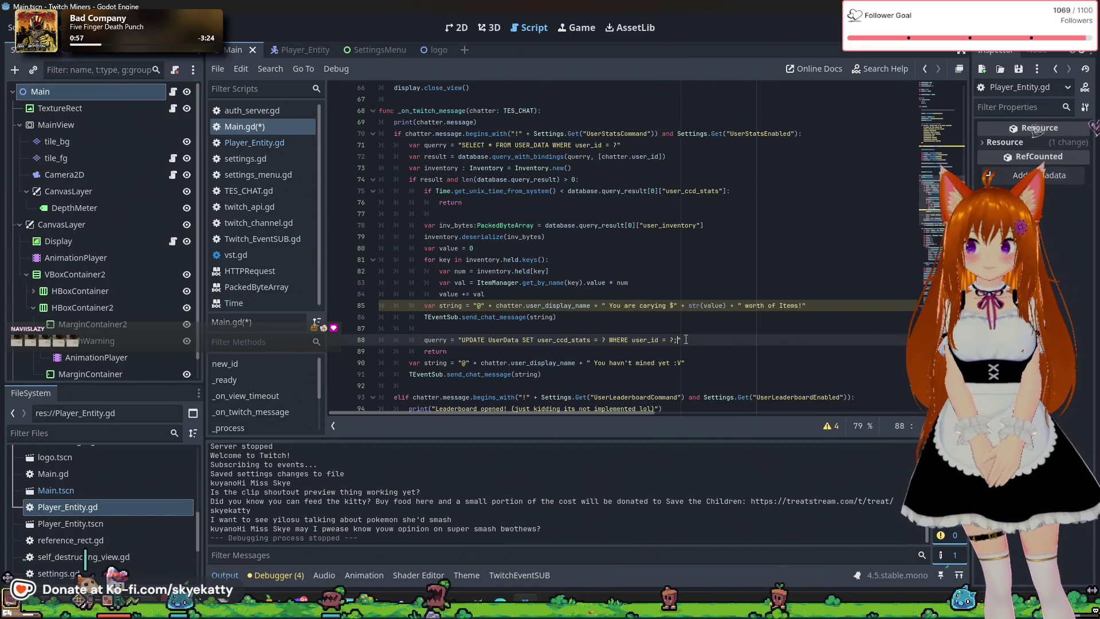
key("BackSpace")
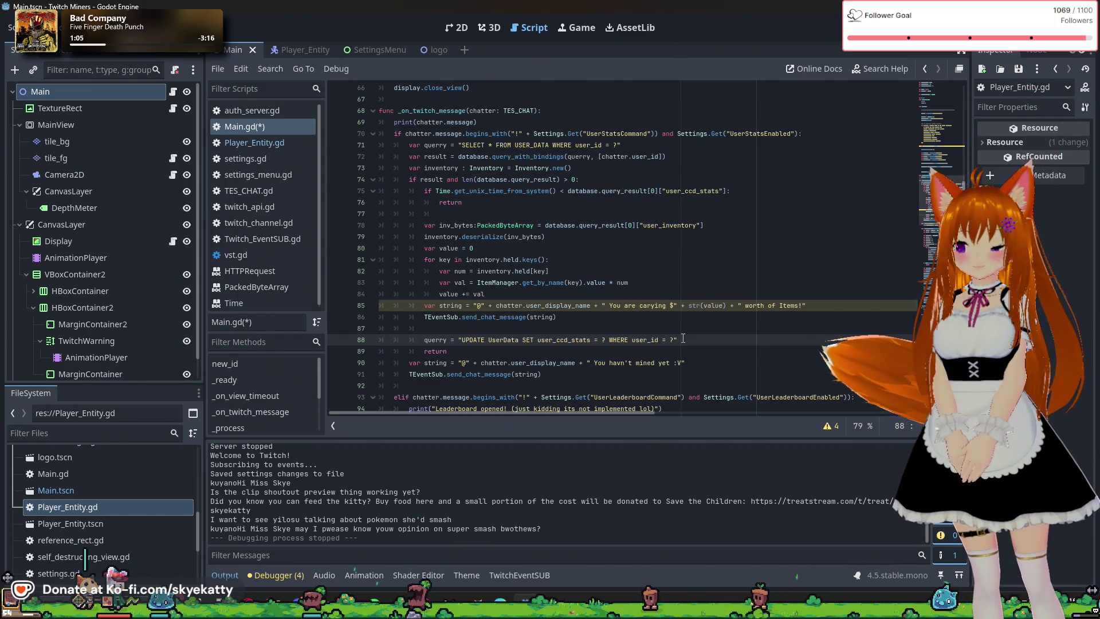
key("Return")
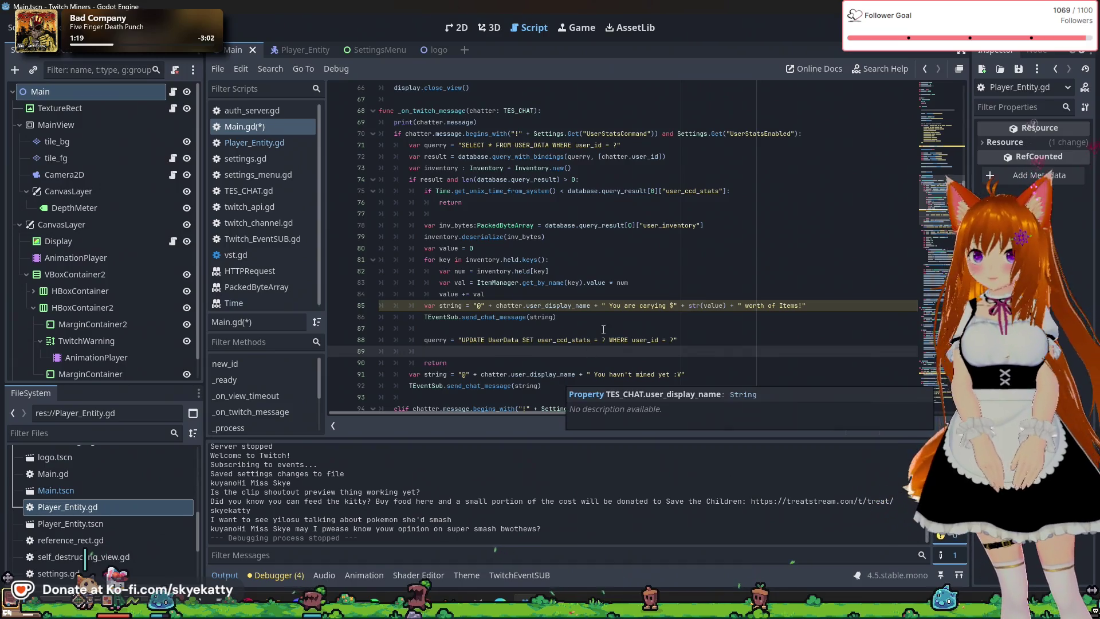
Replace the partial 'va' on line 89 with 'result = database.qu'
scroll(604, 329, "down", 1)
scroll(603, 330, "up", 1)
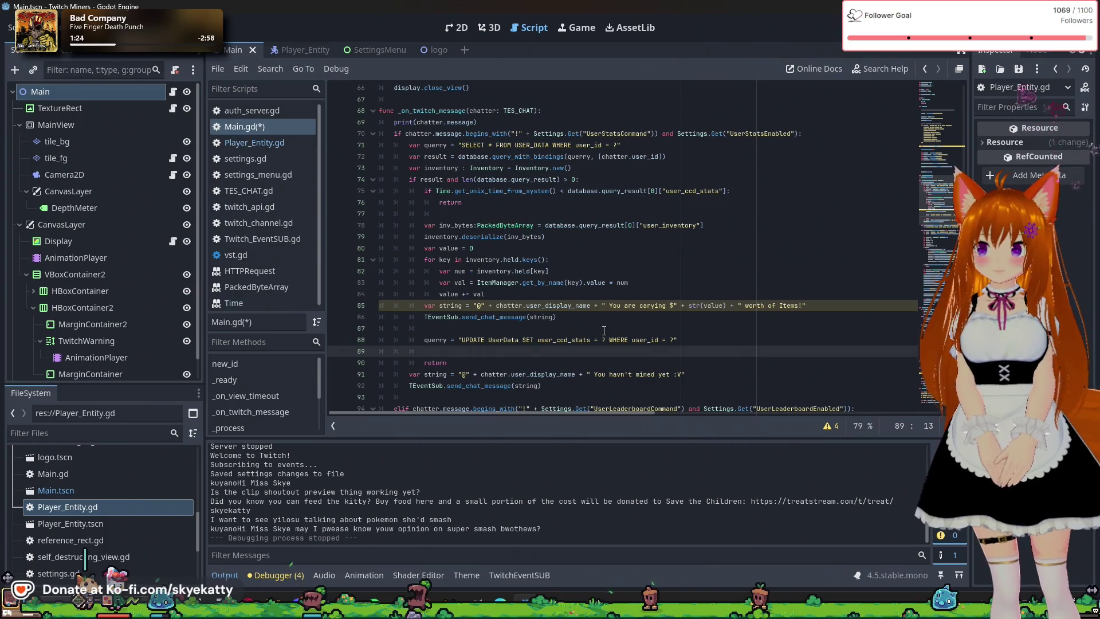
scroll(604, 331, "down", 1)
scroll(604, 331, "up", 1)
scroll(604, 330, "down", 1)
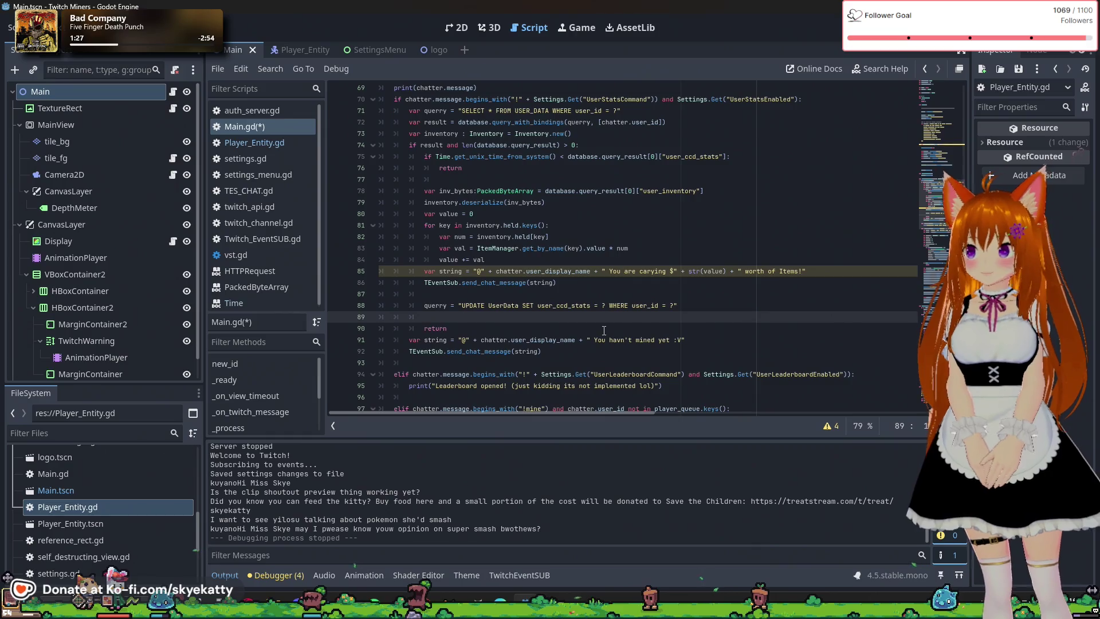
type("var")
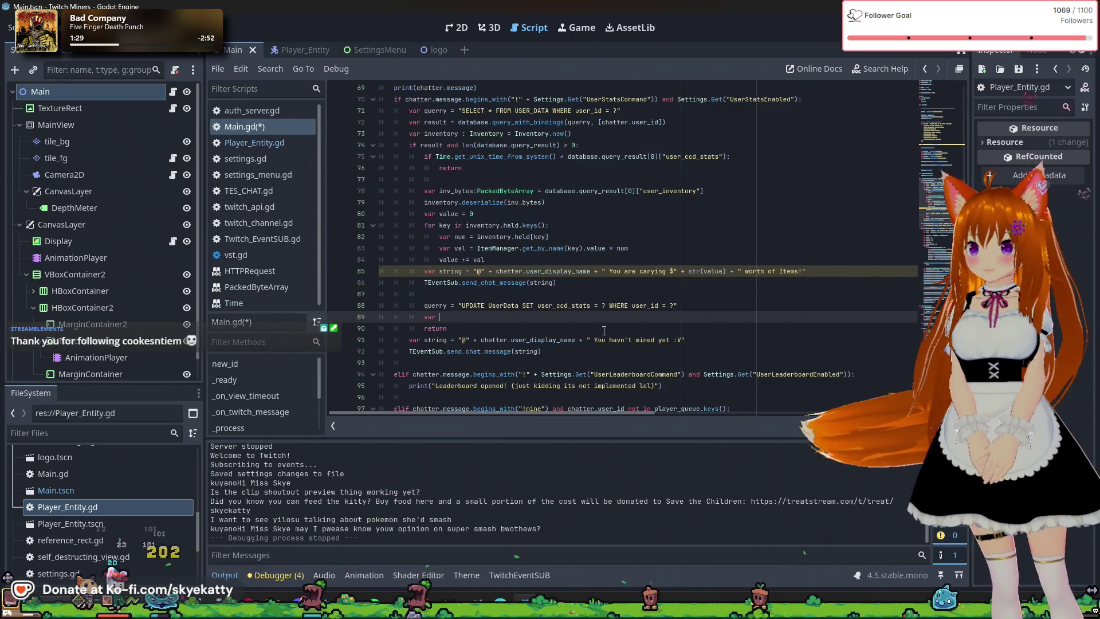
key("BackSpace")
key("BackSpace")
type("result ")
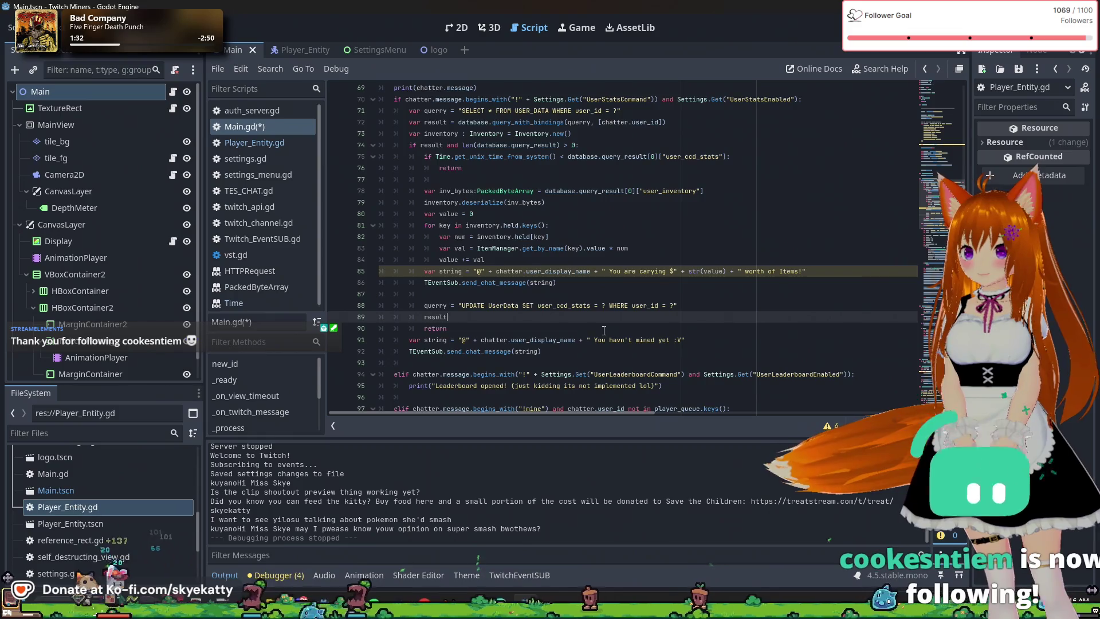
type("=")
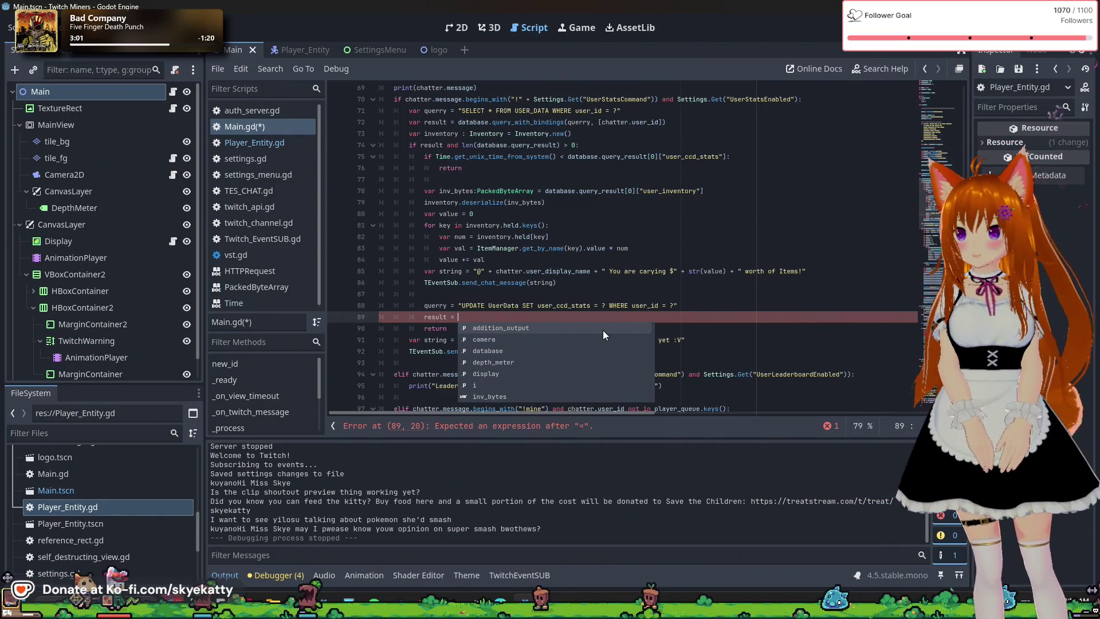
type("database.")
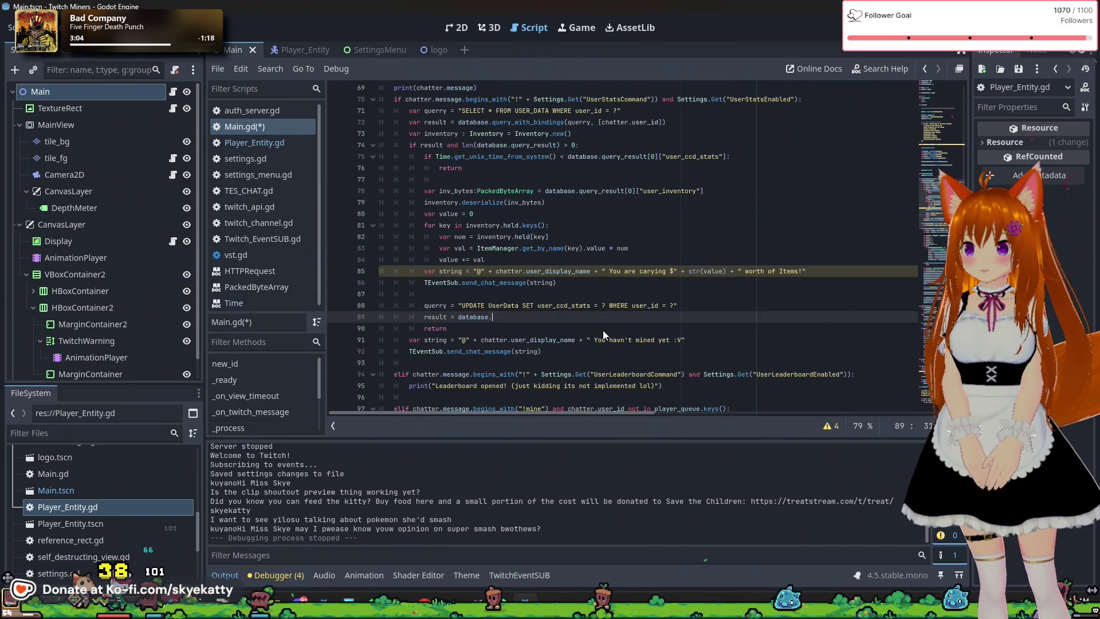
type("qu")
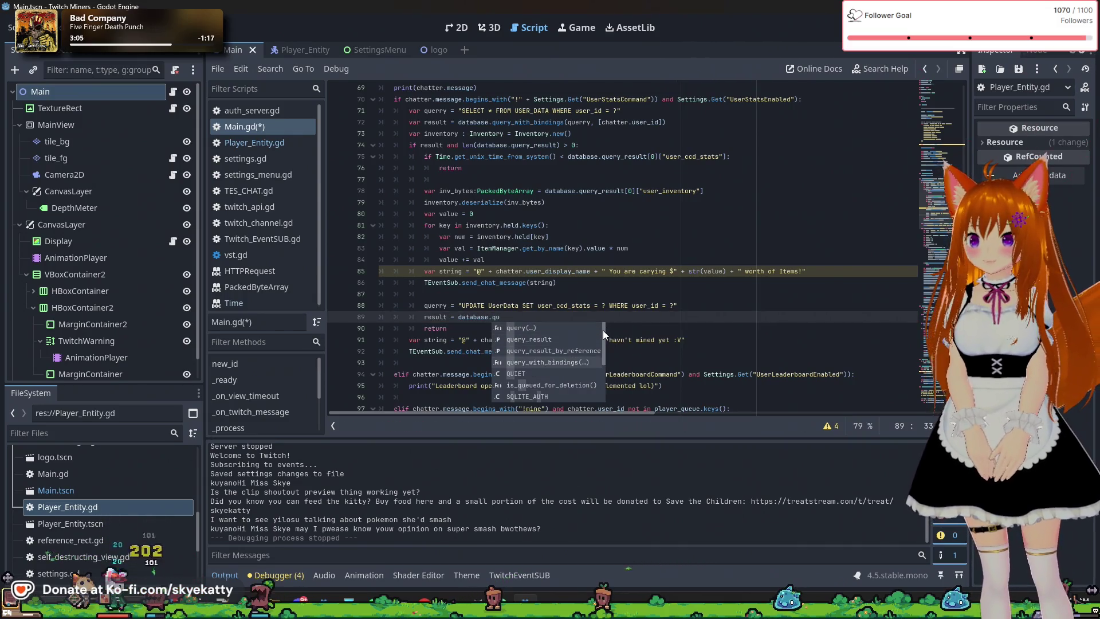
Complete line 89 as database.query_with_bindings(query, [ and start a Time.get_unix binding
key("Return")
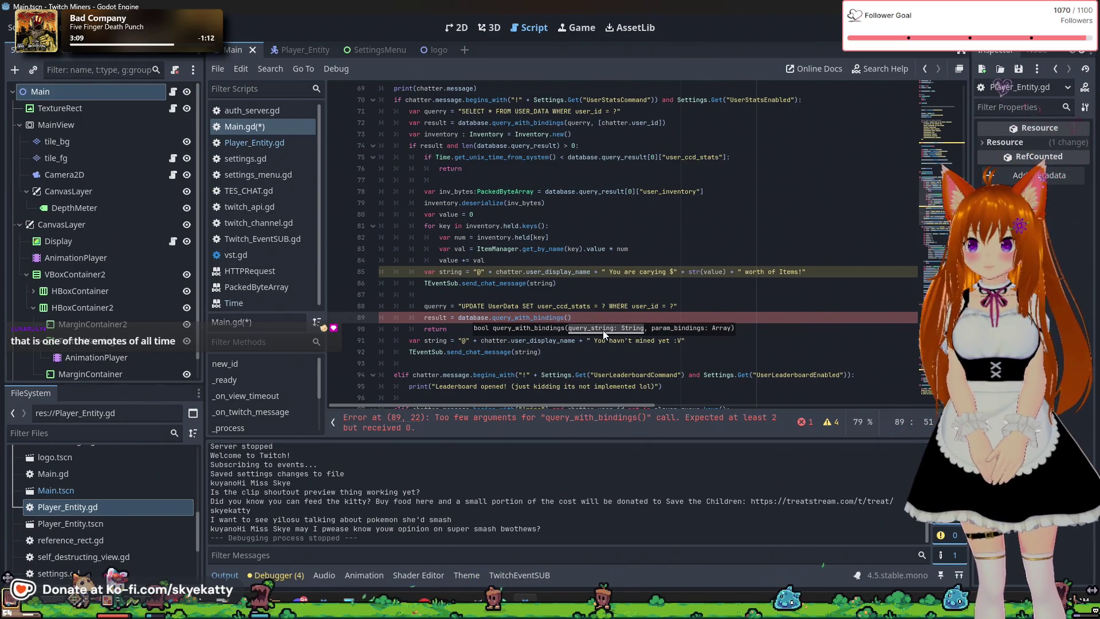
type("que")
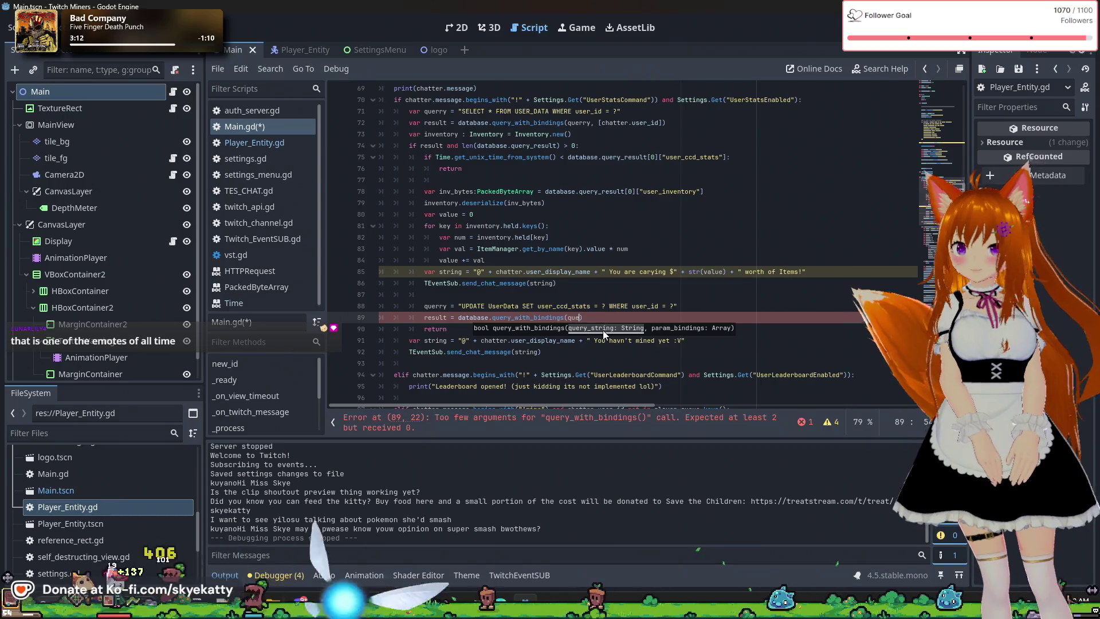
type("ry")
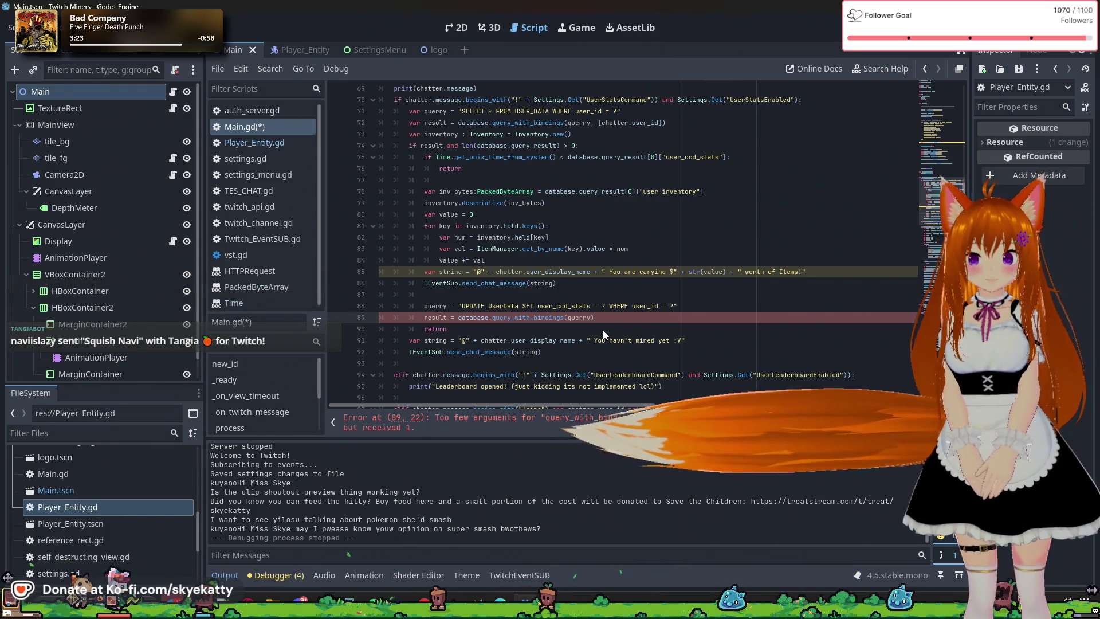
type(",")
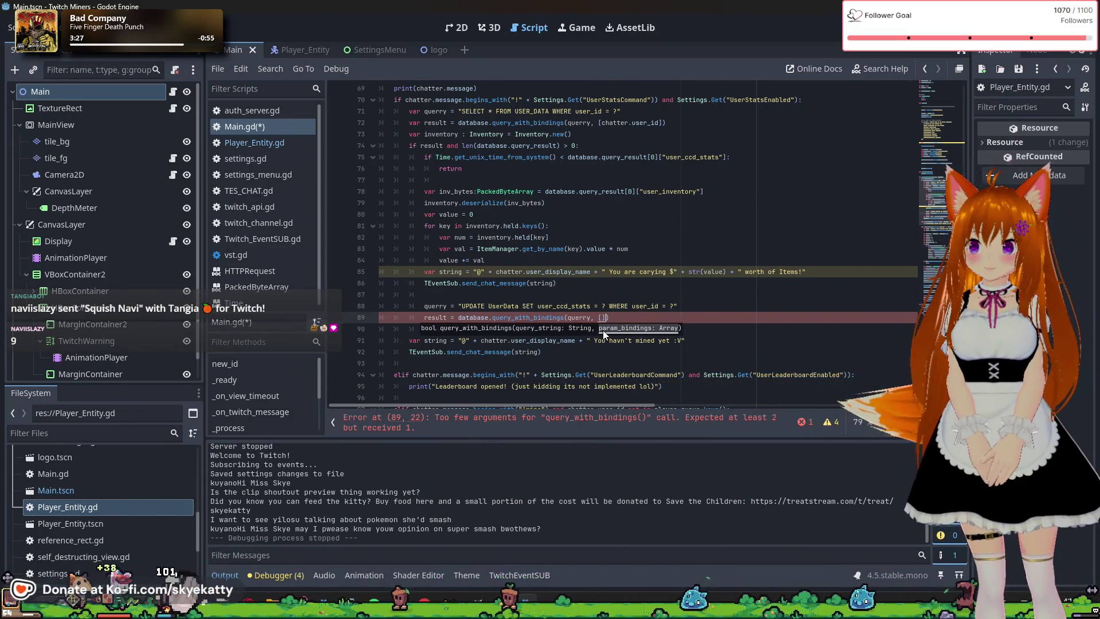
type(" [")
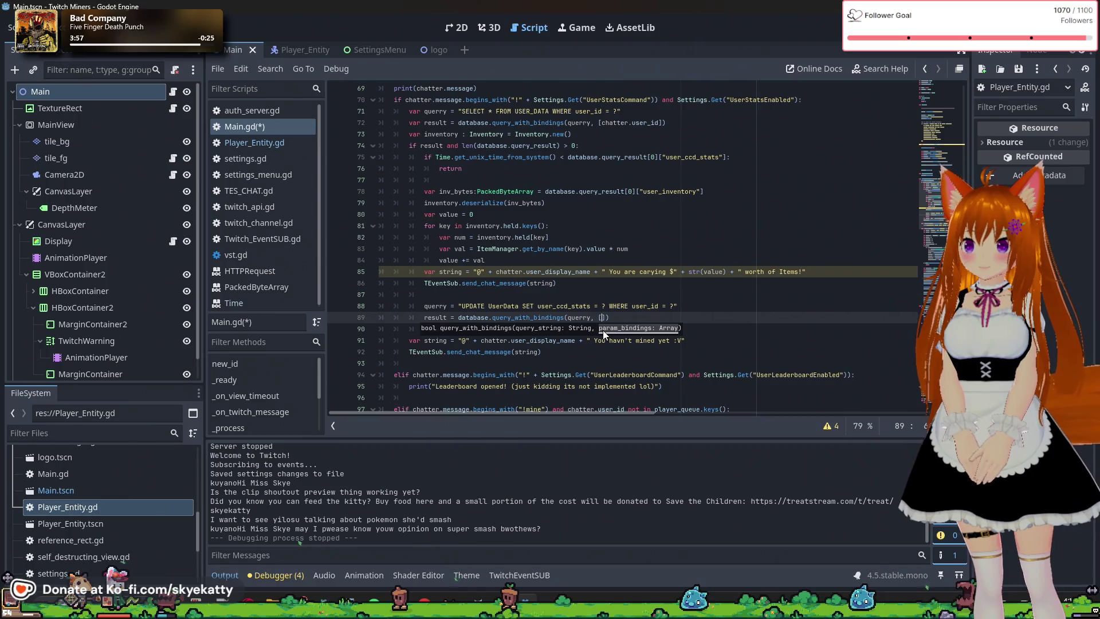
type("e.")
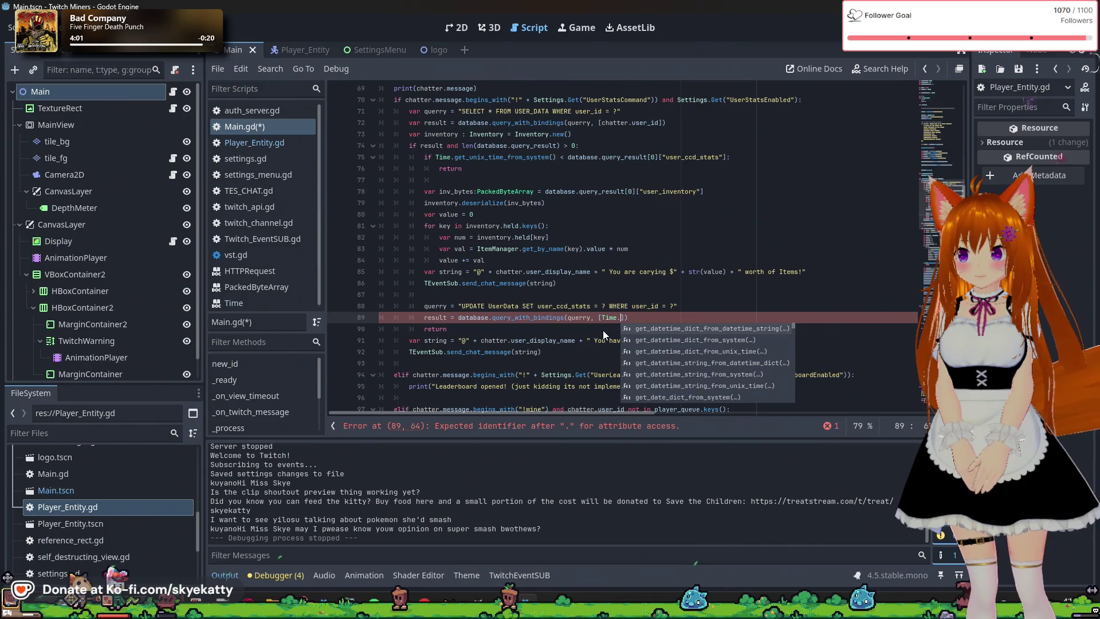
type("get_")
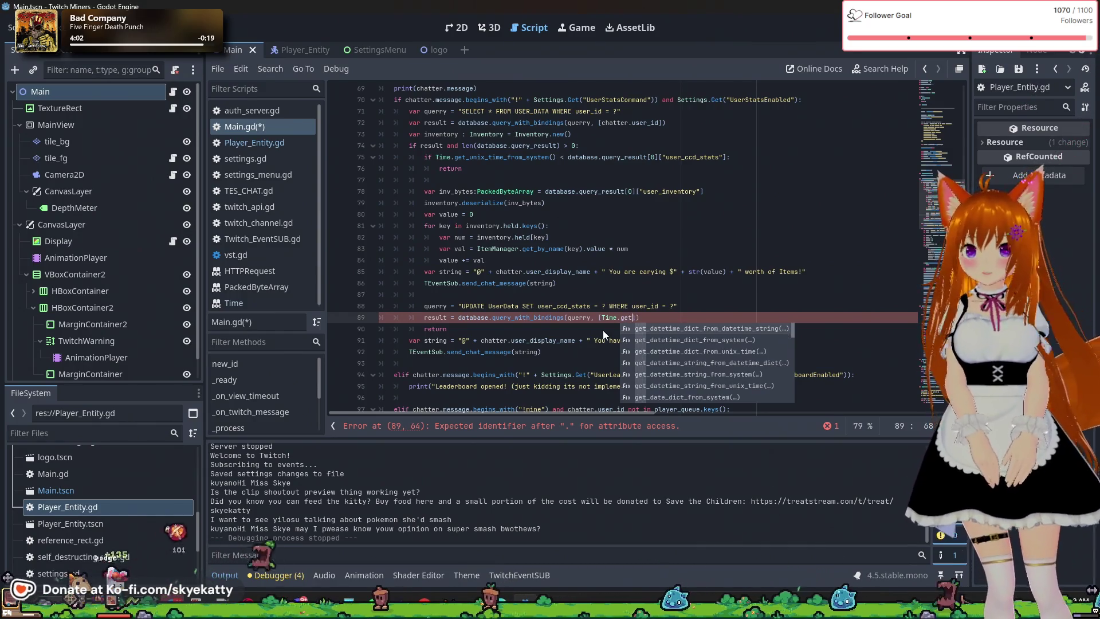
type("unix")
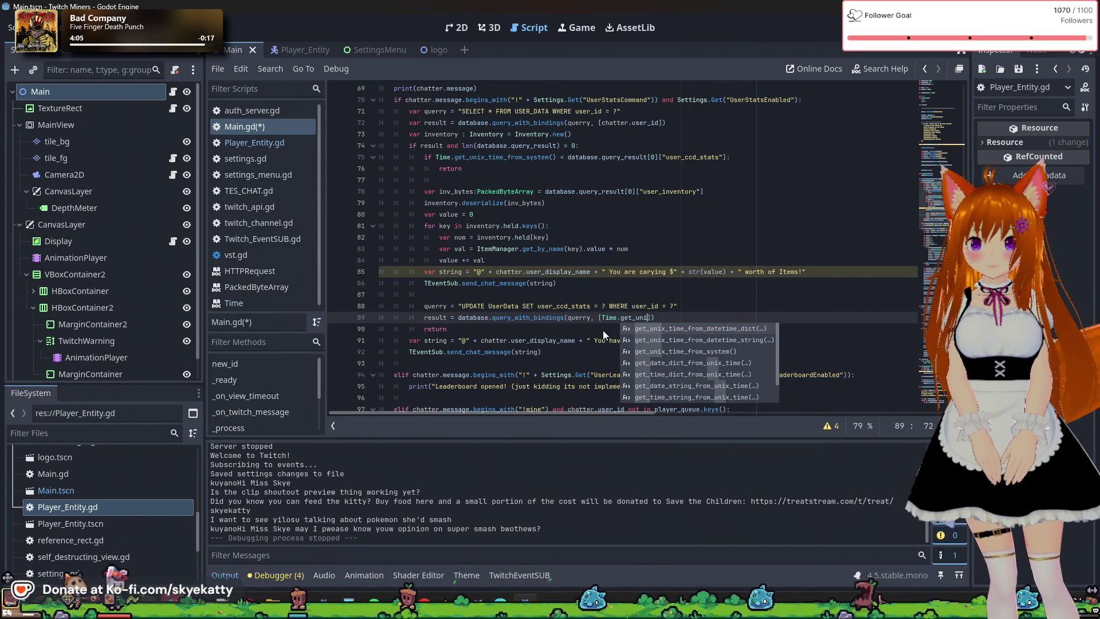
Make the first binding Time.get_unix_time_from_system() + Settings.Get("UserStatsCooldown")
key("Down")
key("Down")
key("Return")
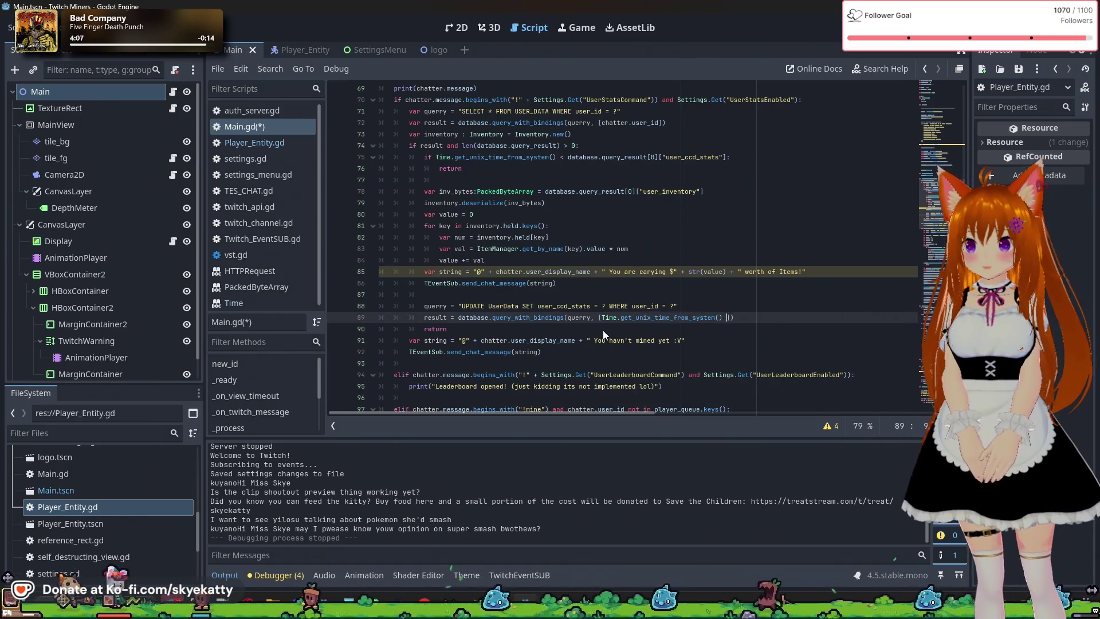
type("+ S")
type("ettings")
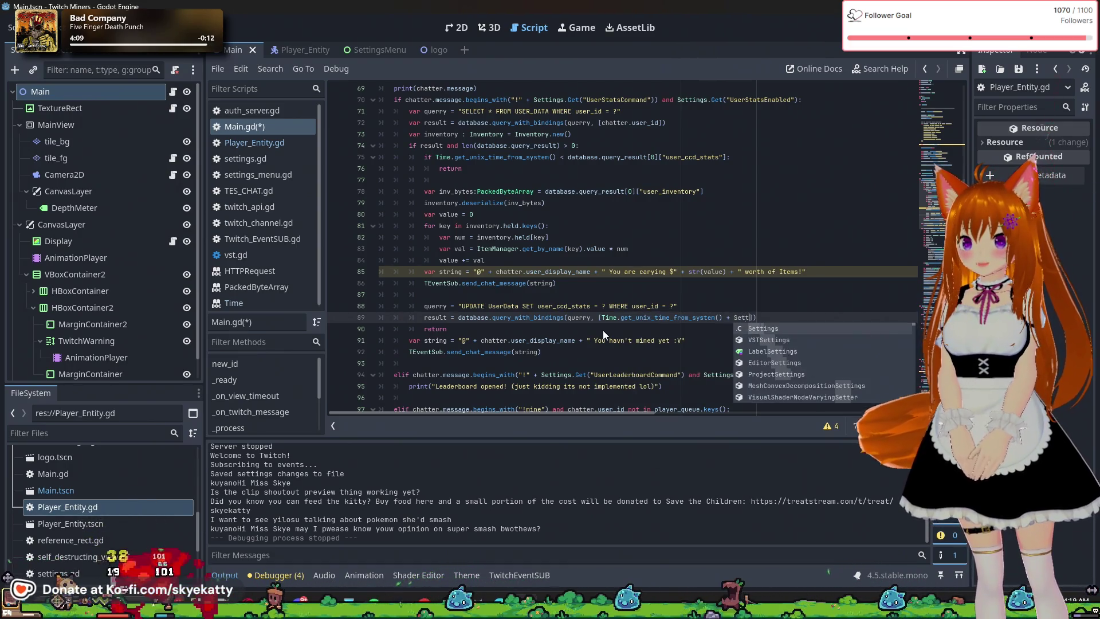
type(".Get")
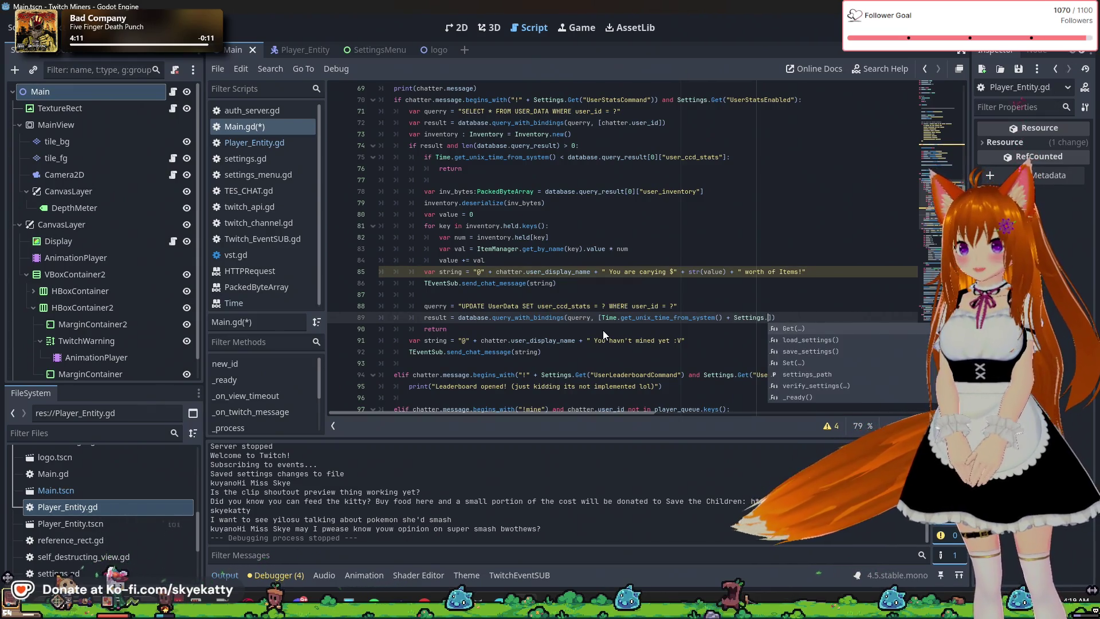
key("Return")
type("\"")
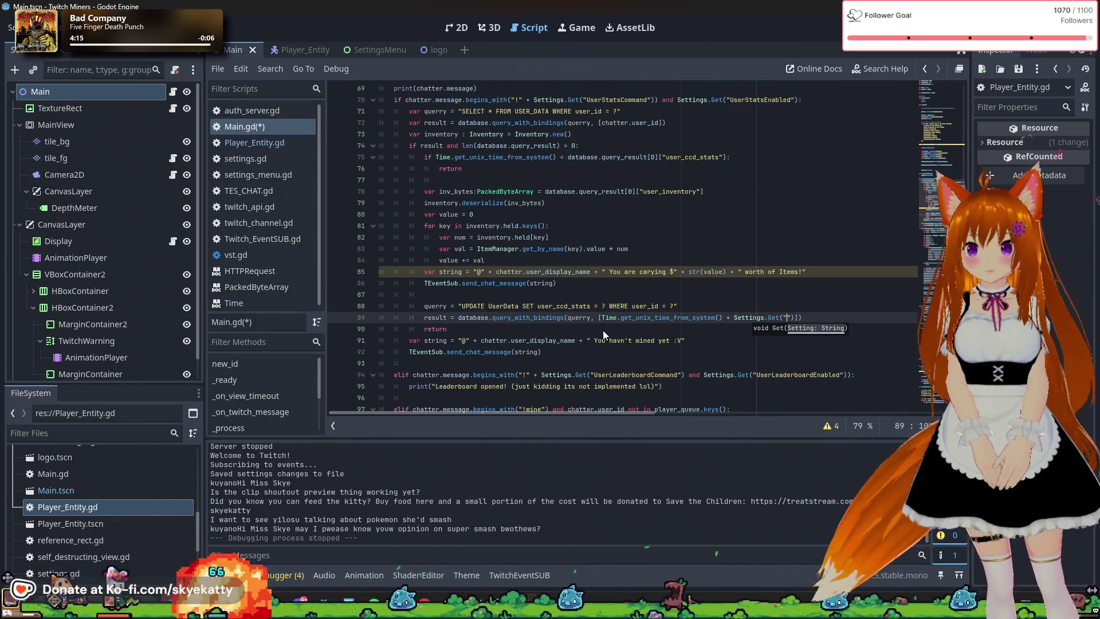
type("D")
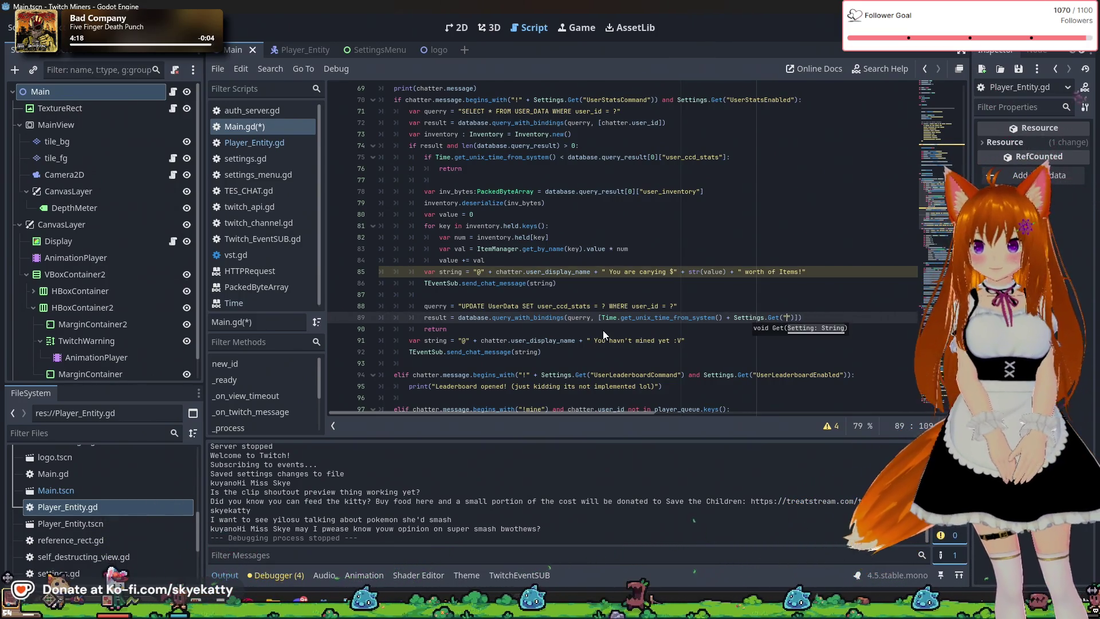
key("BackSpace")
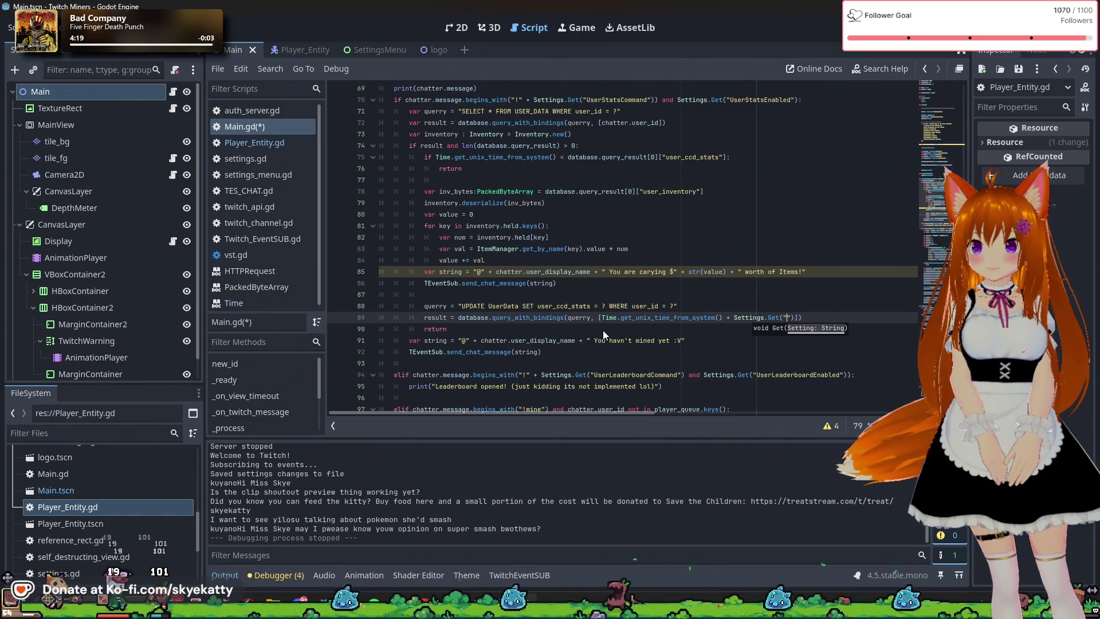
type("S")
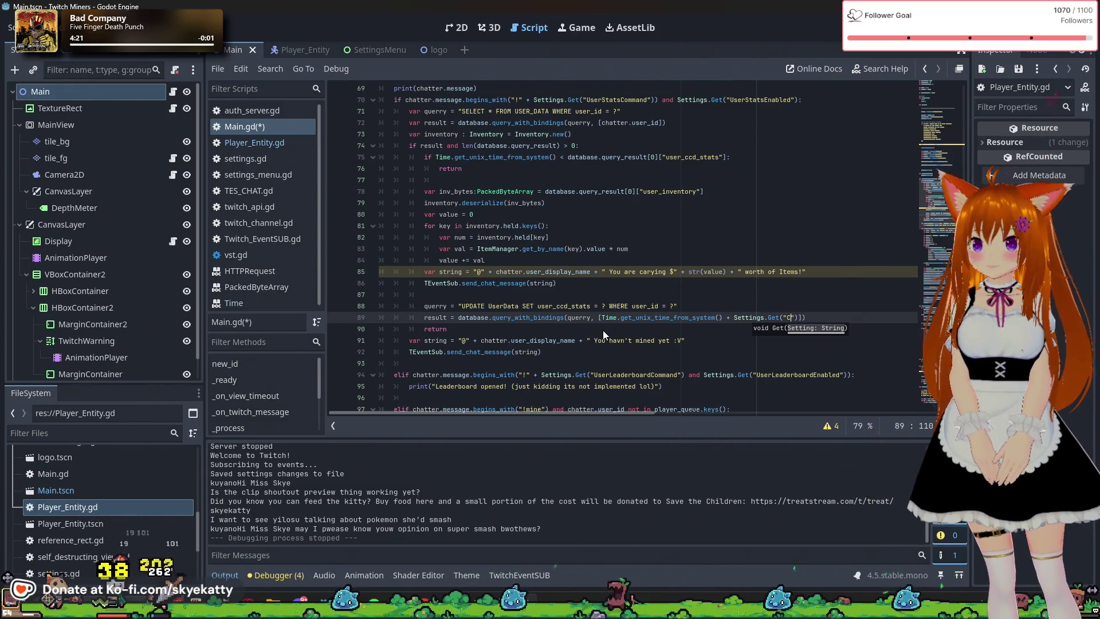
key("BackSpace")
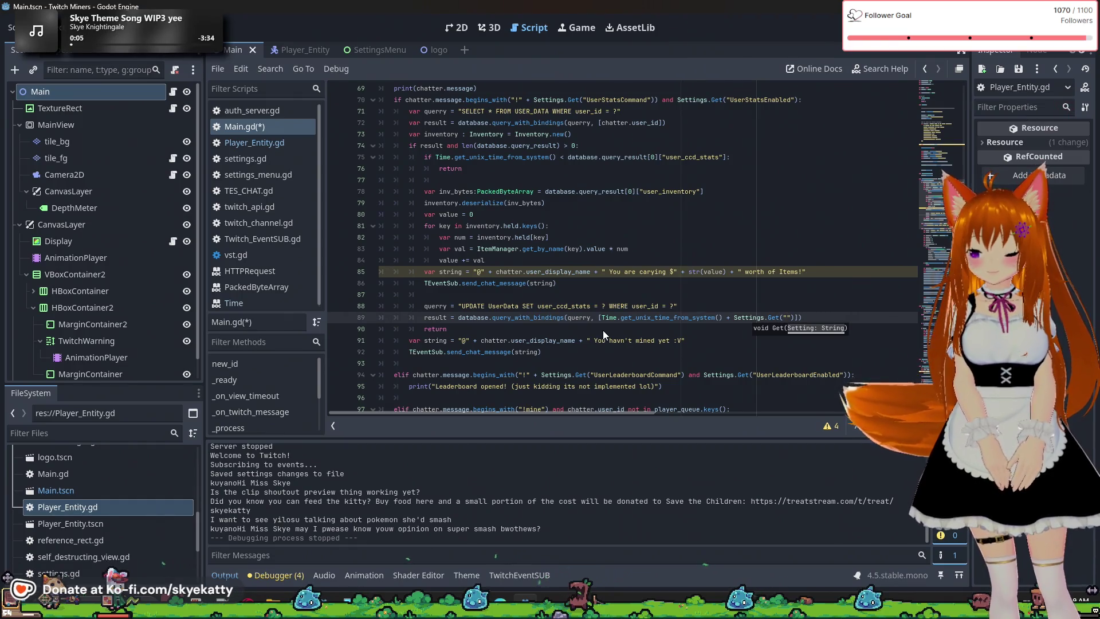
type("User")
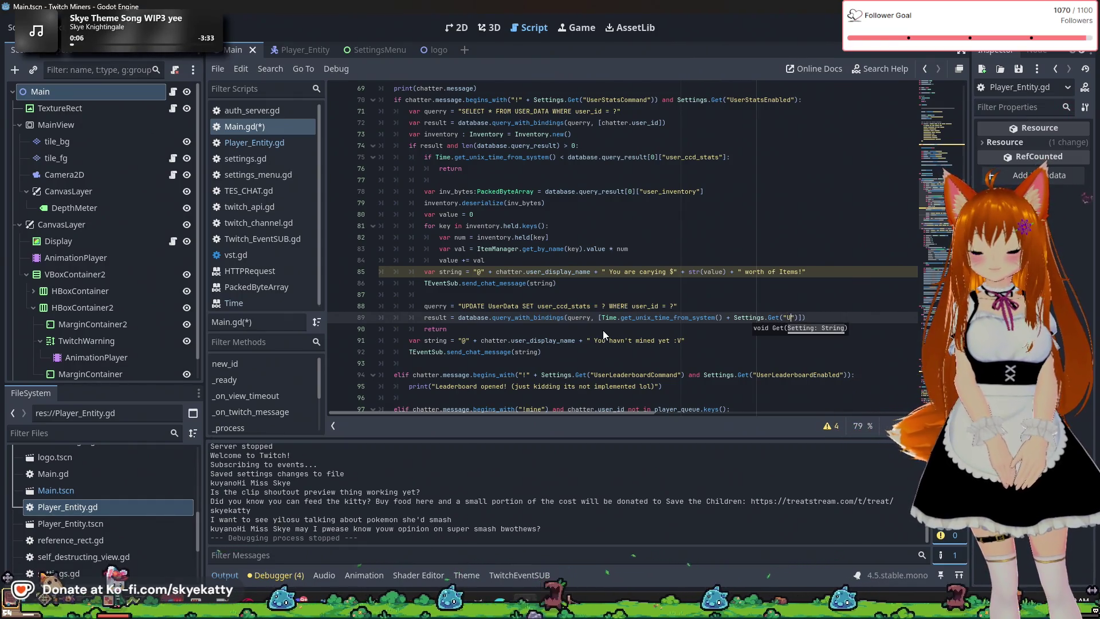
type("StatsC")
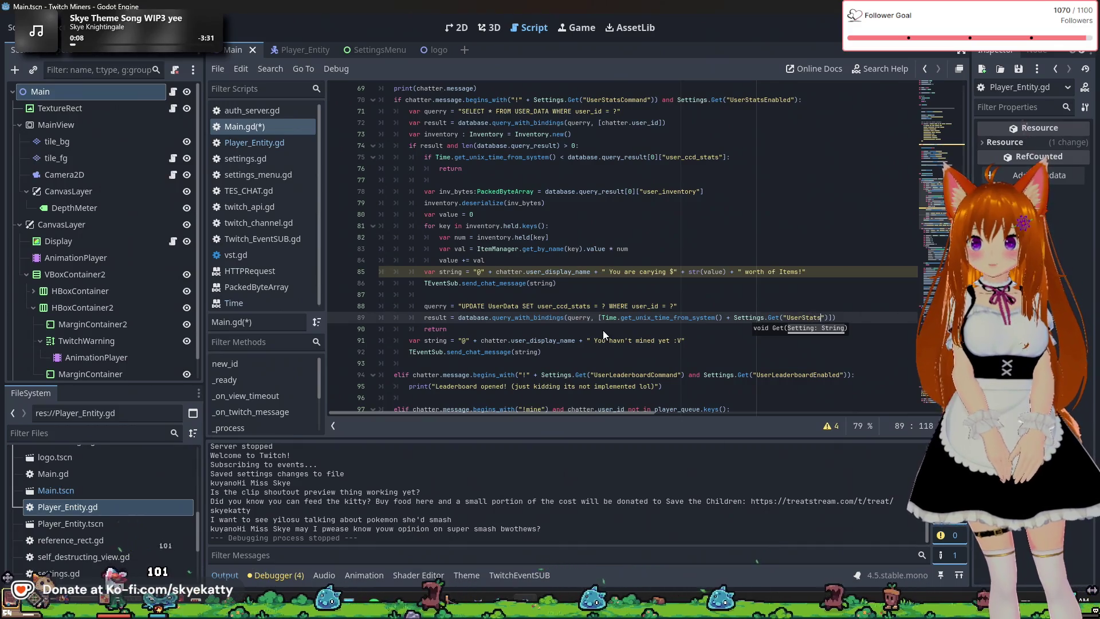
type("ldown")
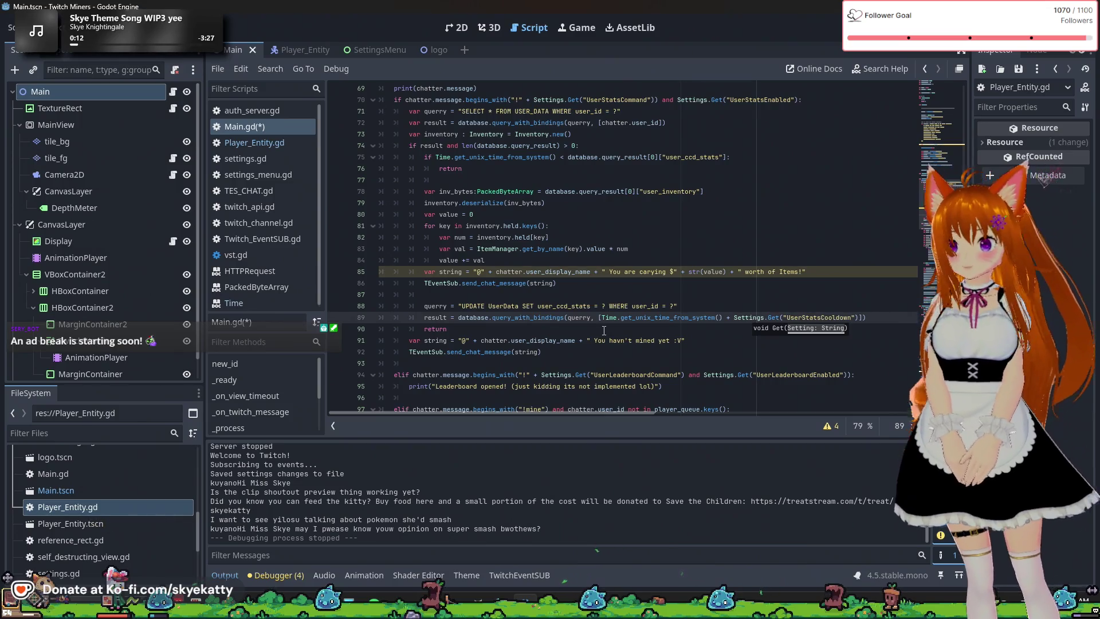
Check the UserStatsCooldown key name on line 10 of settings.gd
left_click(790, 318)
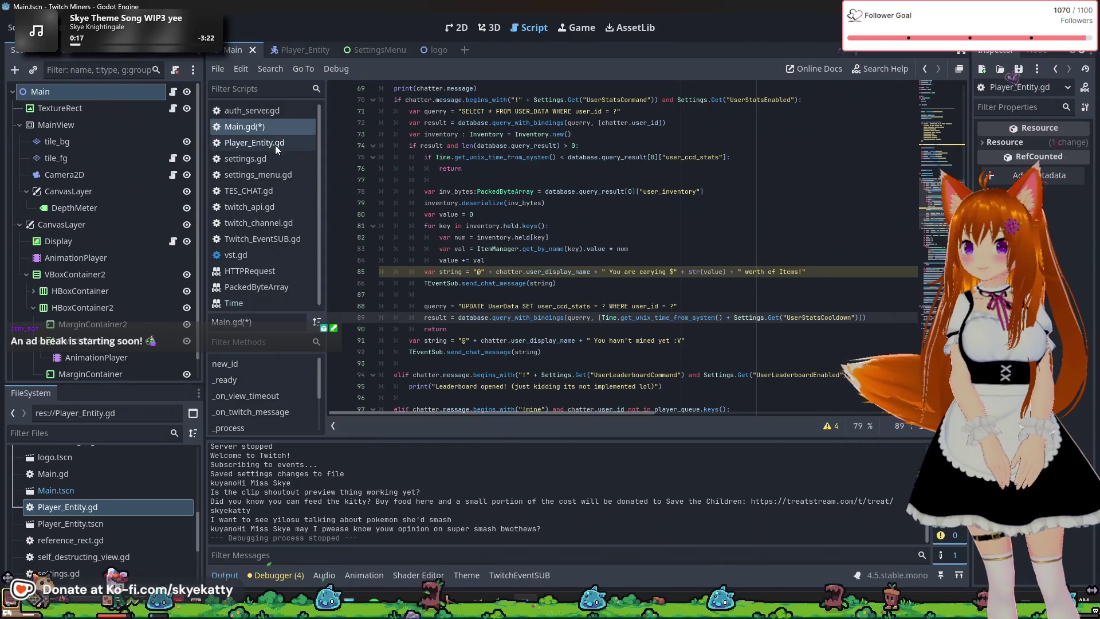
left_click(271, 163)
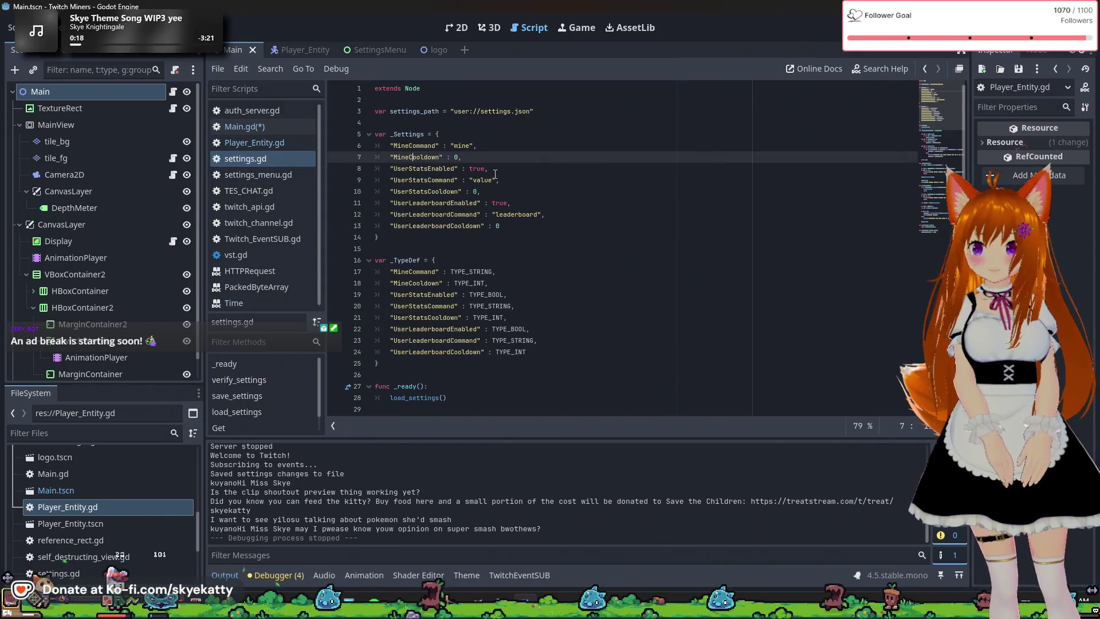
double_click(412, 190)
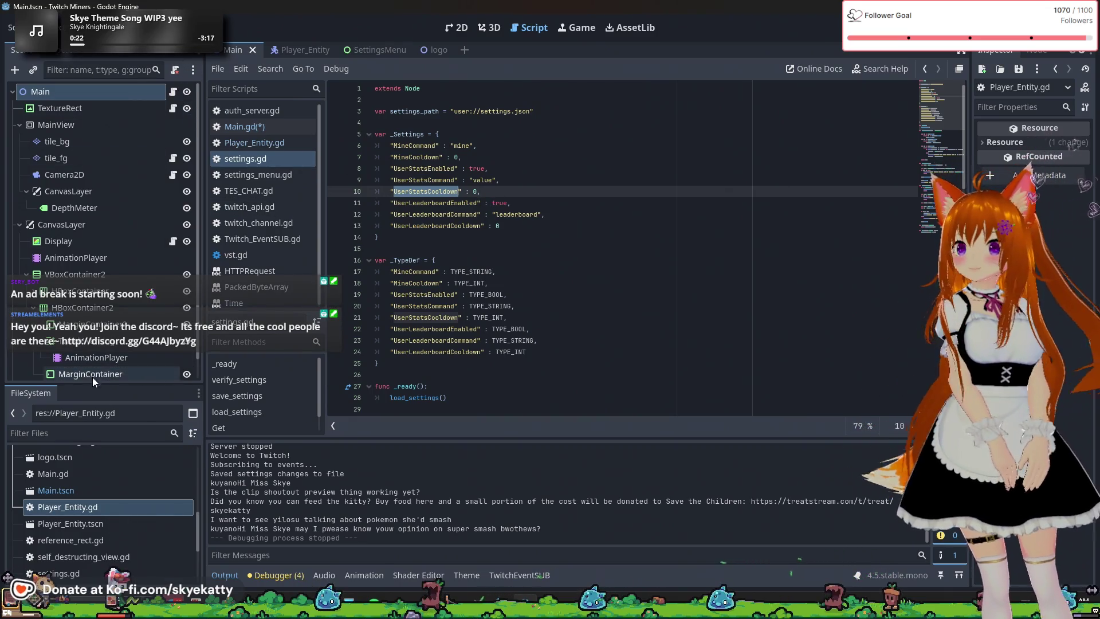
left_click(264, 127)
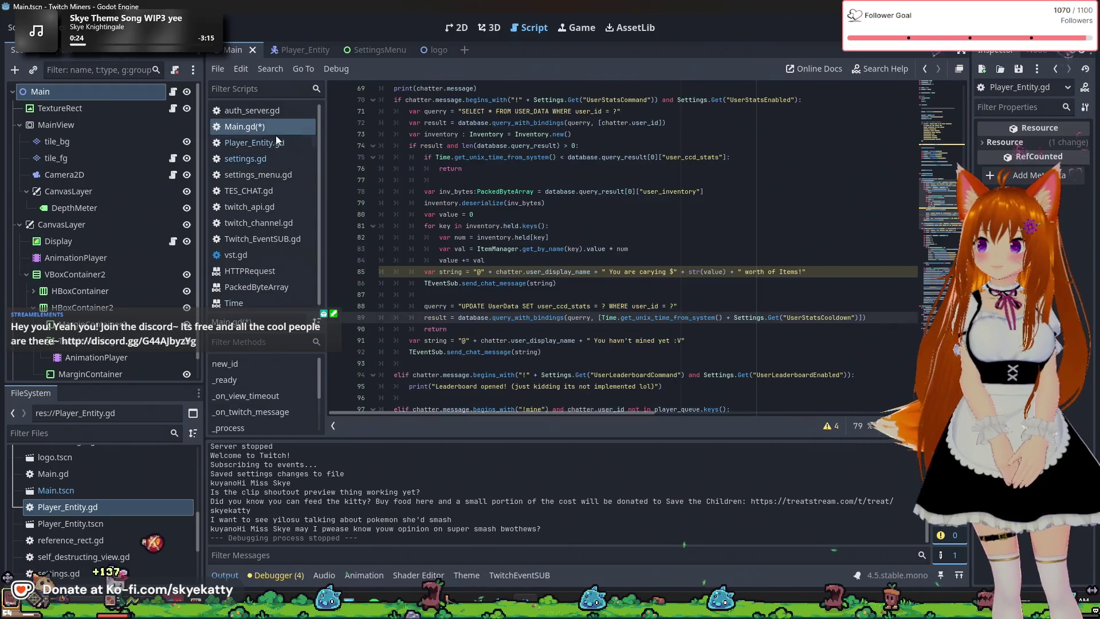
Close the bindings array and add chatter.user_id as the second binding
left_click(856, 317)
type("]")
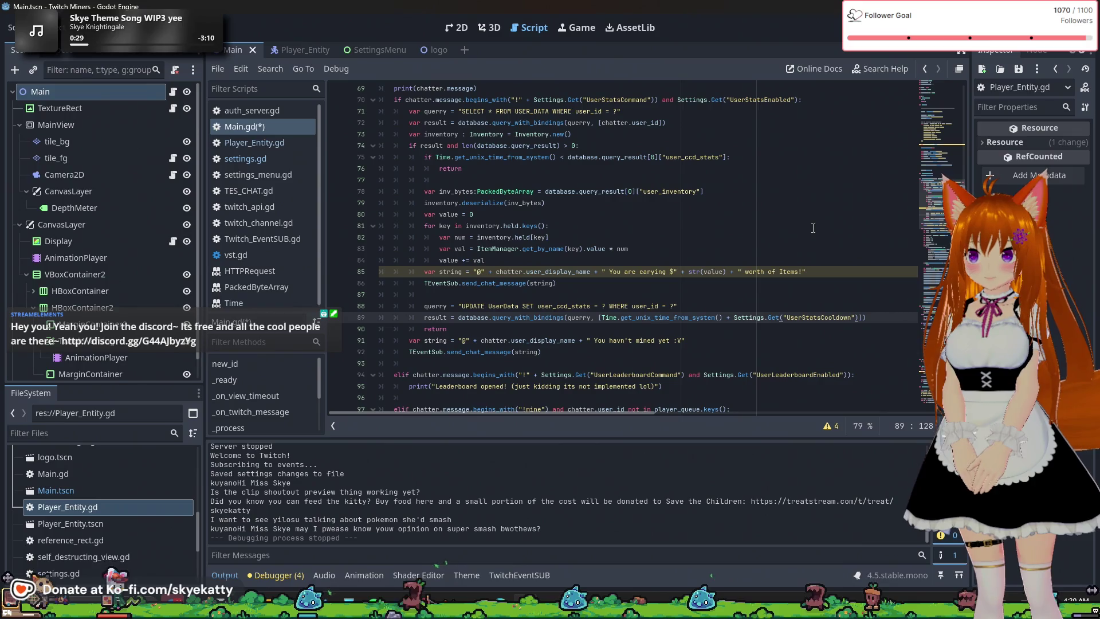
type(",")
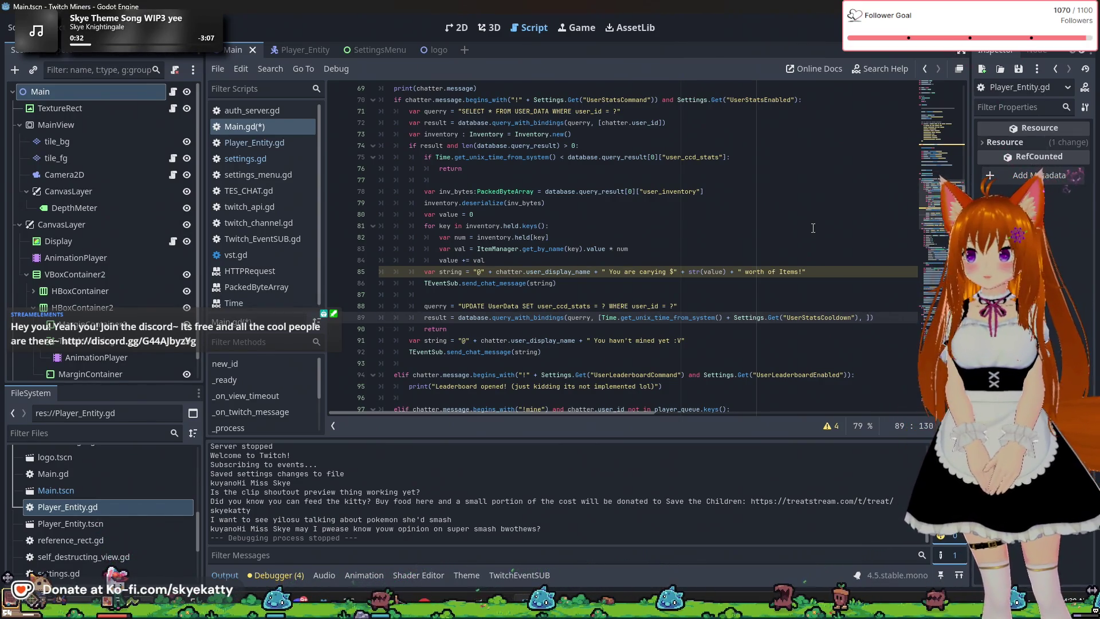
scroll(813, 228, "up", 2)
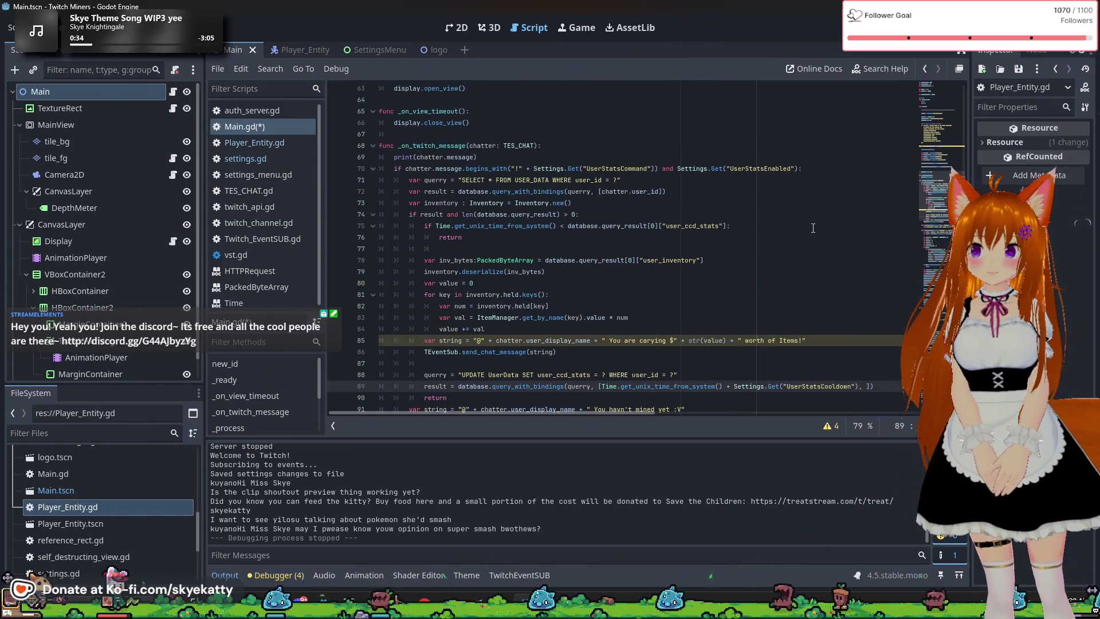
scroll(700, 178, "down", 1)
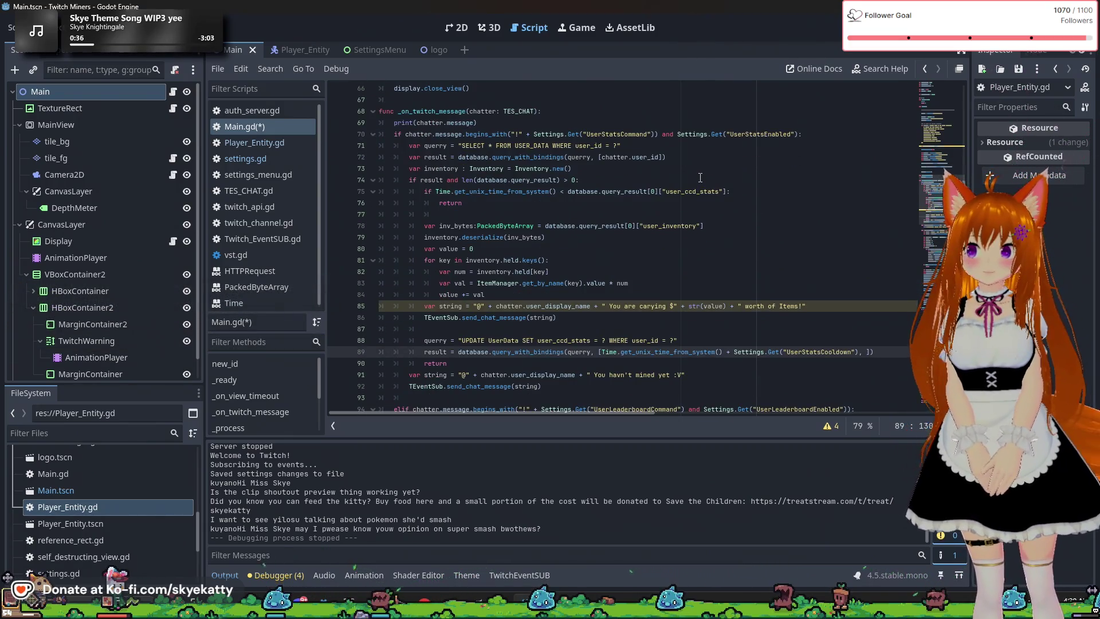
scroll(700, 177, "down", 2)
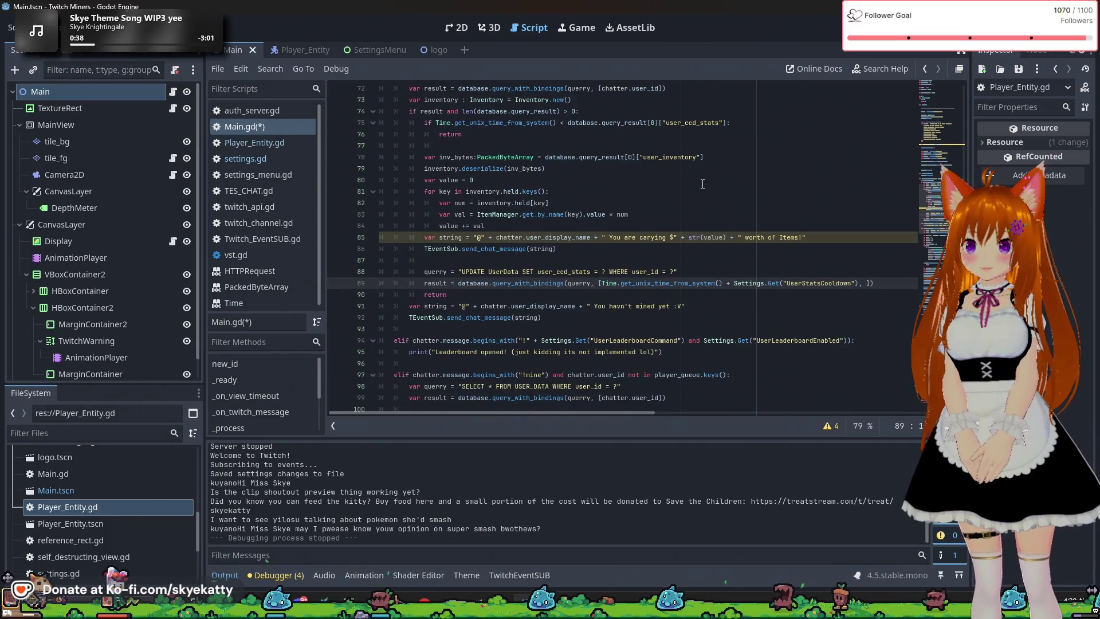
type("chatter")
scroll(703, 184, "up", 1)
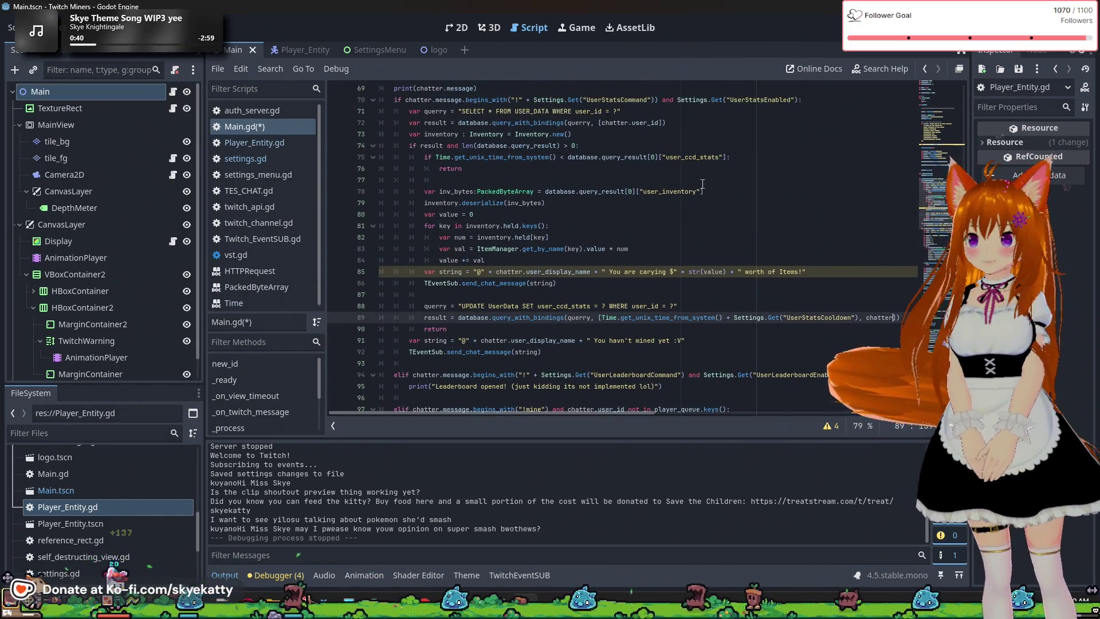
type(".user_id")
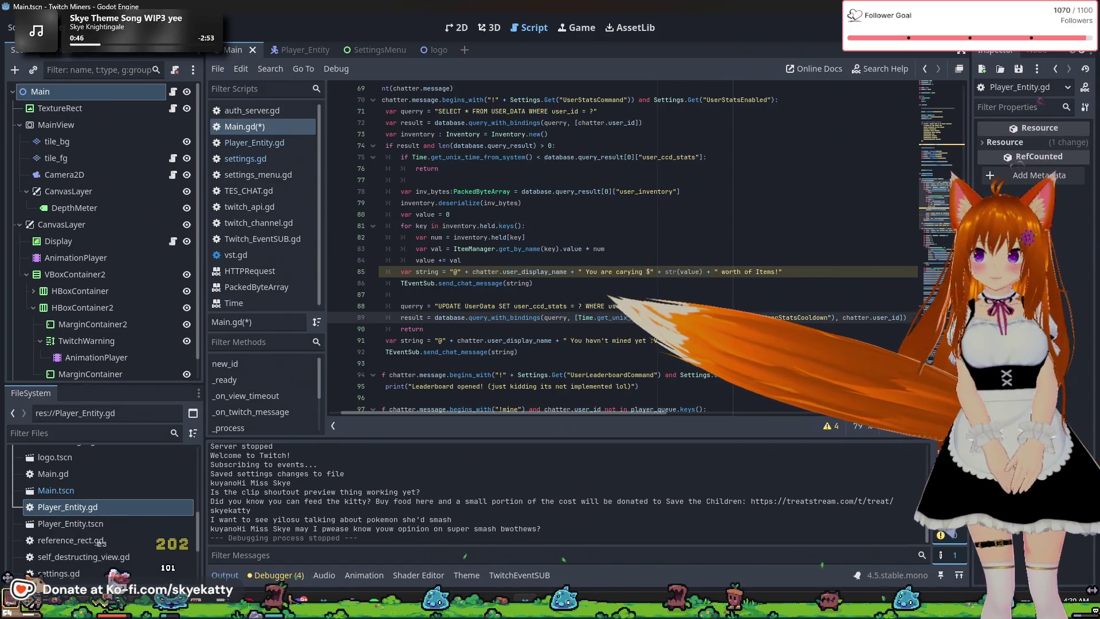
key("Down")
key("Down")
key("Down")
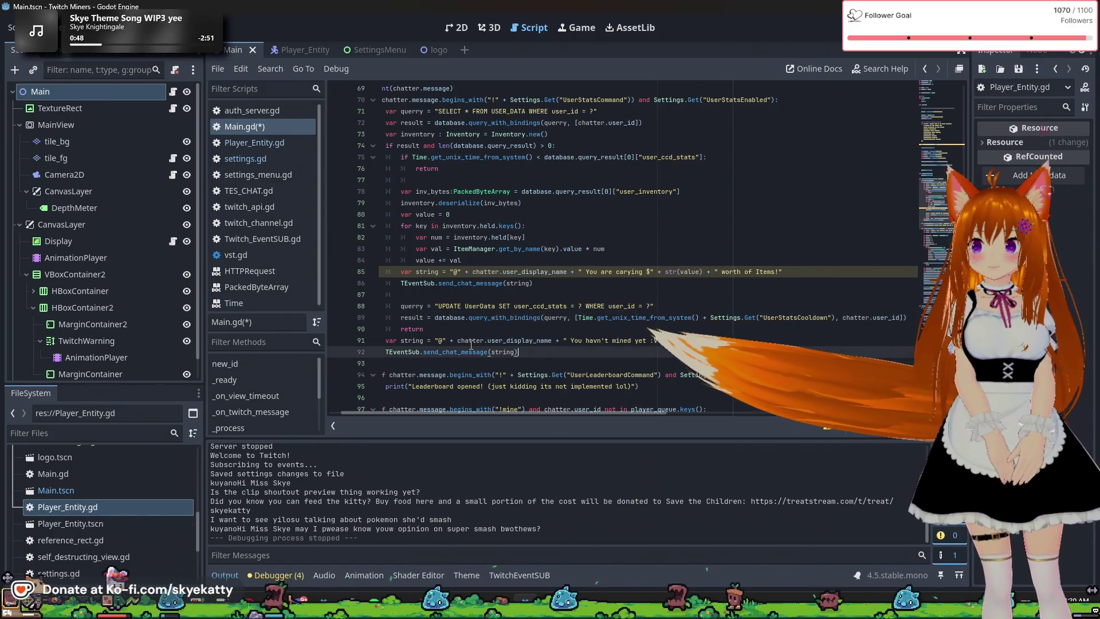
Save Main.gd and run the project to test the new ccd_stats UPDATE
left_click(469, 337)
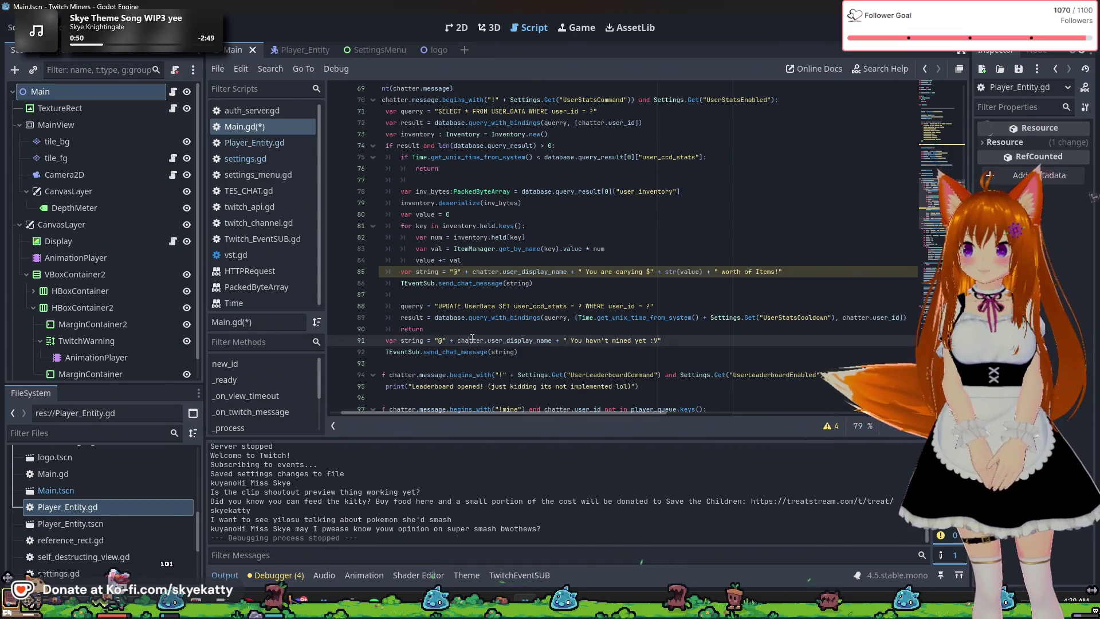
scroll(488, 340, "left", 1)
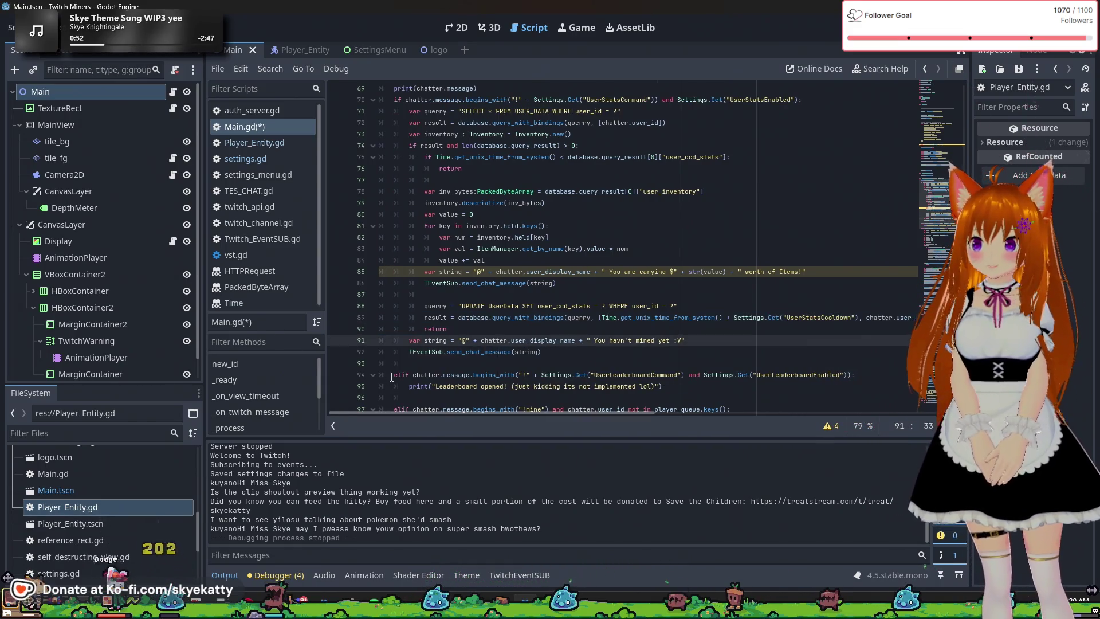
scroll(391, 377, "down", 1)
scroll(401, 367, "up", 2)
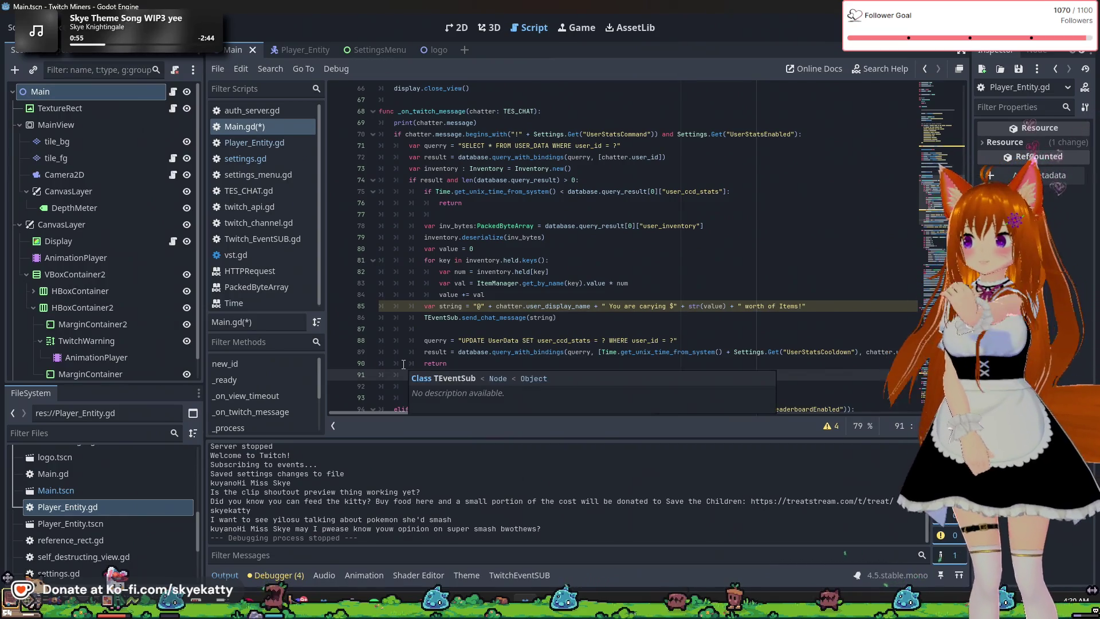
scroll(457, 314, "down", 2)
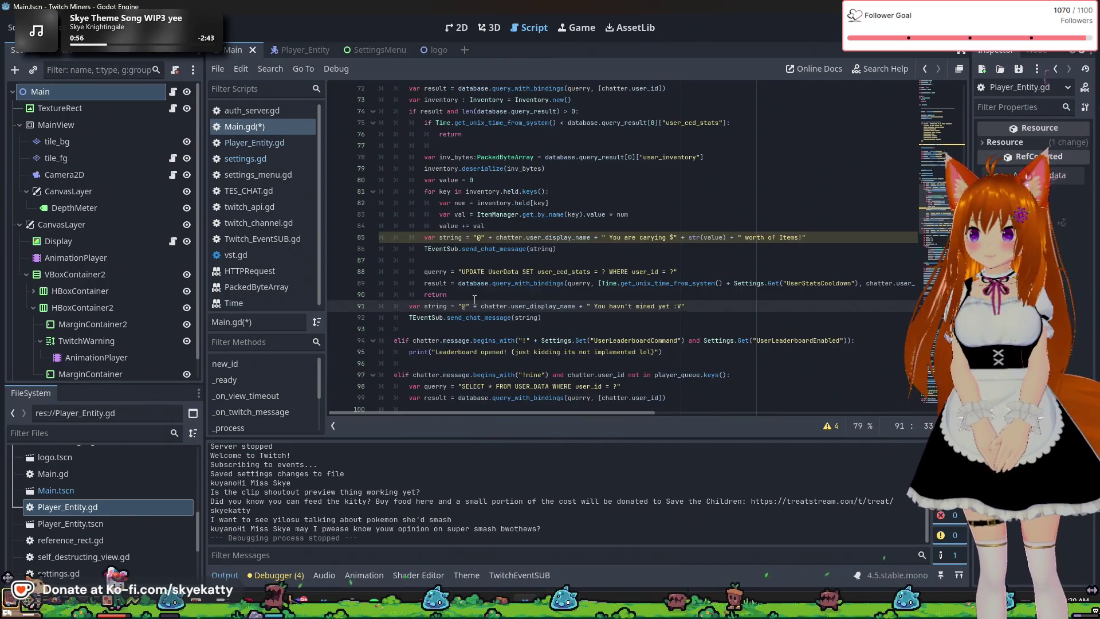
scroll(475, 299, "down", 1)
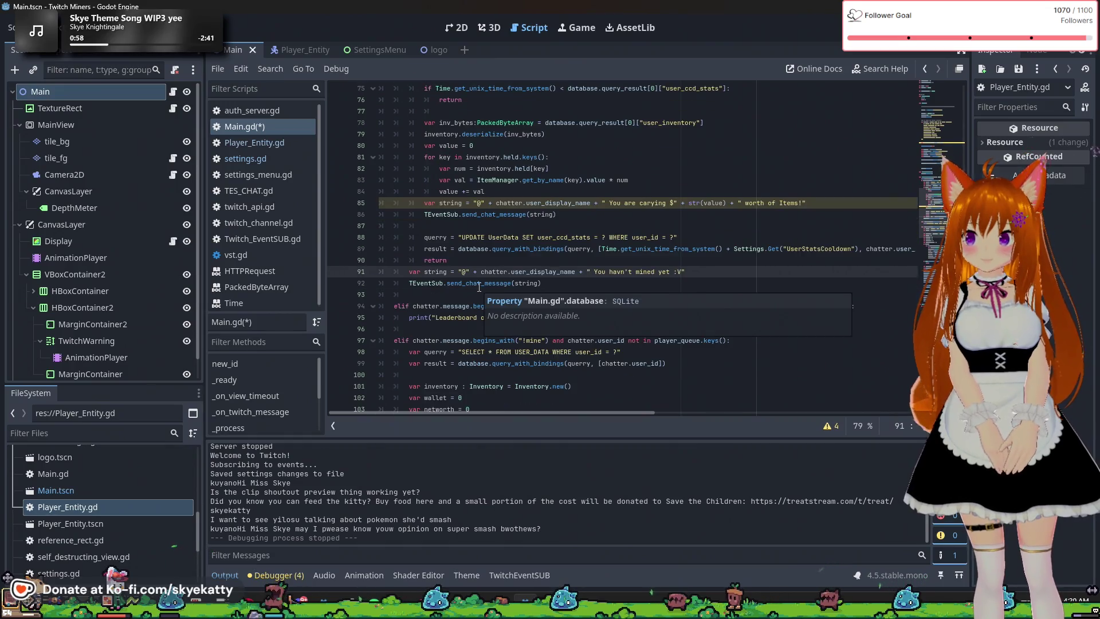
scroll(479, 287, "down", 1)
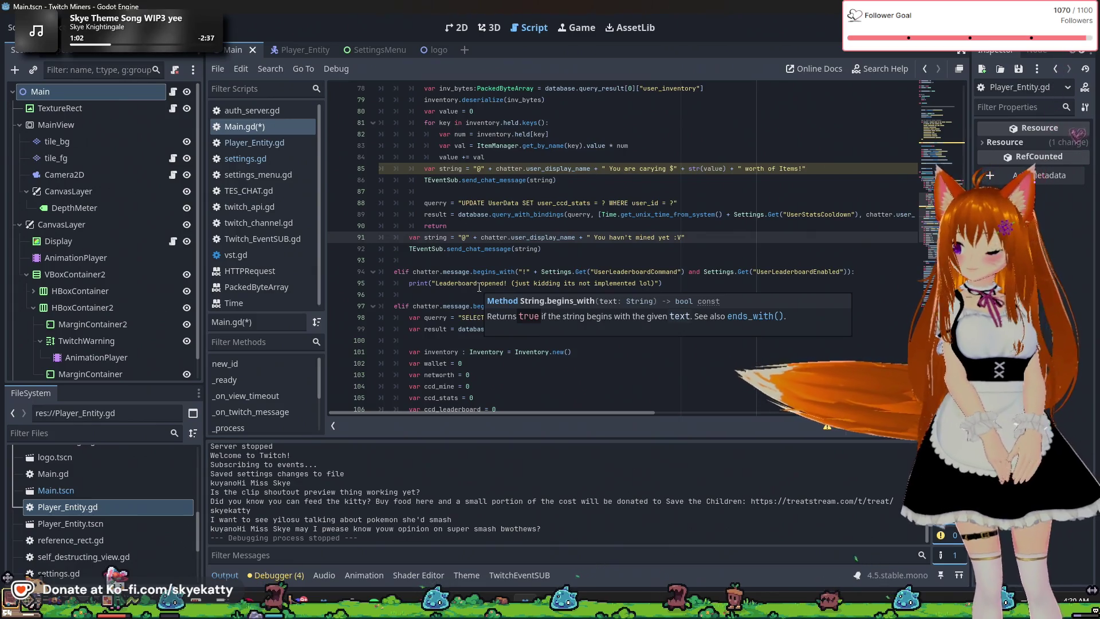
key("ctrl+s")
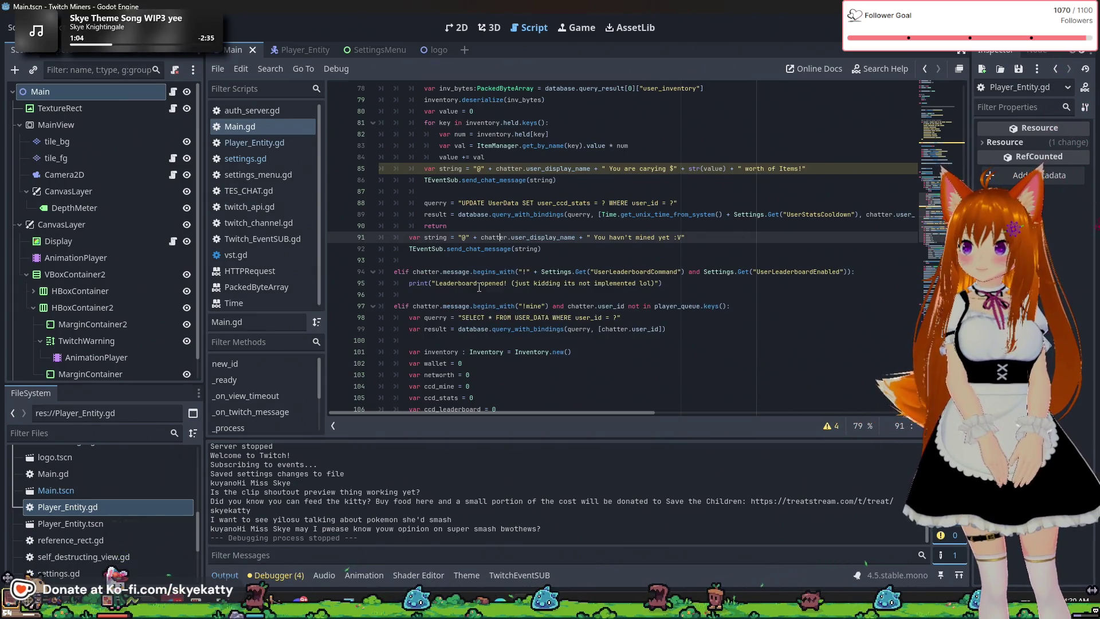
scroll(479, 288, "up", 4)
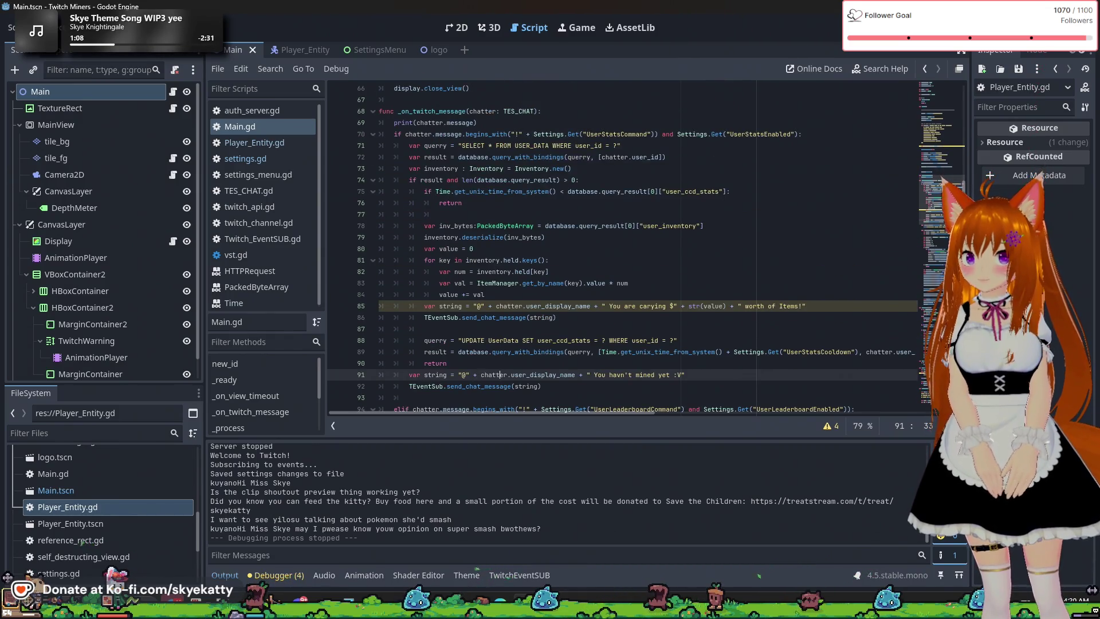
left_click(911, 27)
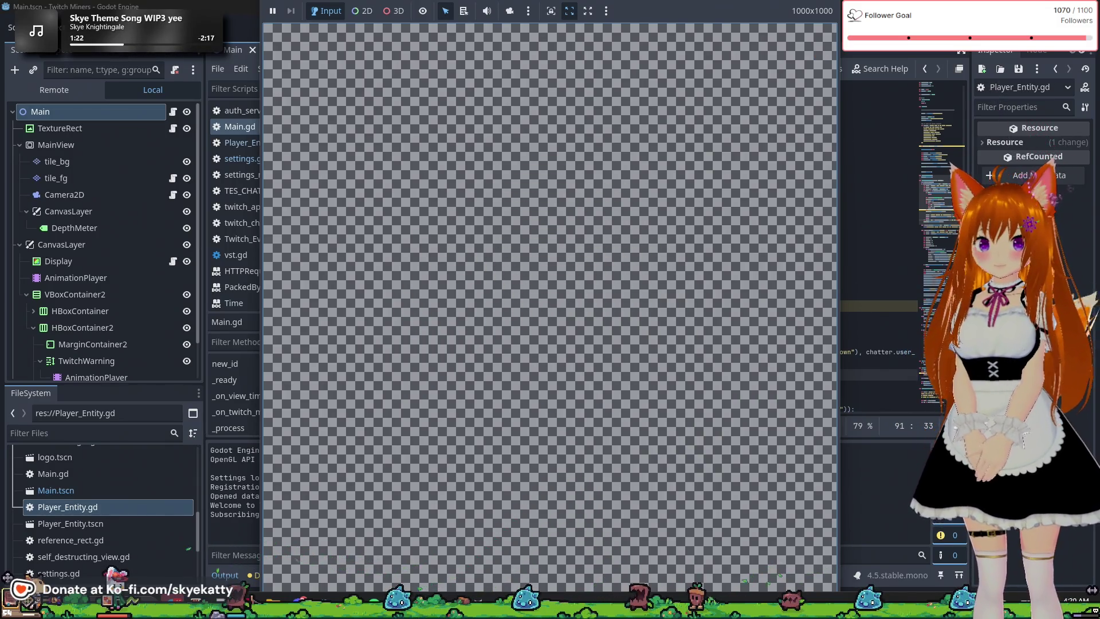
Let the game run until the debugger breaks at line 94 on the begins_with bool-to-String error
mouse_move(542, 58)
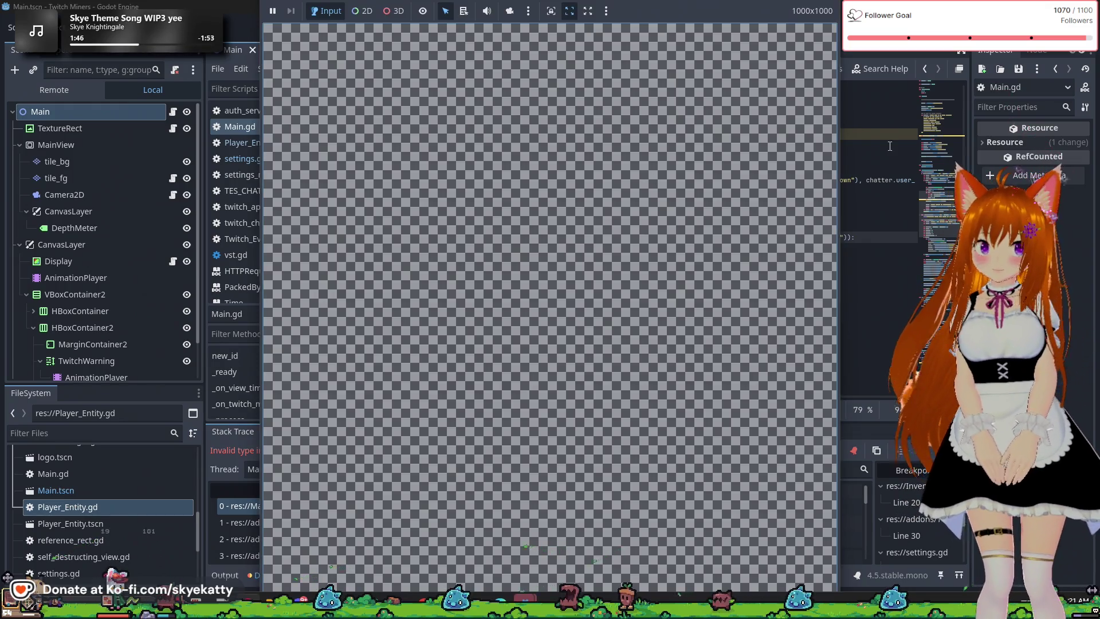
left_click(731, 146)
scroll(732, 227, "up", 5)
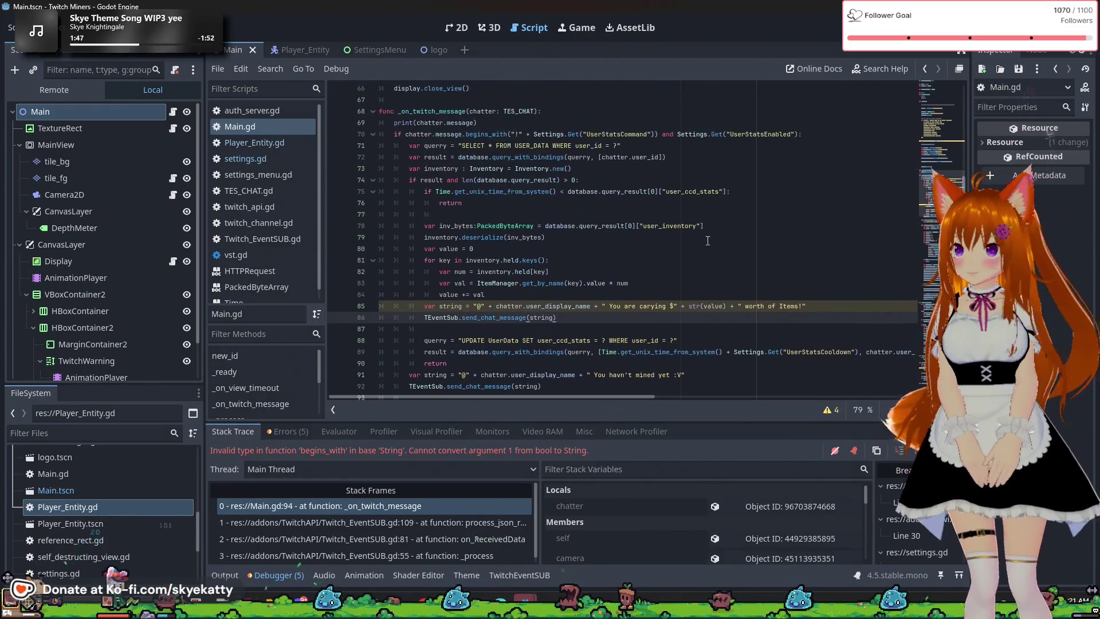
scroll(464, 135, "down", 1)
scroll(469, 138, "up", 1)
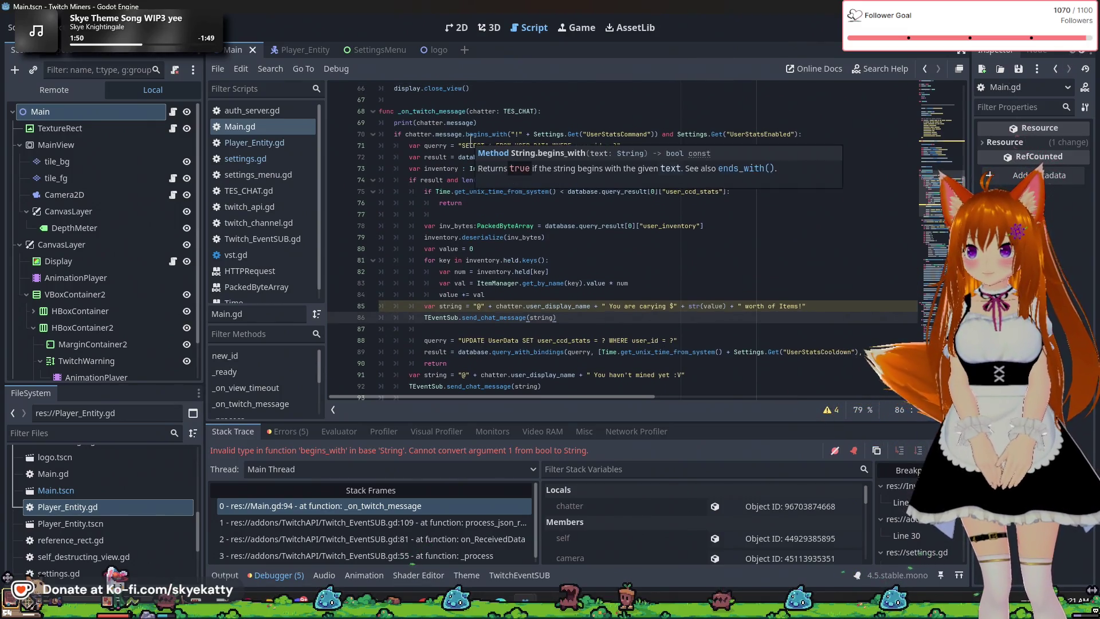
scroll(470, 139, "down", 1)
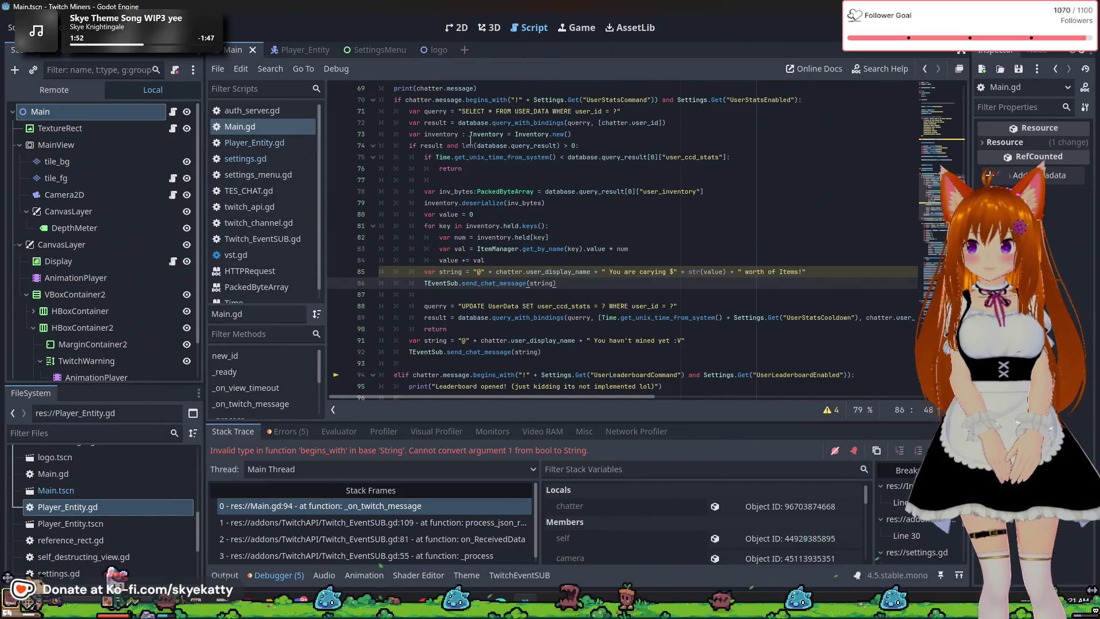
mouse_move(470, 141)
scroll(400, 156, "up", 2)
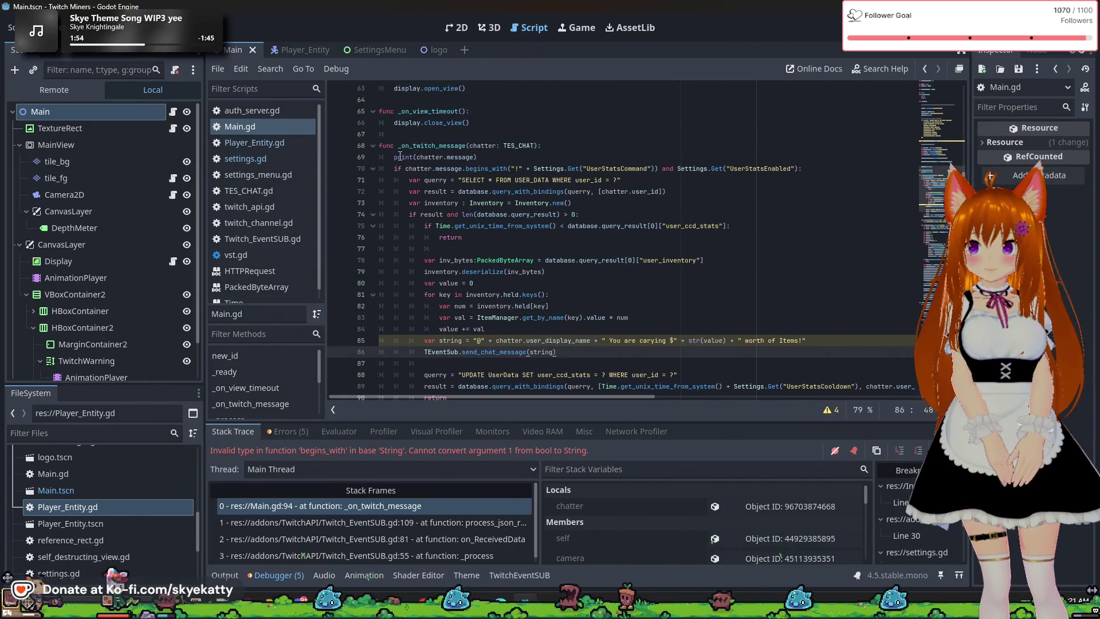
mouse_move(459, 169)
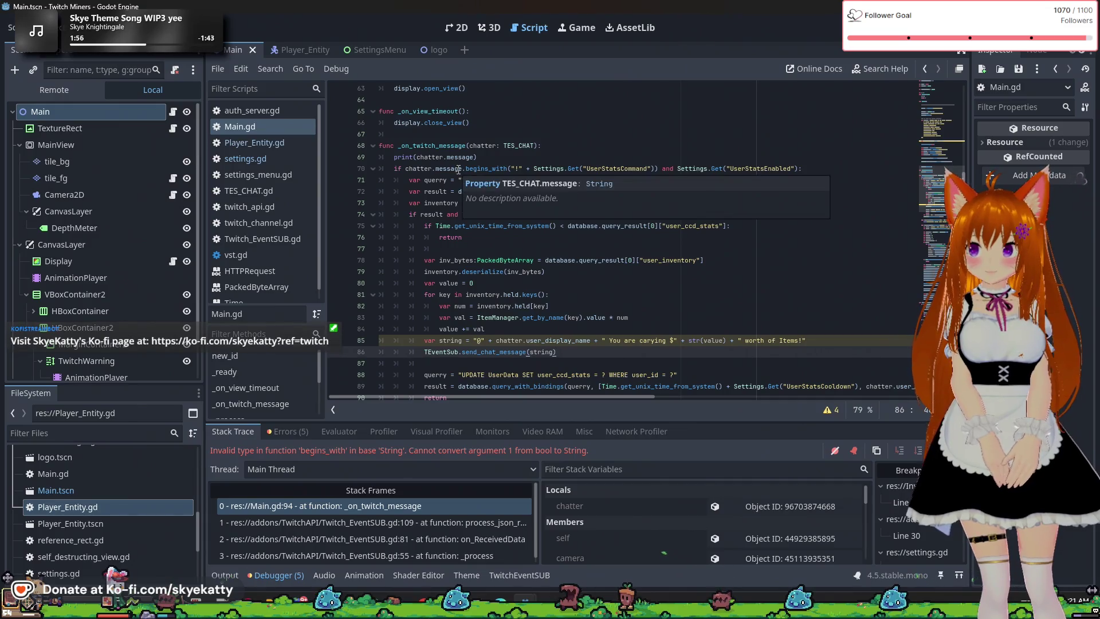
scroll(459, 169, "down", 1)
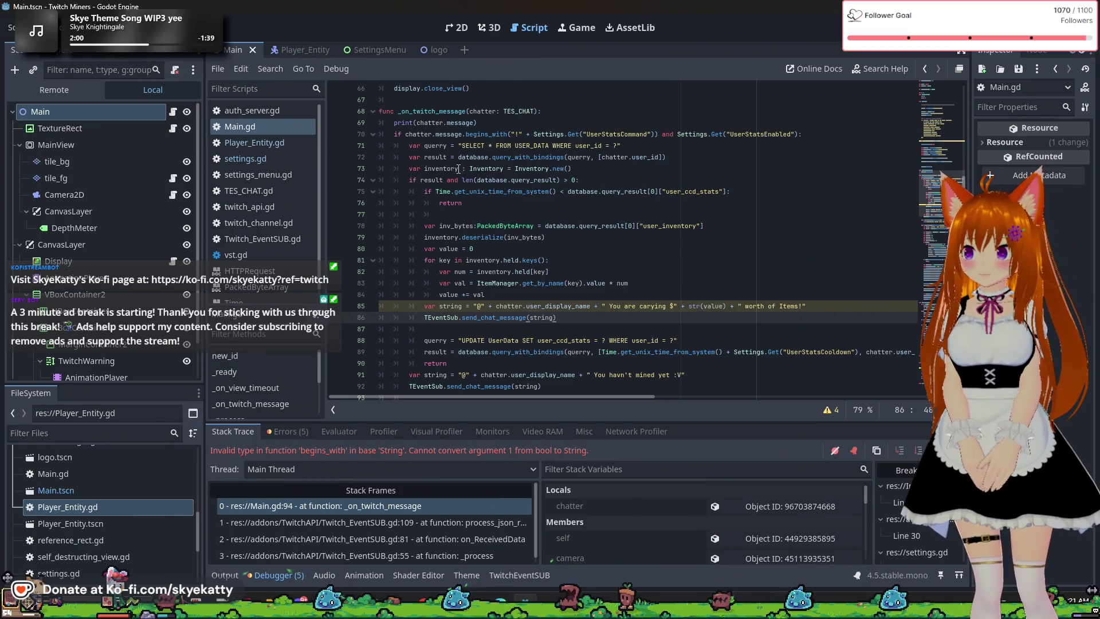
scroll(459, 168, "down", 1)
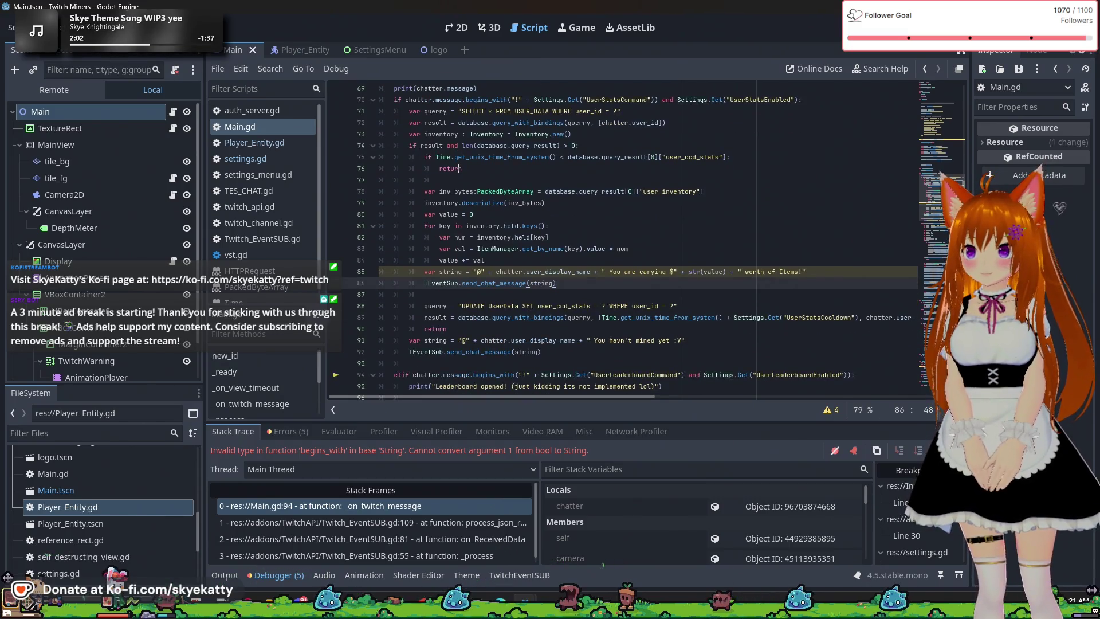
scroll(546, 344, "up", 1)
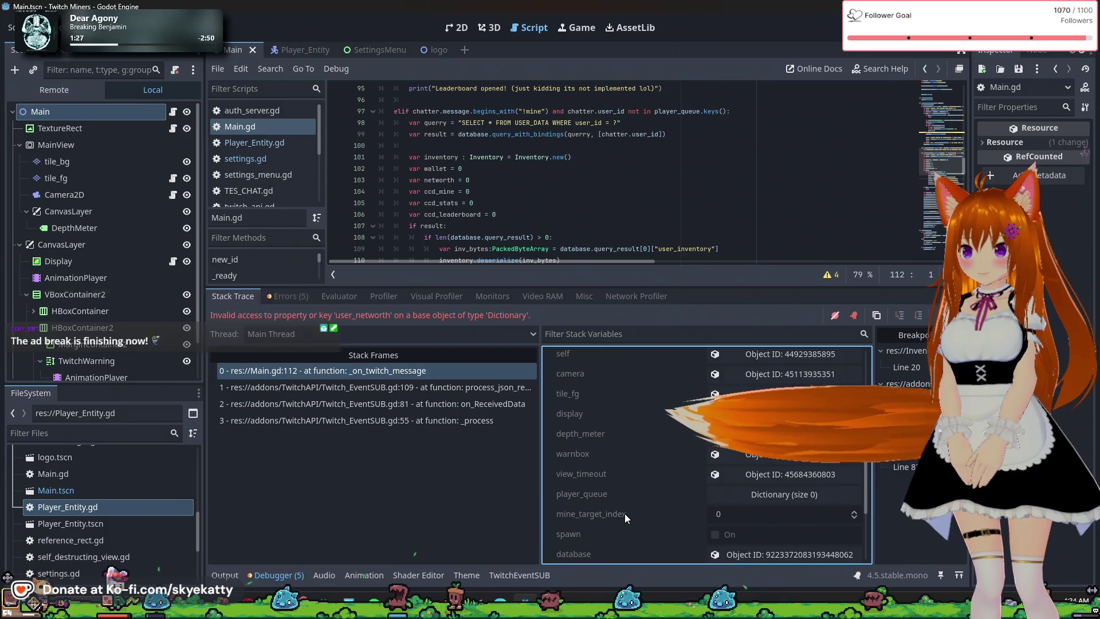
Inspect the result, querry, display and database variables in the debugger's Stack Variables
scroll(625, 513, "up", 2)
scroll(617, 507, "up", 3)
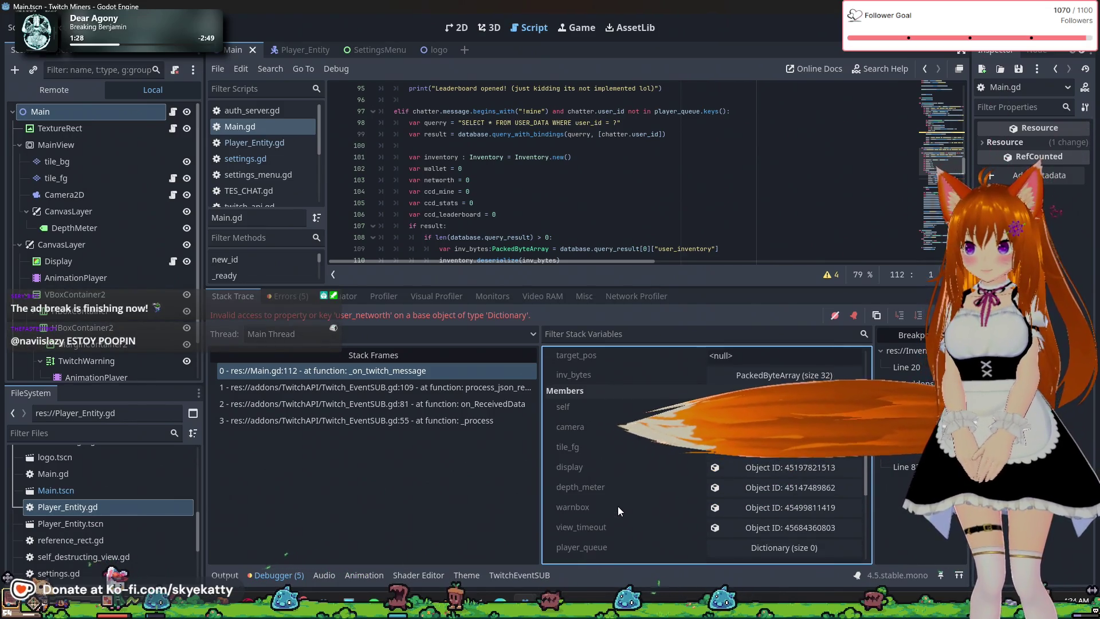
scroll(615, 507, "up", 3)
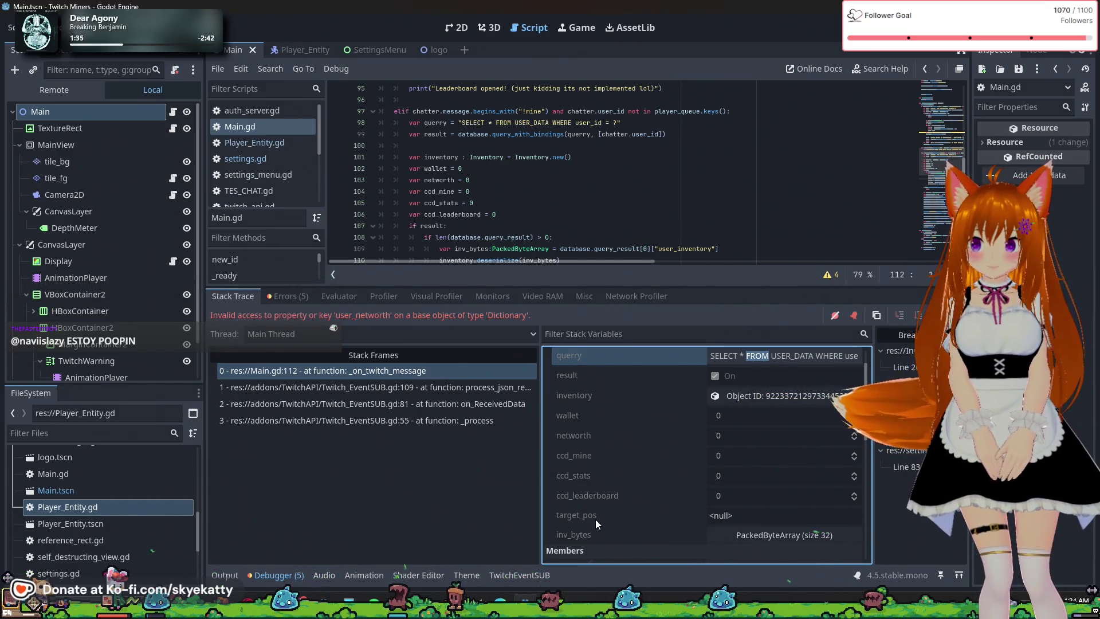
scroll(590, 461, "up", 1)
scroll(590, 460, "up", 1)
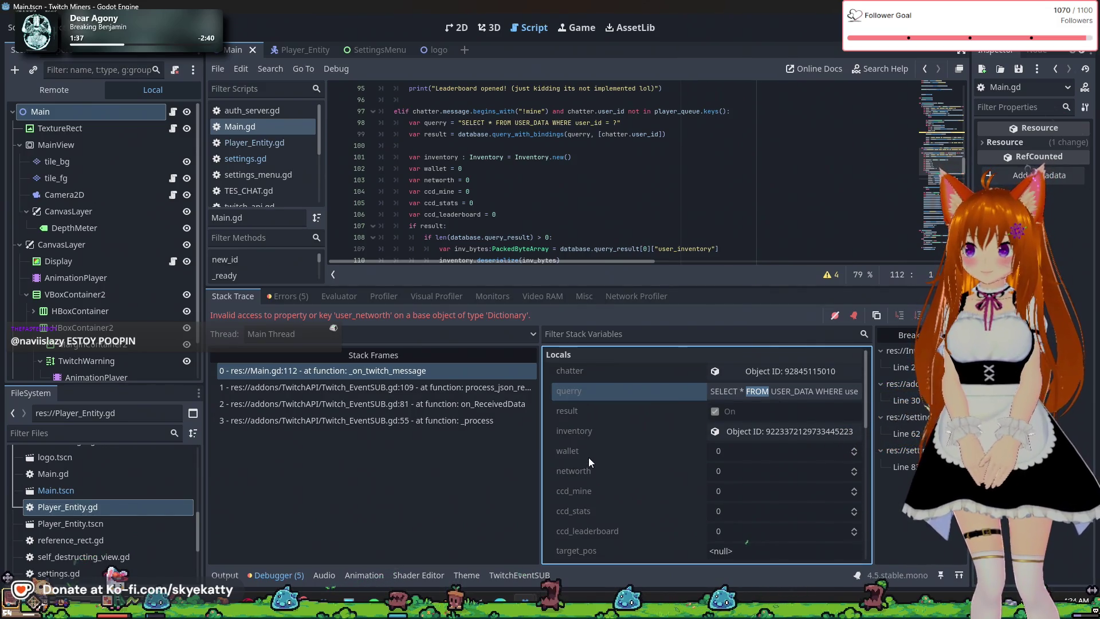
left_click(580, 410)
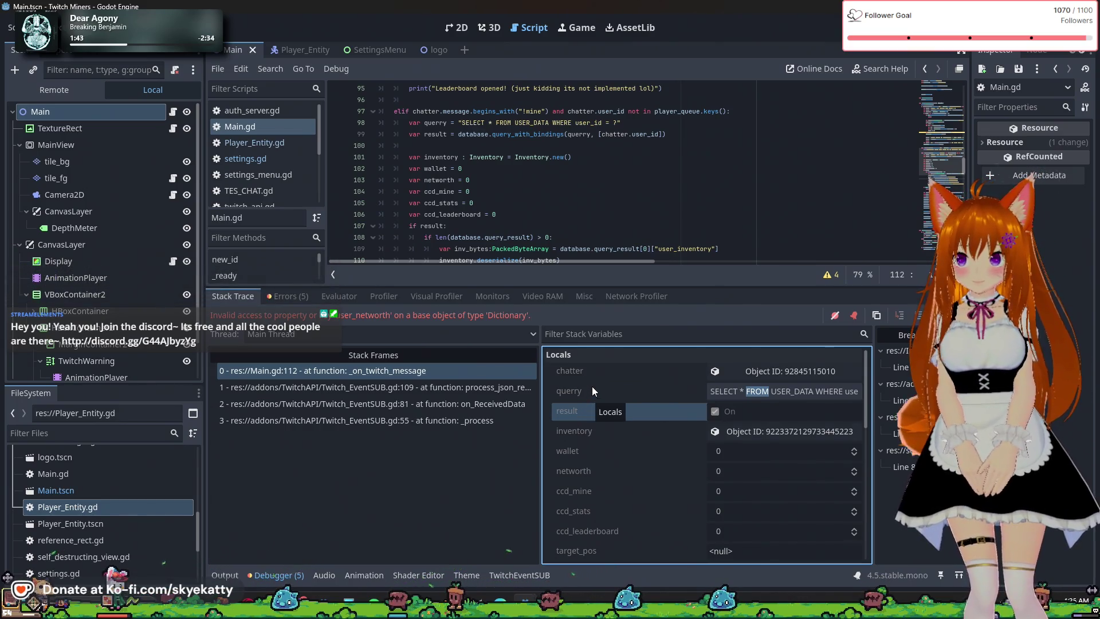
left_click(593, 388)
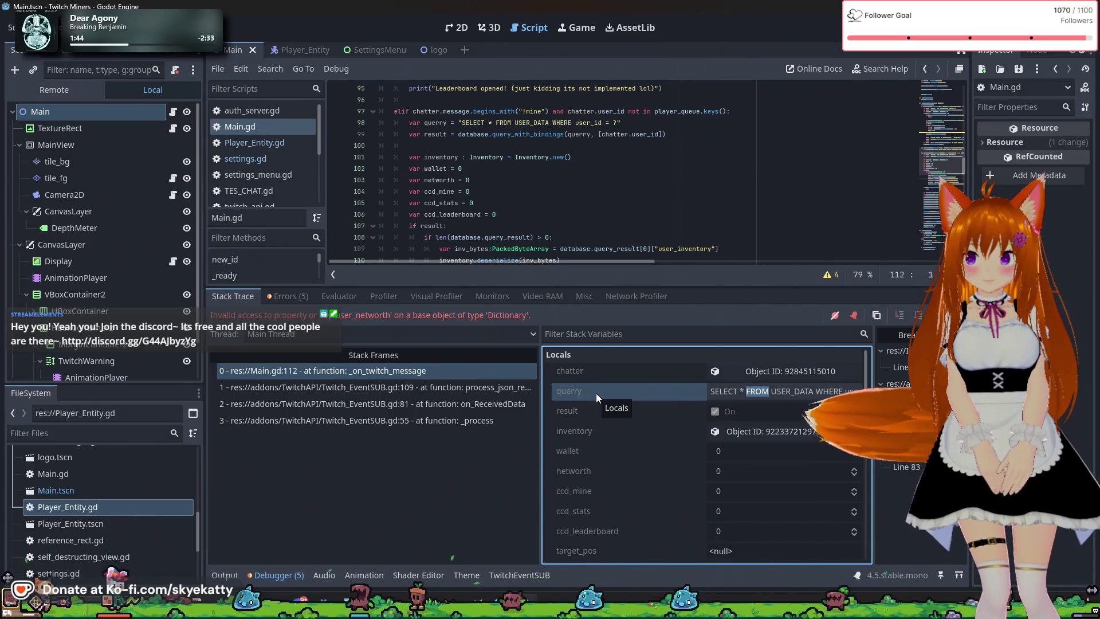
scroll(596, 395, "down", 1)
scroll(593, 429, "down", 1)
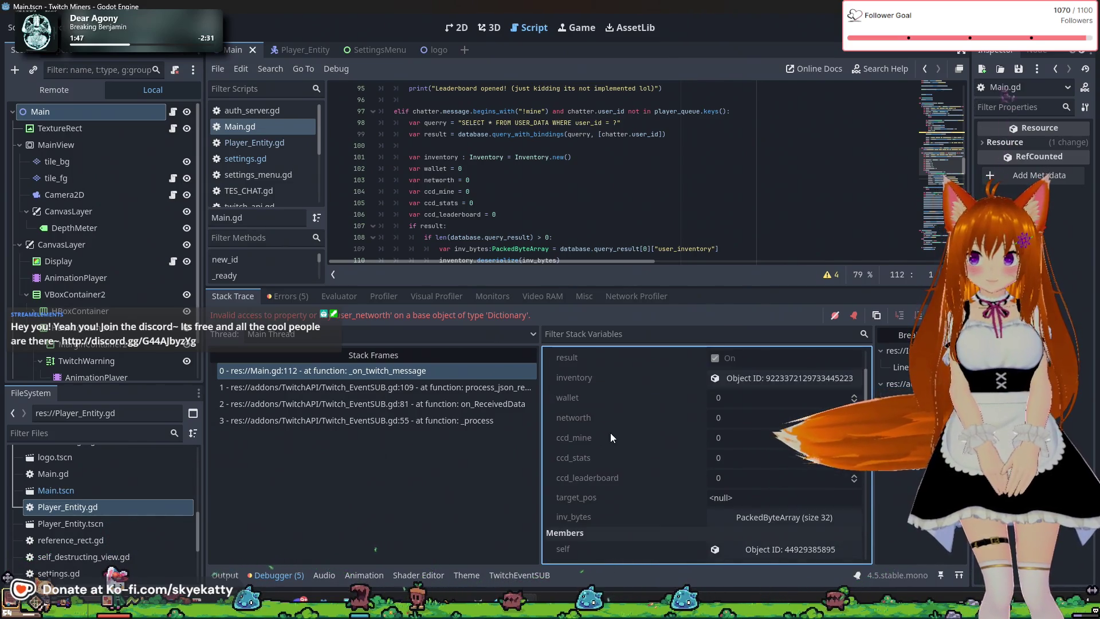
scroll(599, 482, "down", 6)
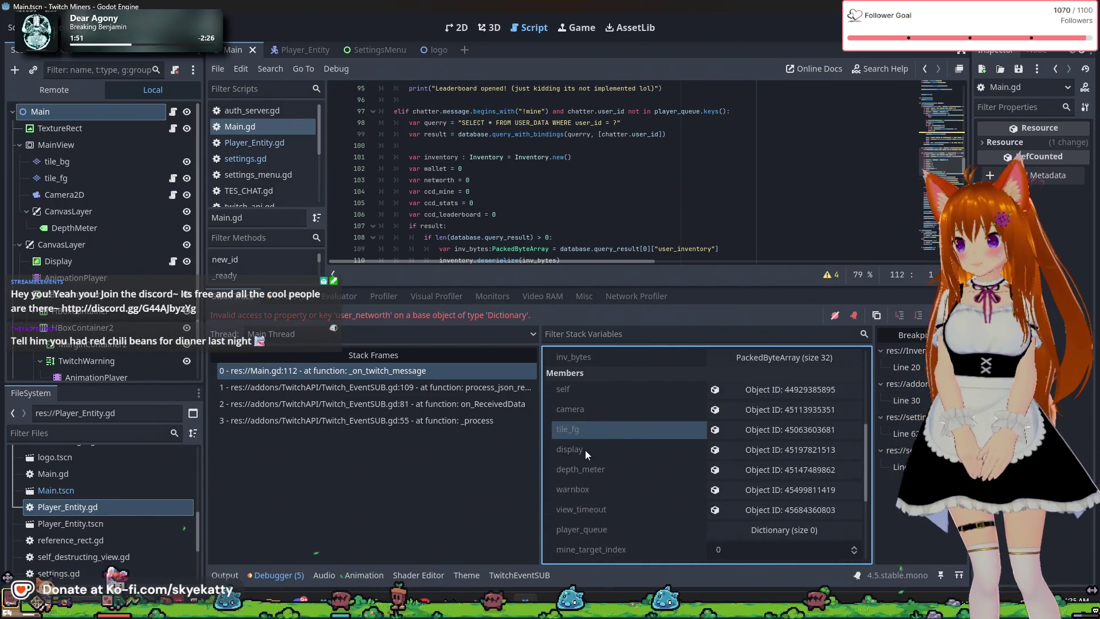
left_click(585, 449)
scroll(588, 462, "down", 1)
scroll(594, 470, "down", 2)
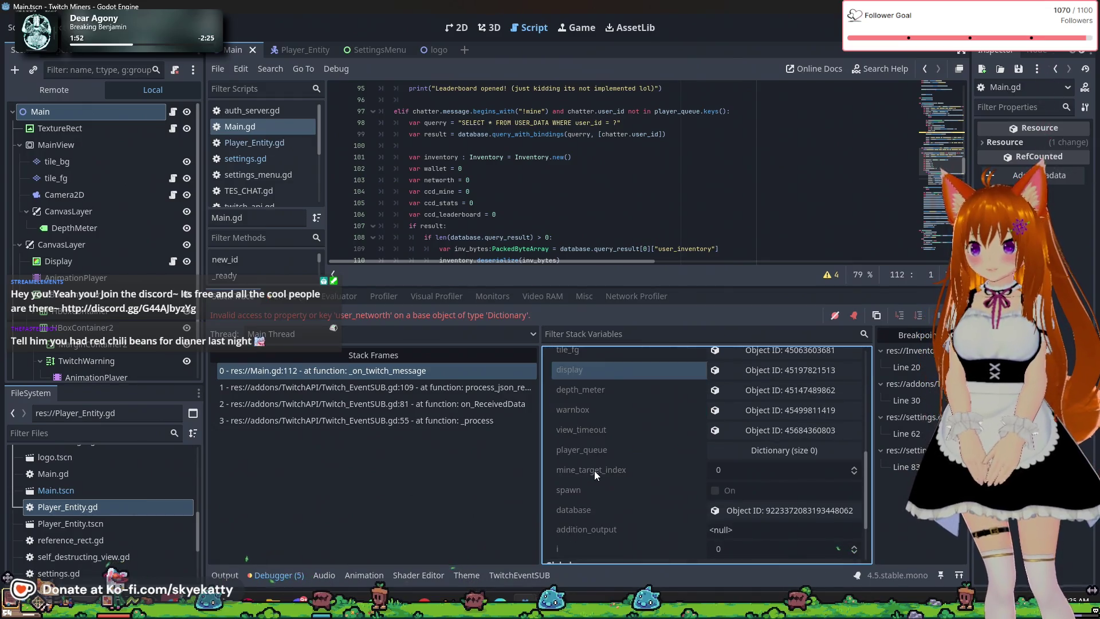
left_click(593, 514)
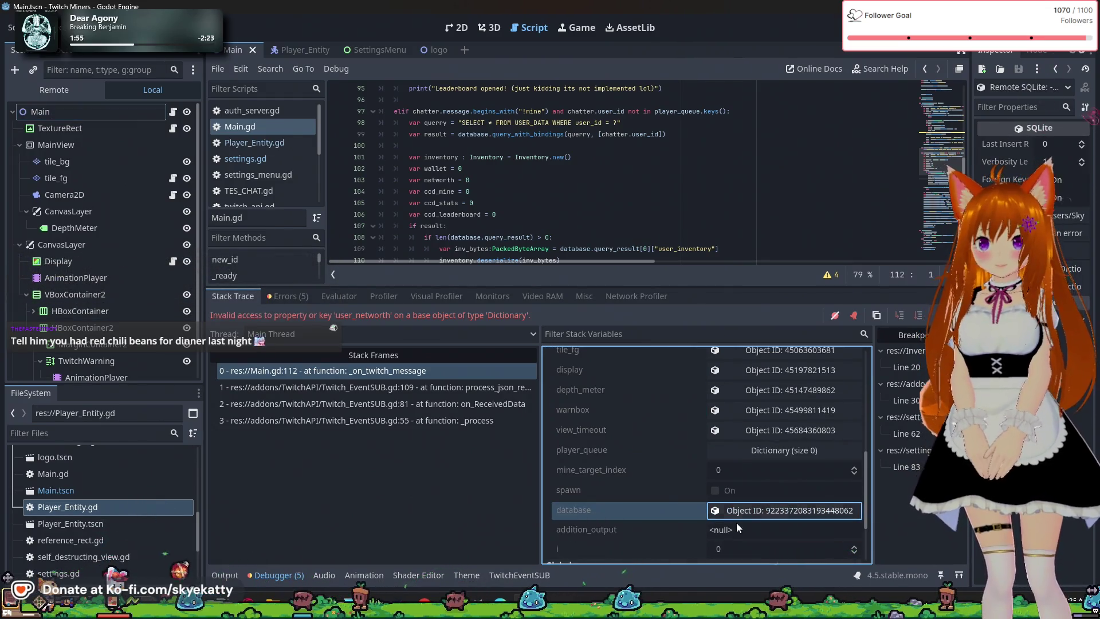
left_click(743, 511)
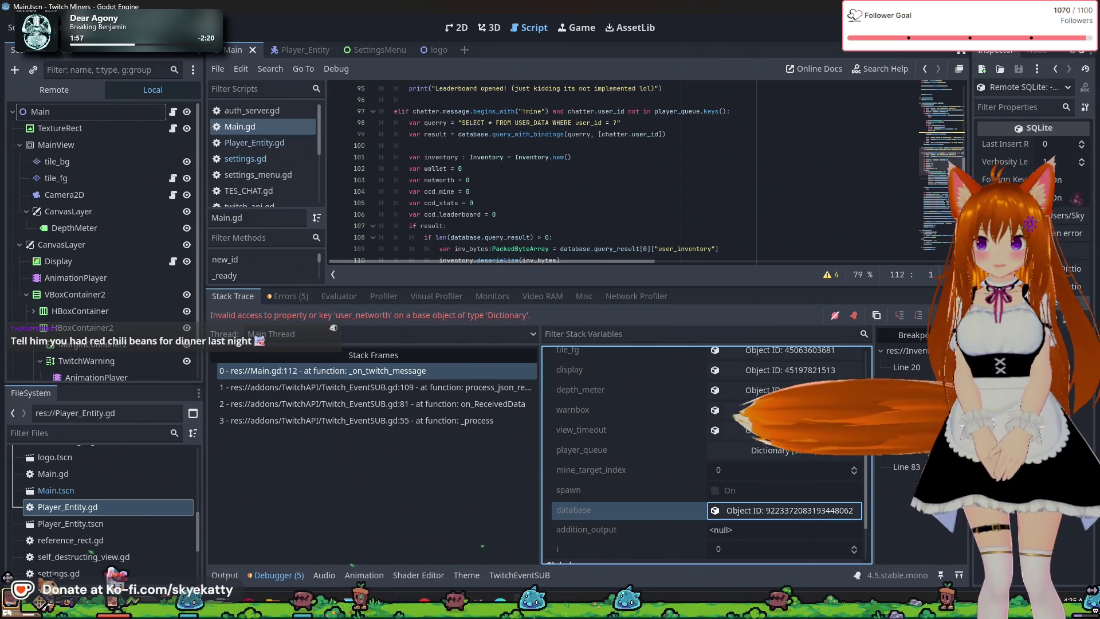
Expand Query Result row 0 to see only id, user_id, user_name, user_wallet, user_inventory, then restart the game
left_click_drag(973, 171, 823, 172)
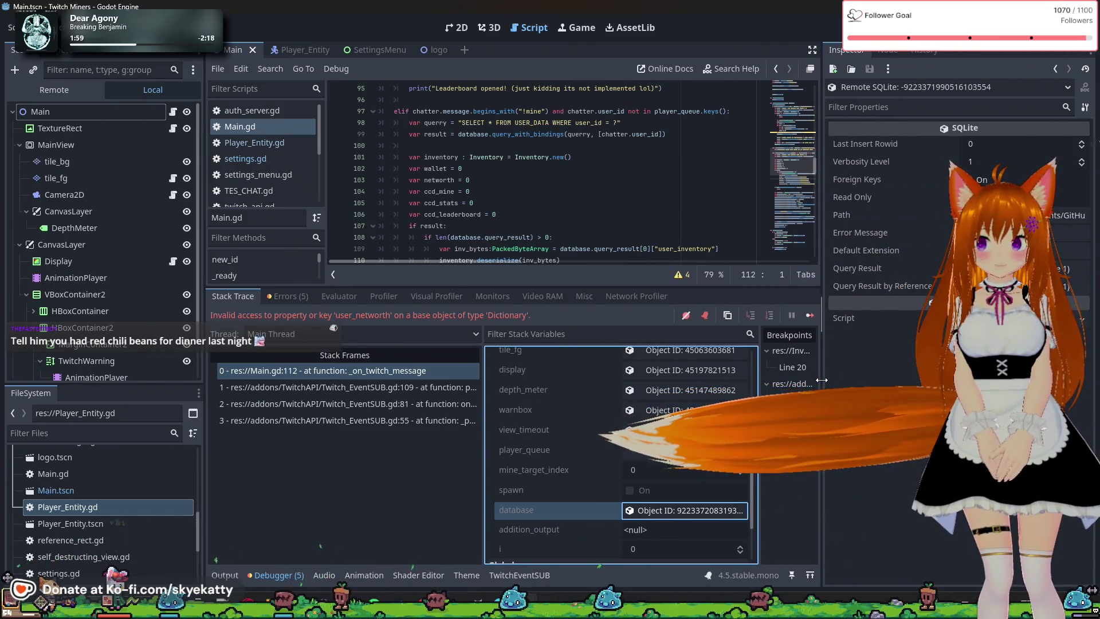
left_click(857, 268)
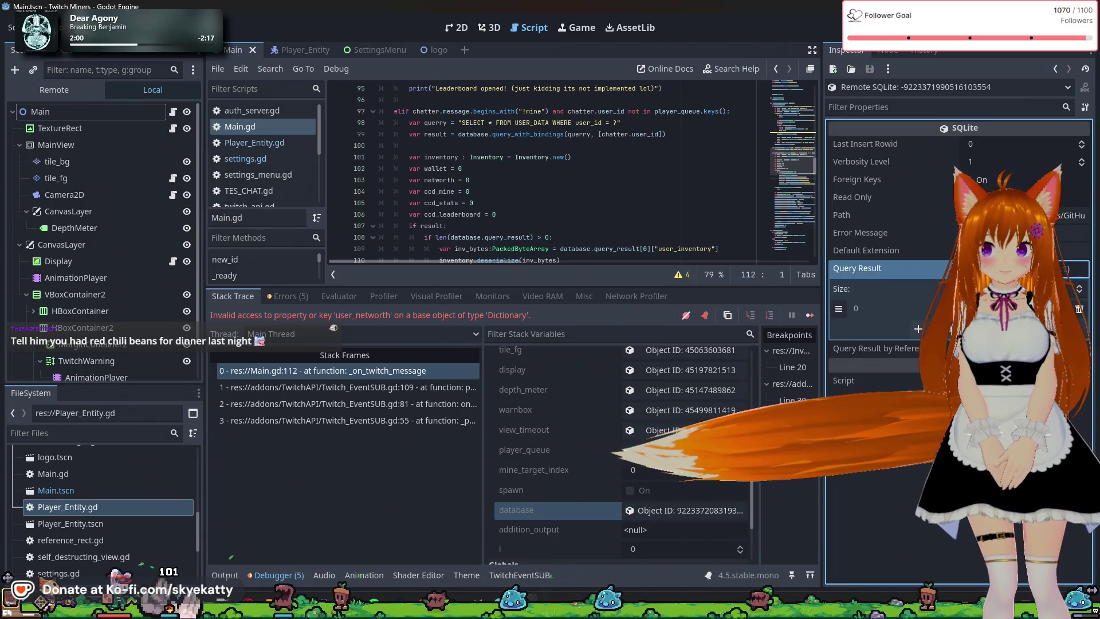
left_click(860, 308)
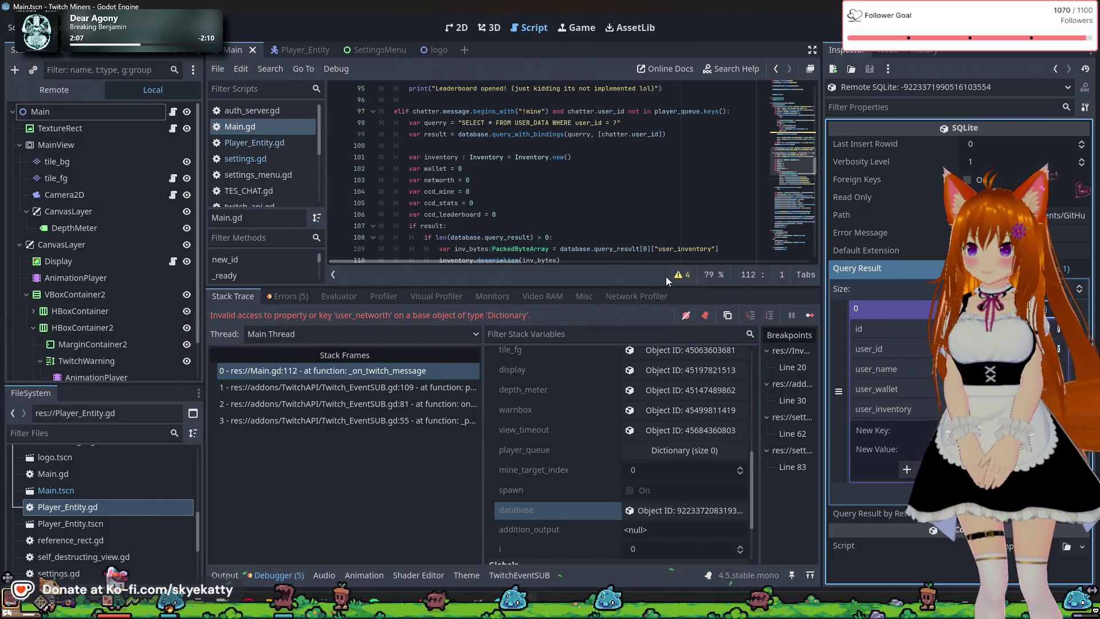
scroll(653, 219, "up", 2)
scroll(652, 219, "down", 2)
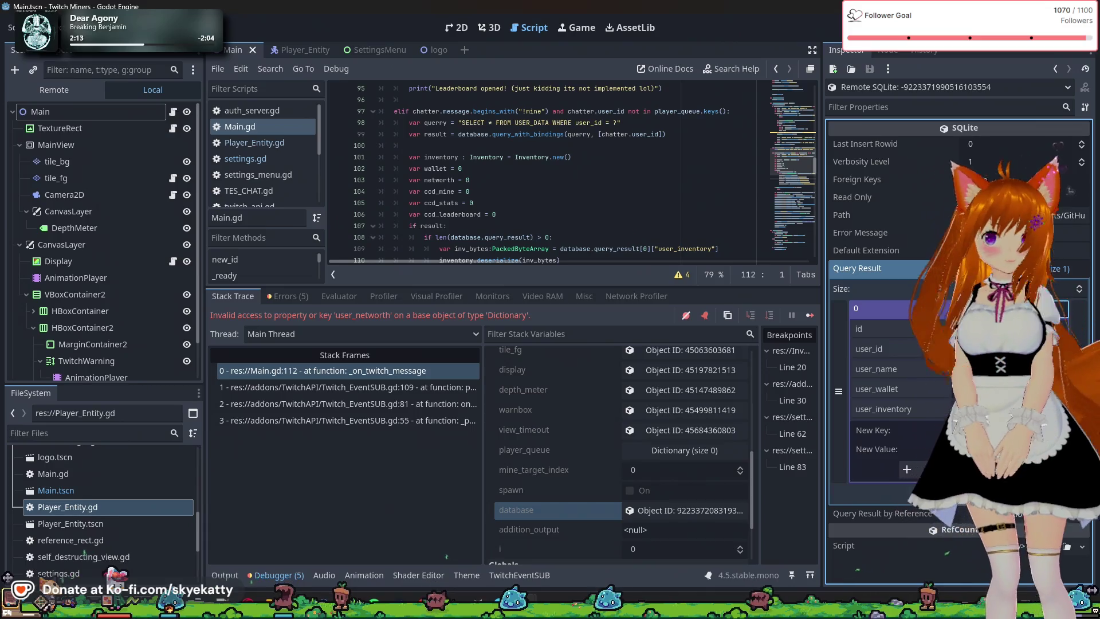
key("F8")
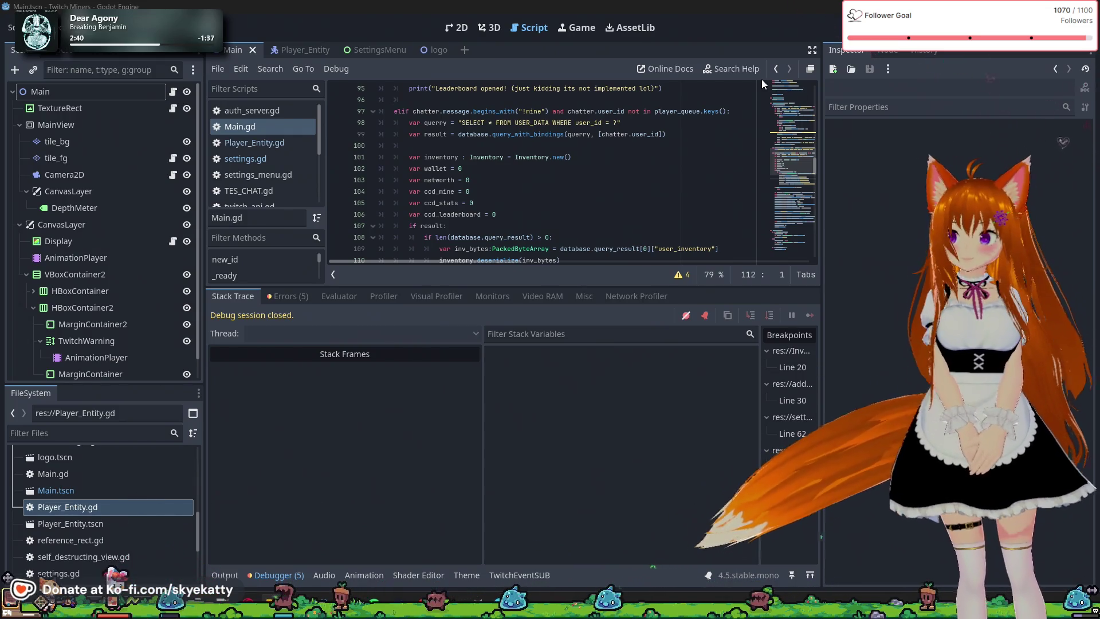
key("F5")
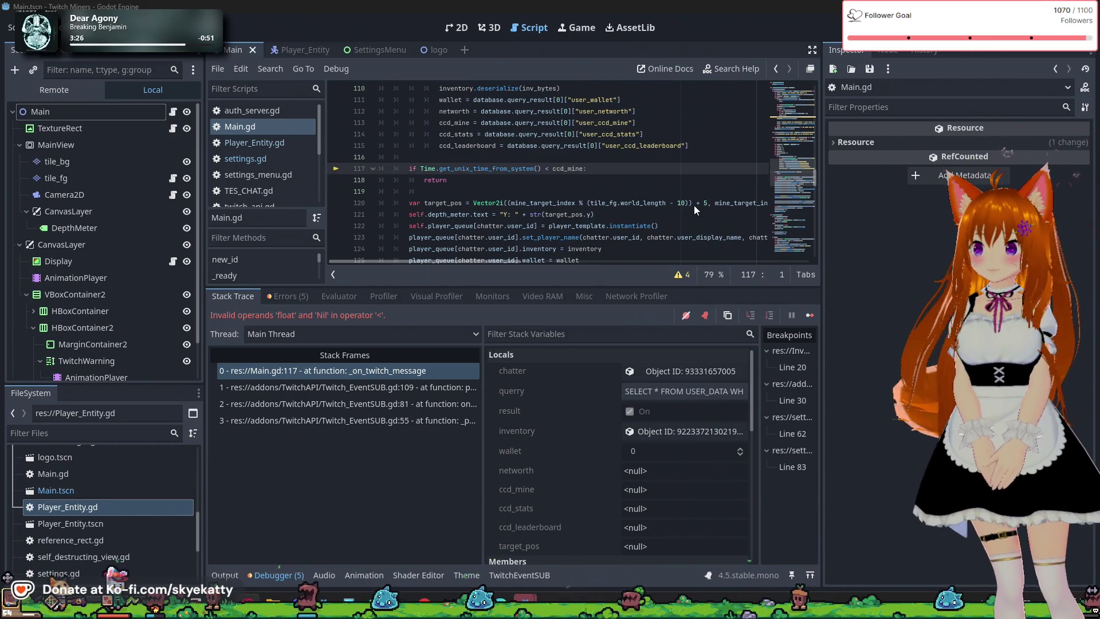
key("F5")
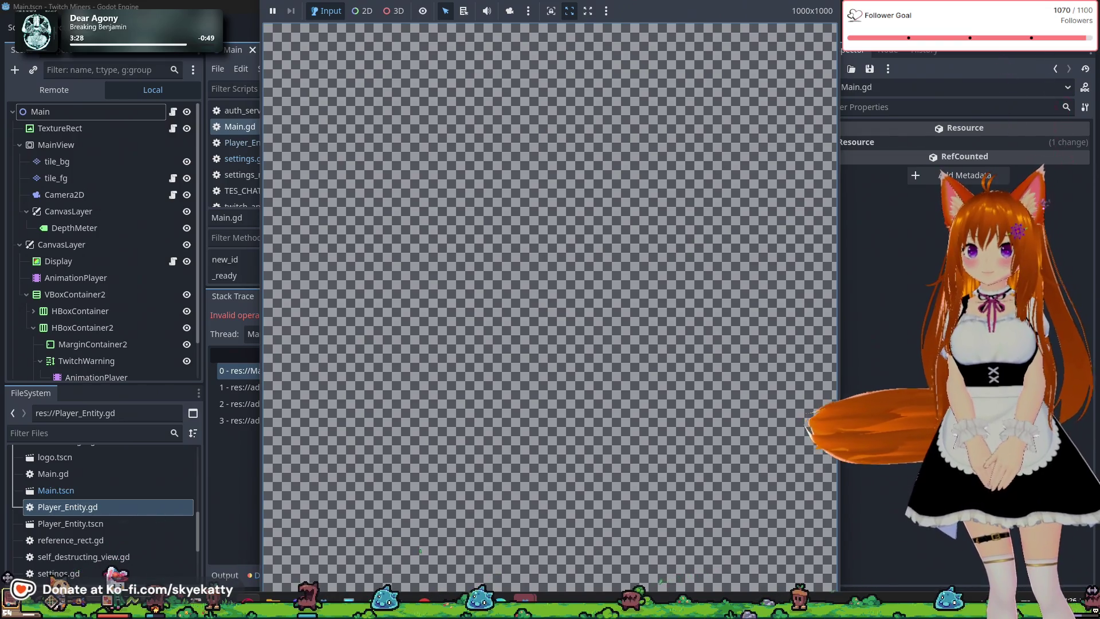
key("F8")
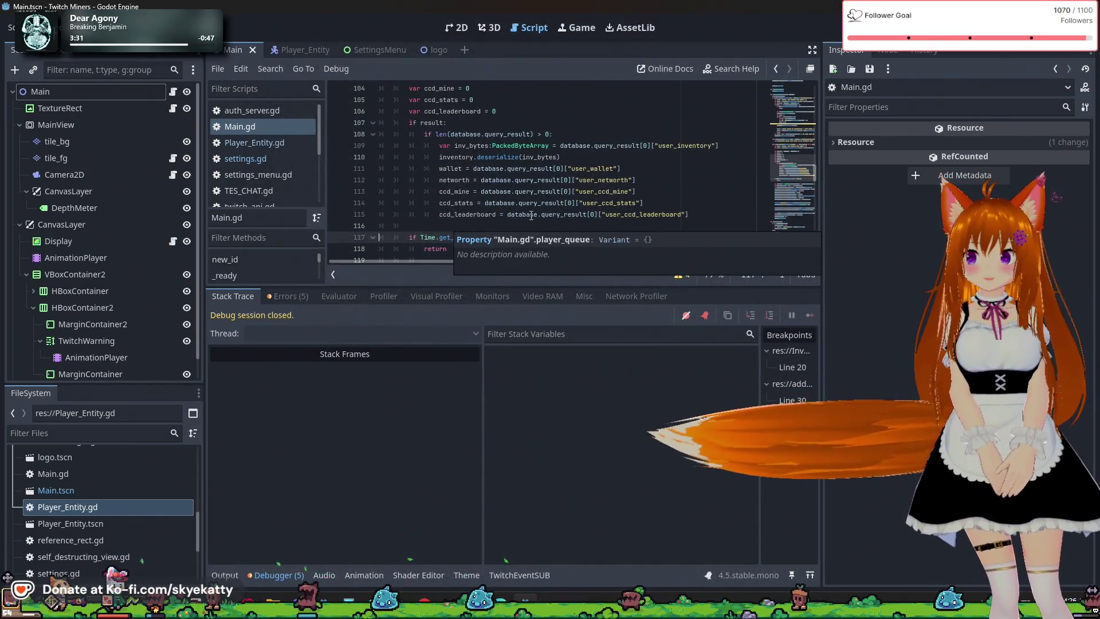
Go to the end of line 113 and select its user_ccd_mine database lookup
scroll(487, 223, "down", 1)
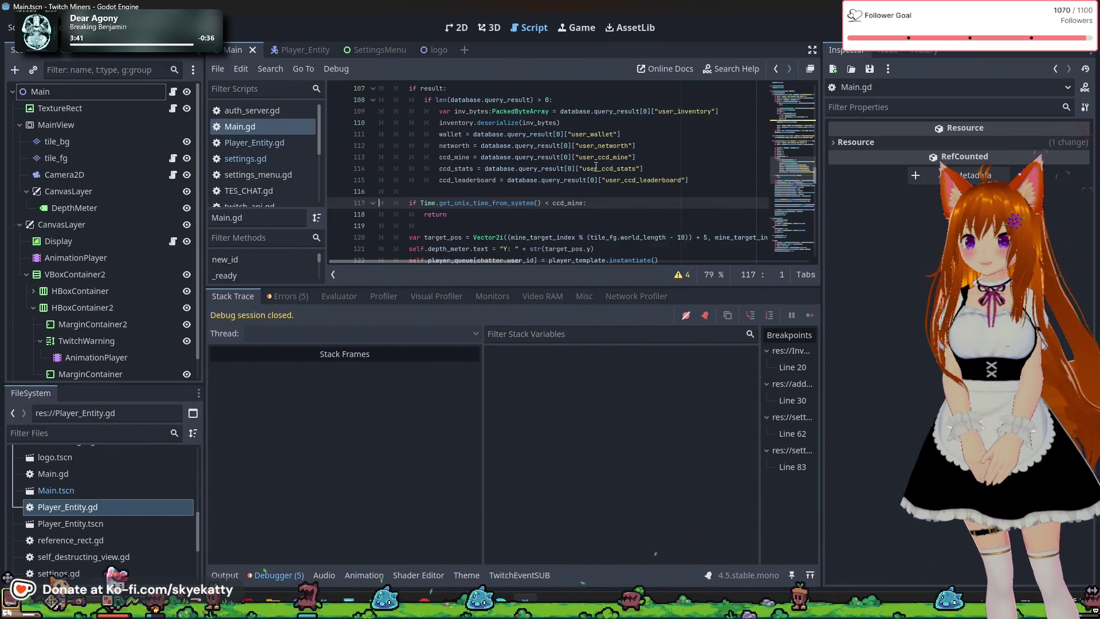
scroll(509, 165, "up", 1)
left_click(654, 190)
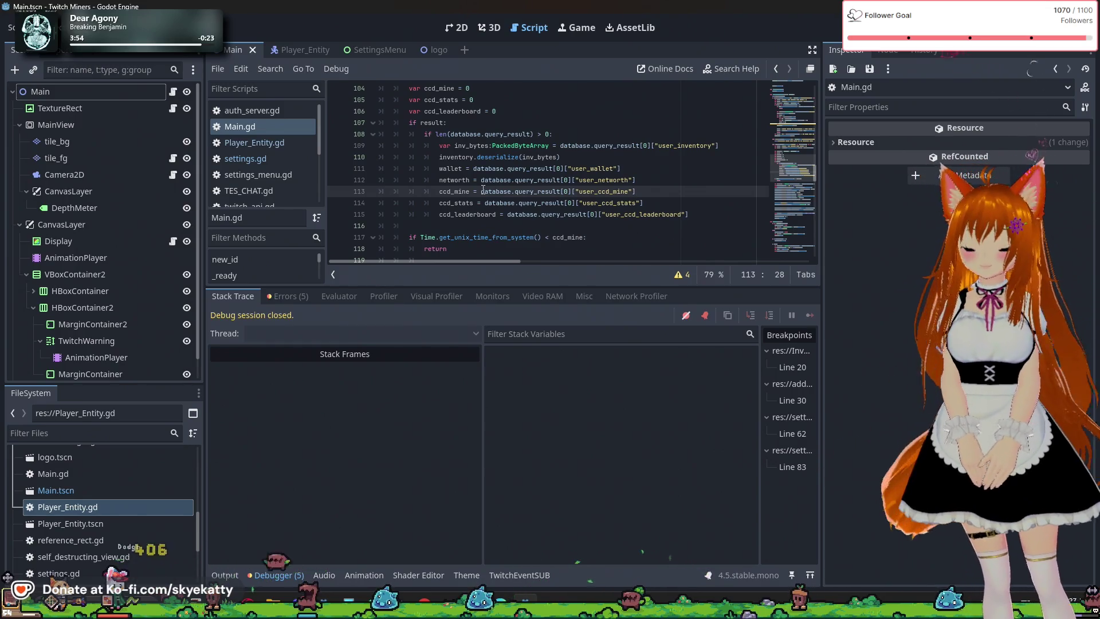
left_click(663, 195)
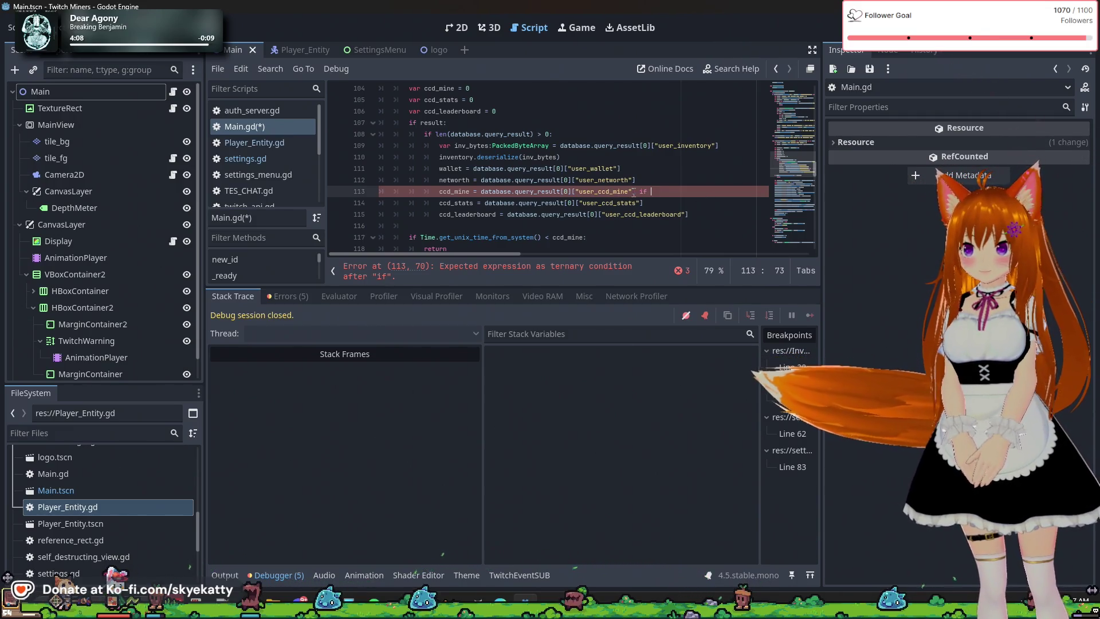
left_click_drag(635, 192, 481, 188)
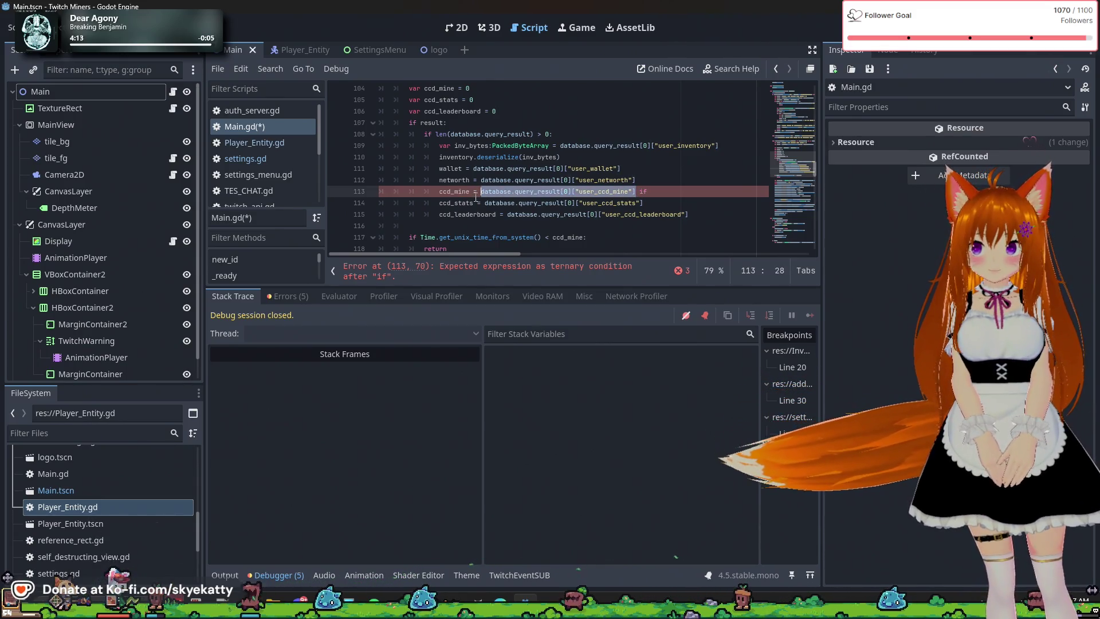
Append 'if database.query_result[0]["user_ccd_mine"] != null else 0' to line 113's ccd_mine assignment
left_click(693, 195)
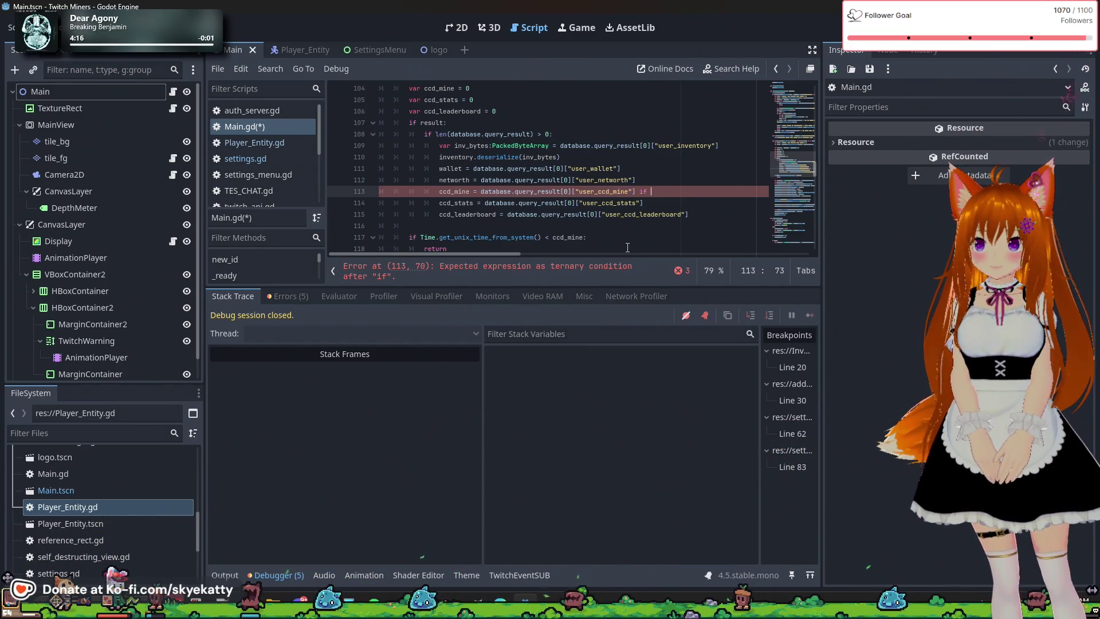
left_click_drag(505, 254, 525, 259)
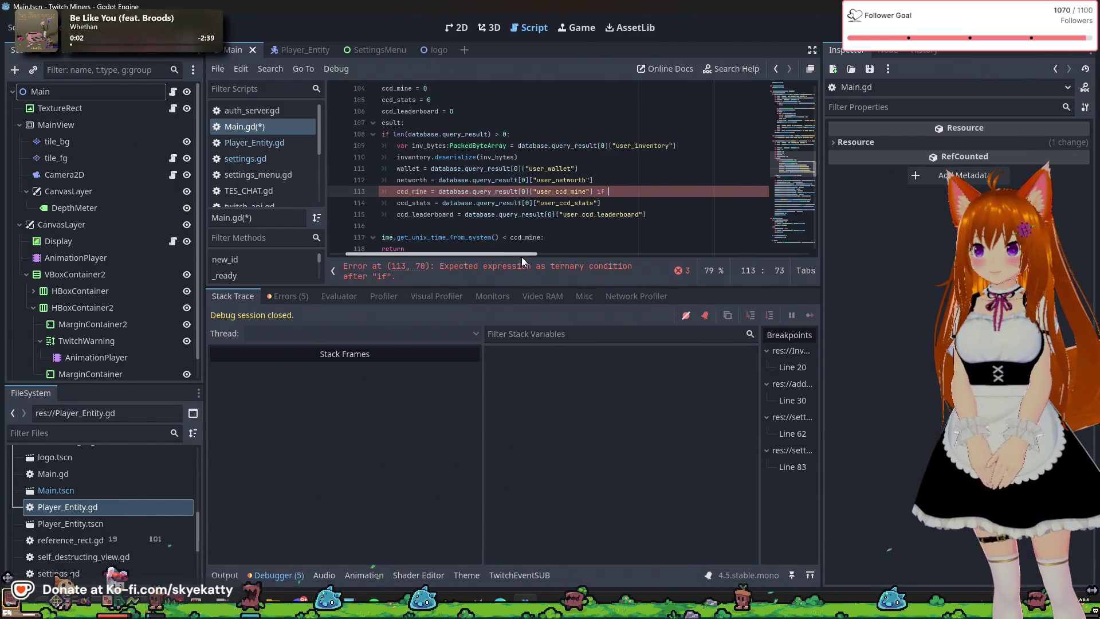
type("database.query_result[0][\"user_ccd_mine\"] not")
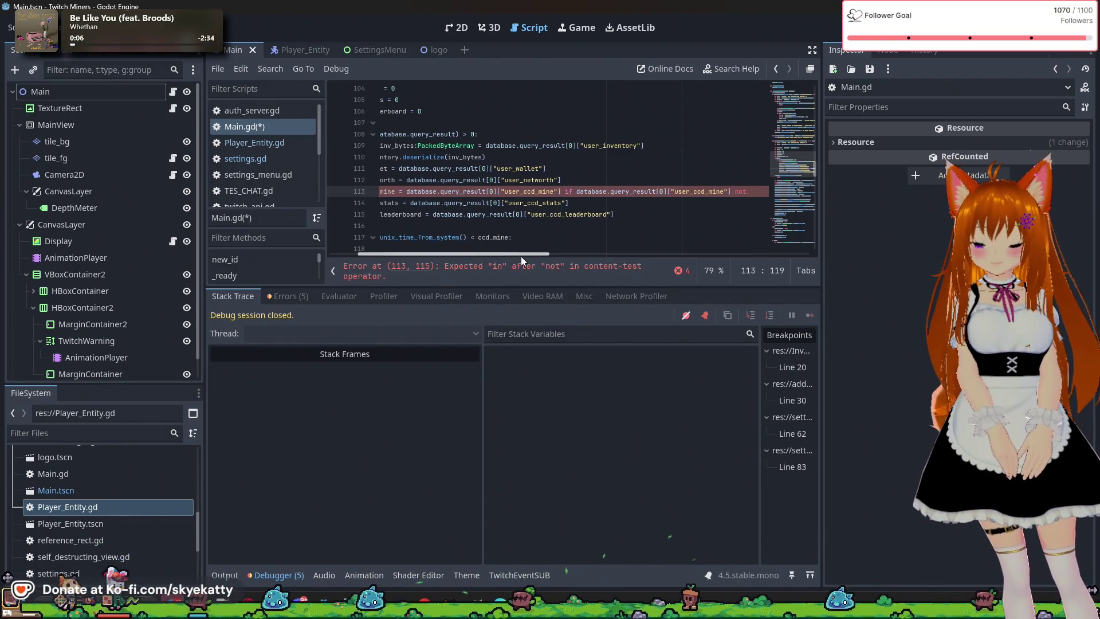
key("BackSpace")
key("BackSpace")
key("BackSpace")
type("!== null")
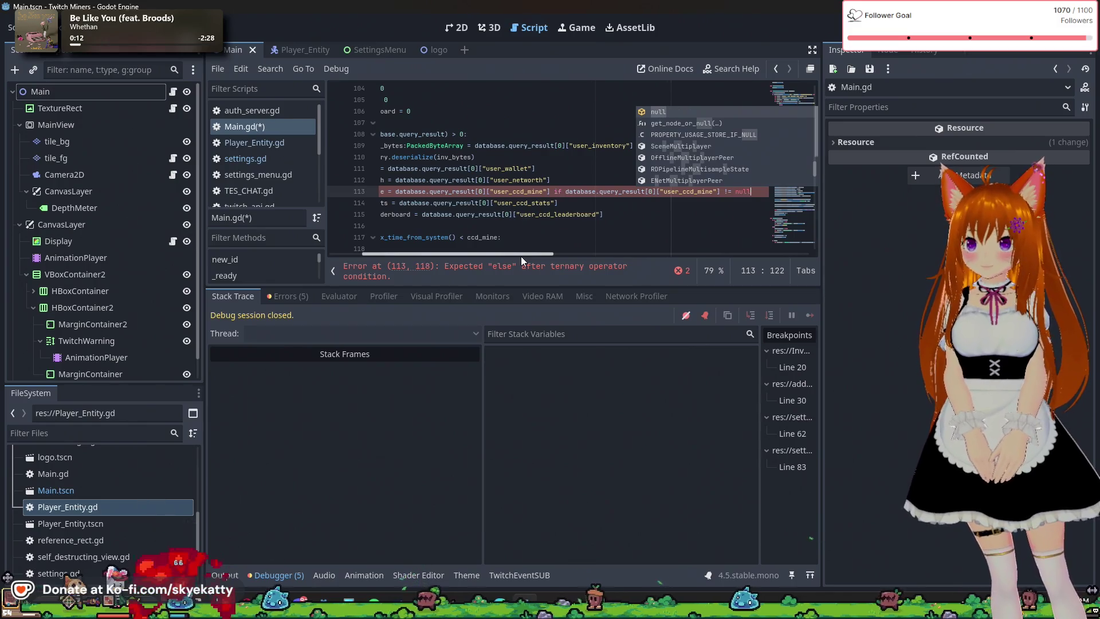
type(" else 0")
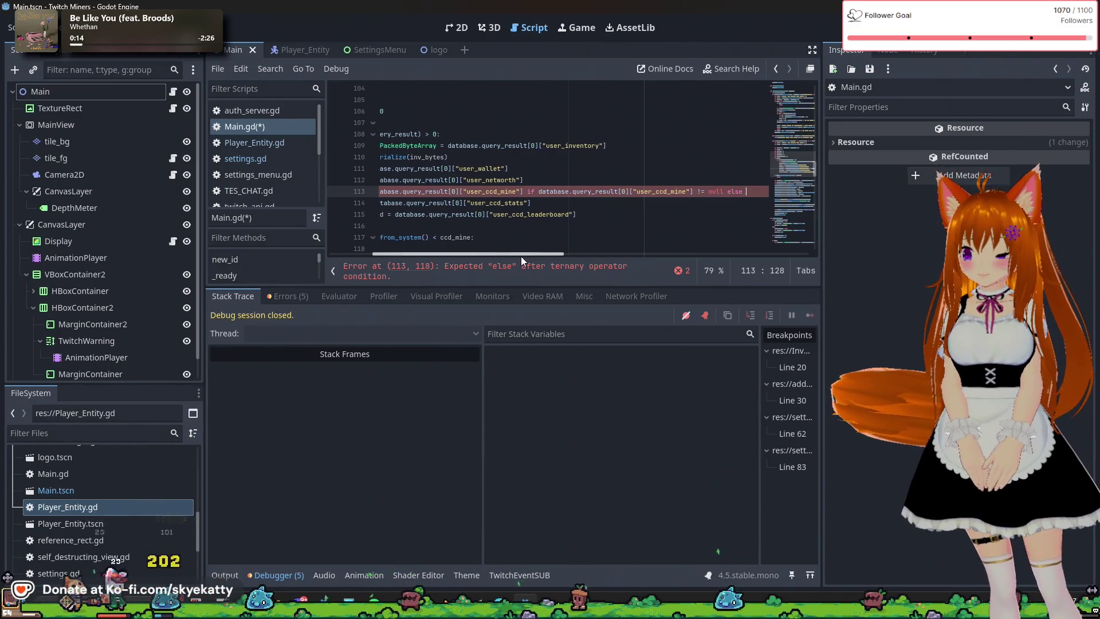
left_click(644, 192)
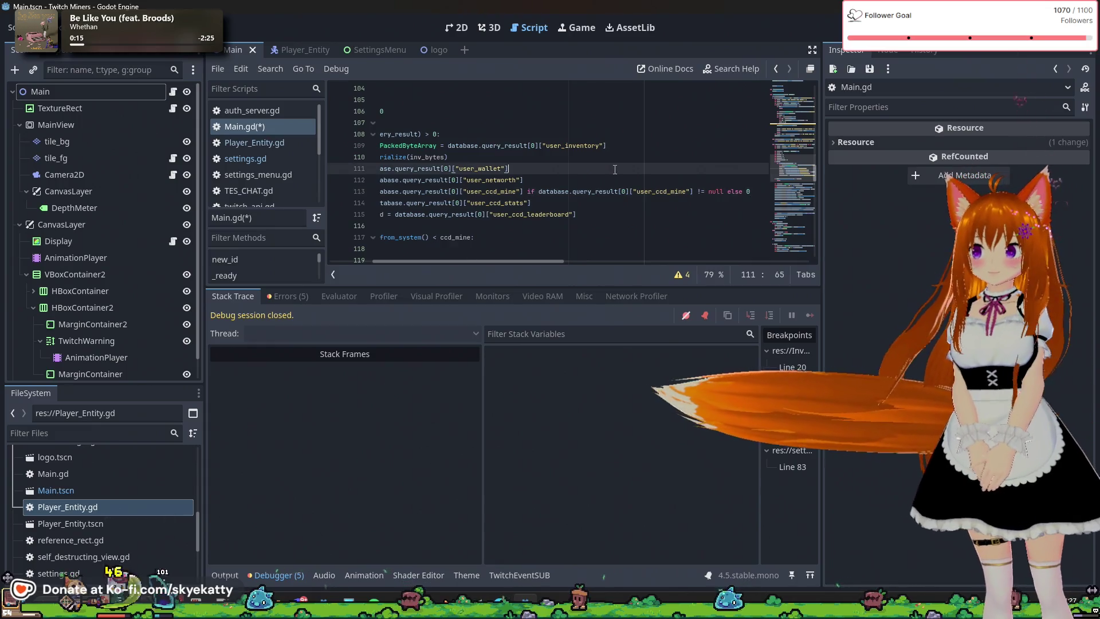
Append 'if' plus the copied user_ccd_stats lookup, '!= null else 0', to the ccd_stats line 114
left_click(564, 205)
scroll(564, 212, "left", 3)
left_click(526, 202, "shift")
left_click(484, 203, "shift")
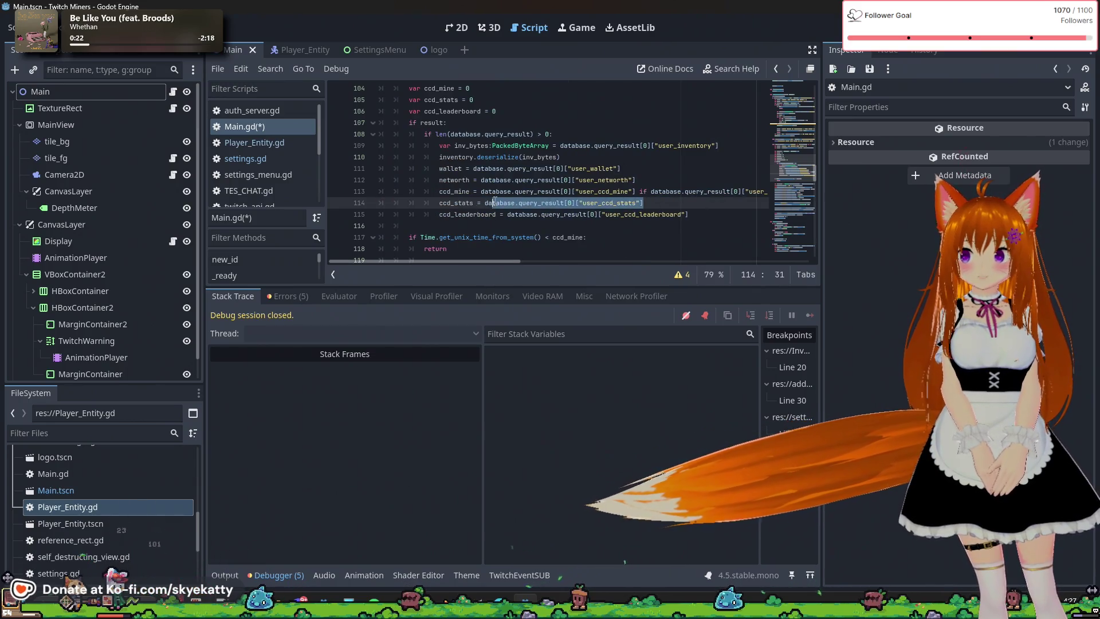
left_click(679, 203)
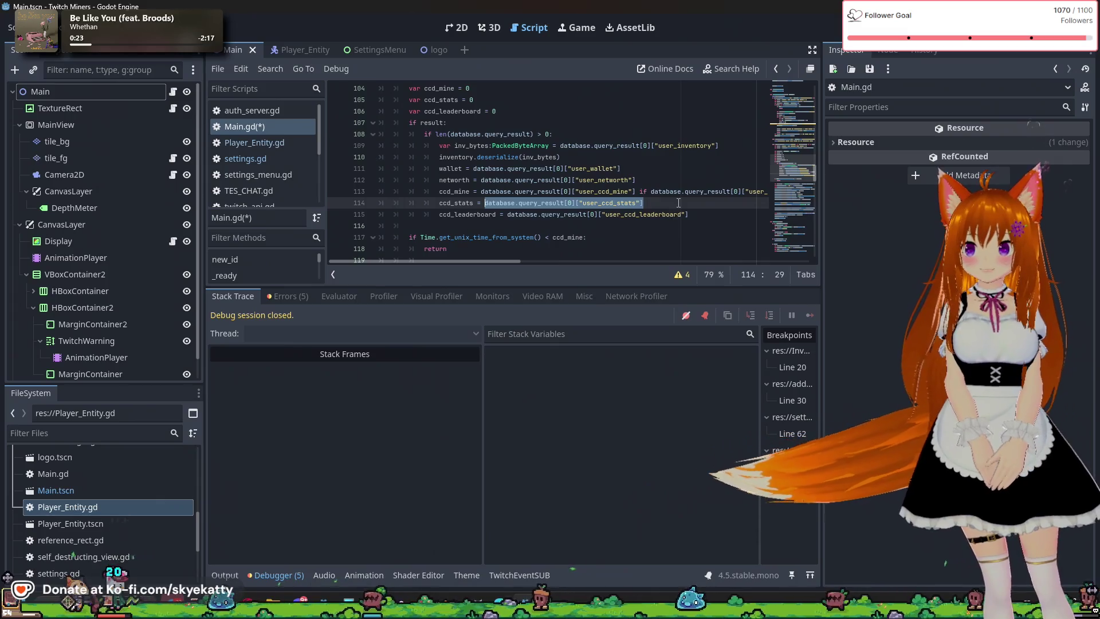
type("if")
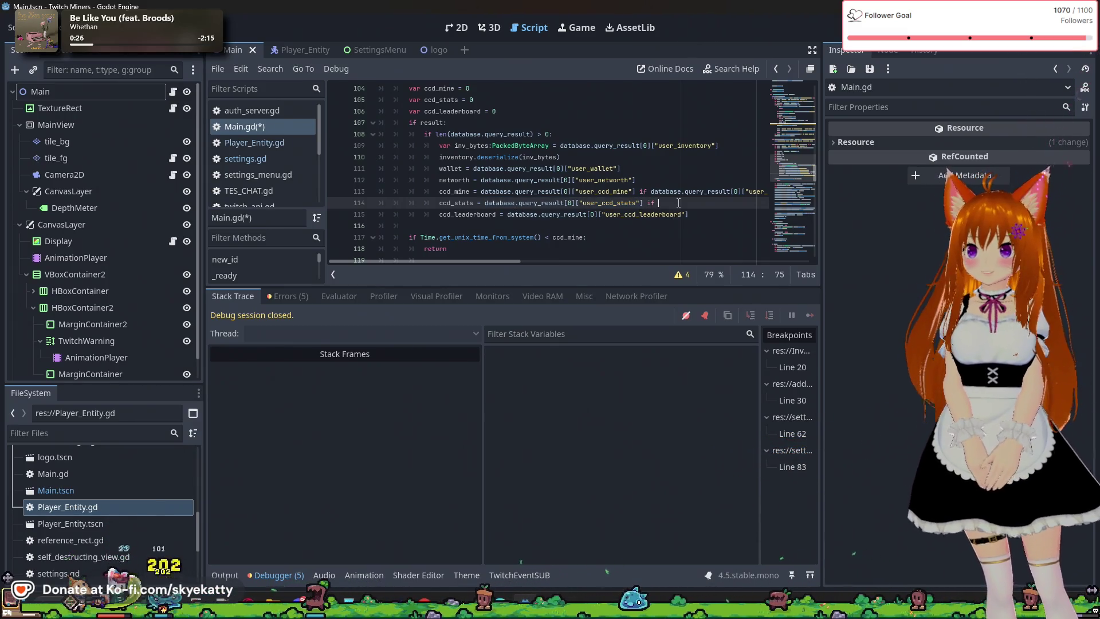
type("database.query_result[0][\"user_ccd_stats\"]")
type("!= null")
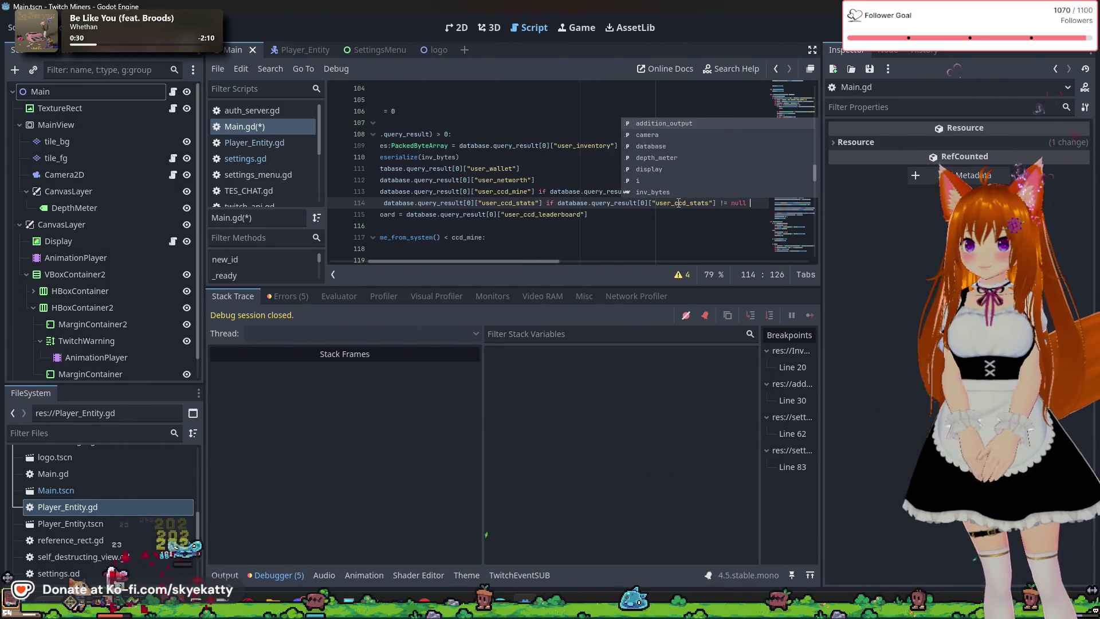
left_click(702, 219)
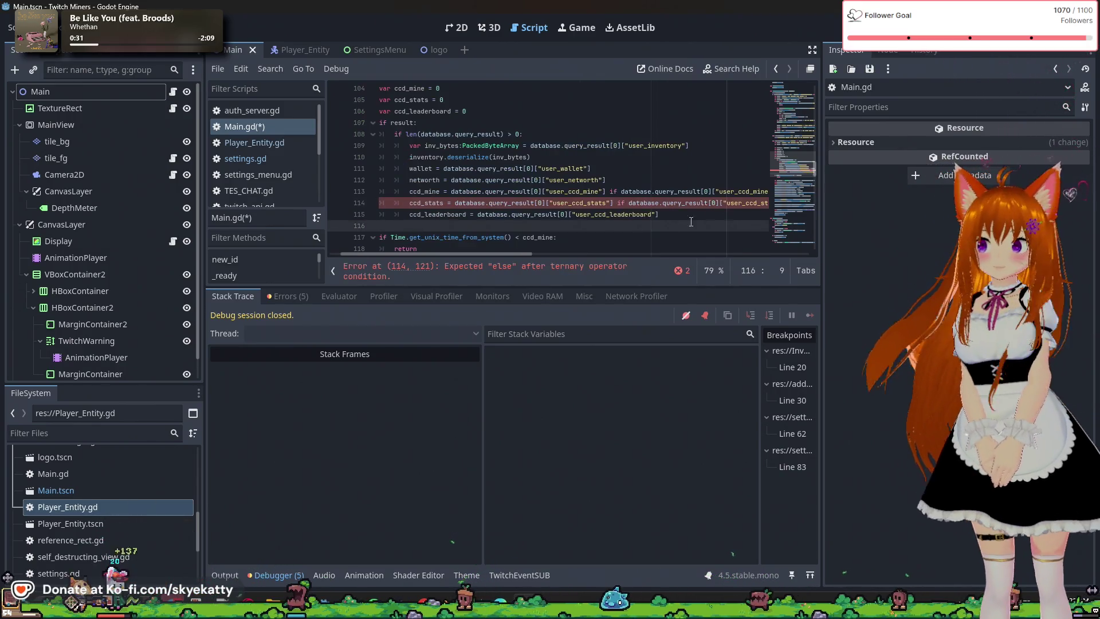
left_click_drag(509, 257, 574, 266)
left_click(664, 205)
type("e")
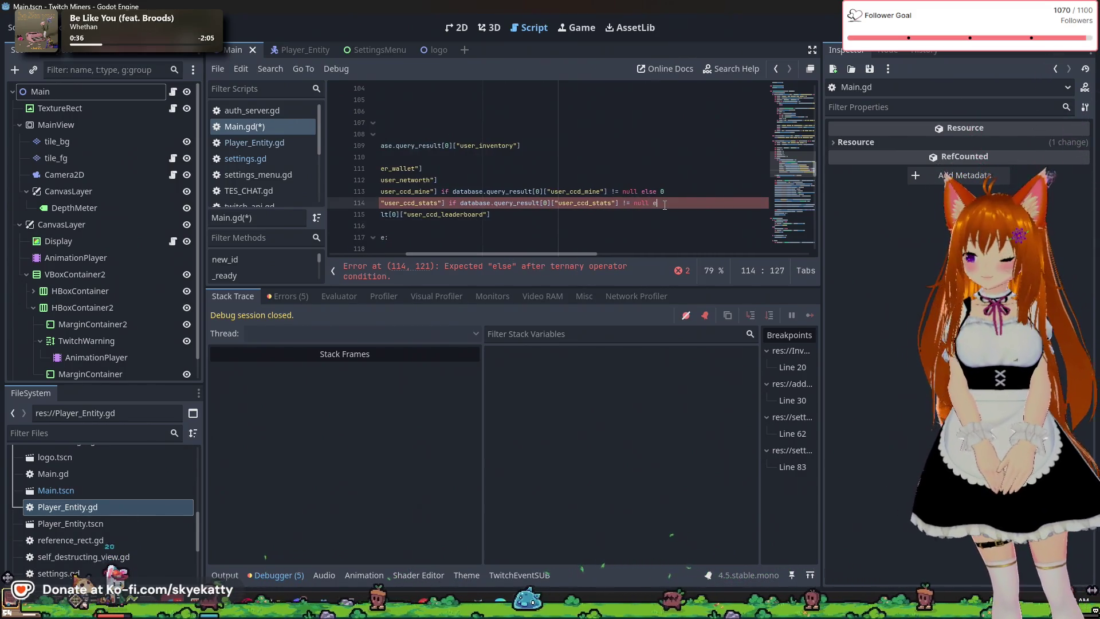
type("lse 0")
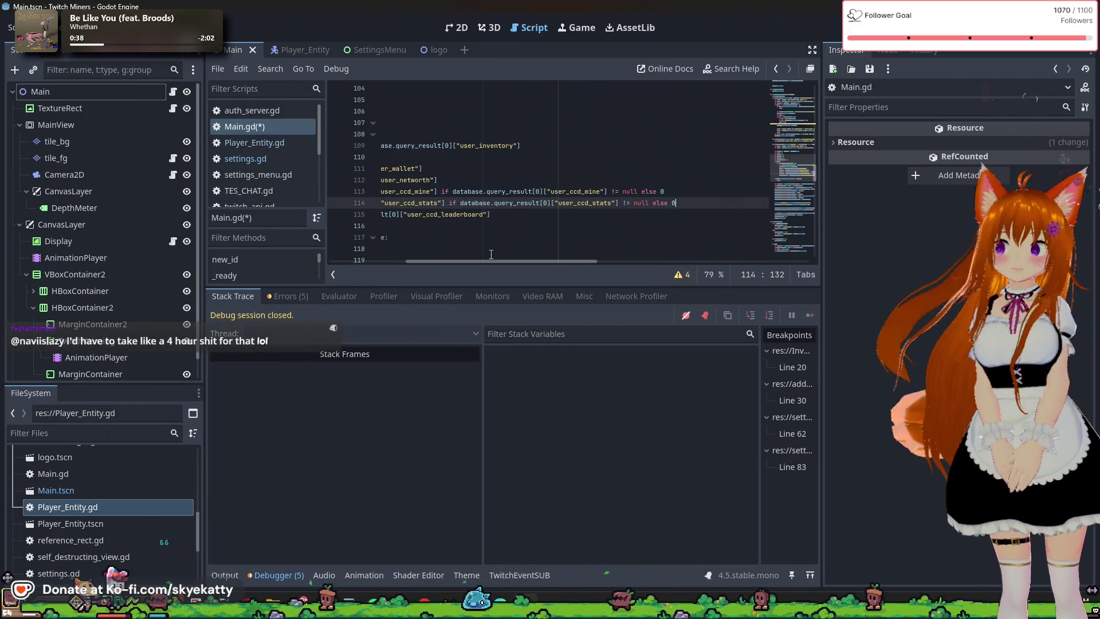
left_click_drag(490, 263, 442, 266)
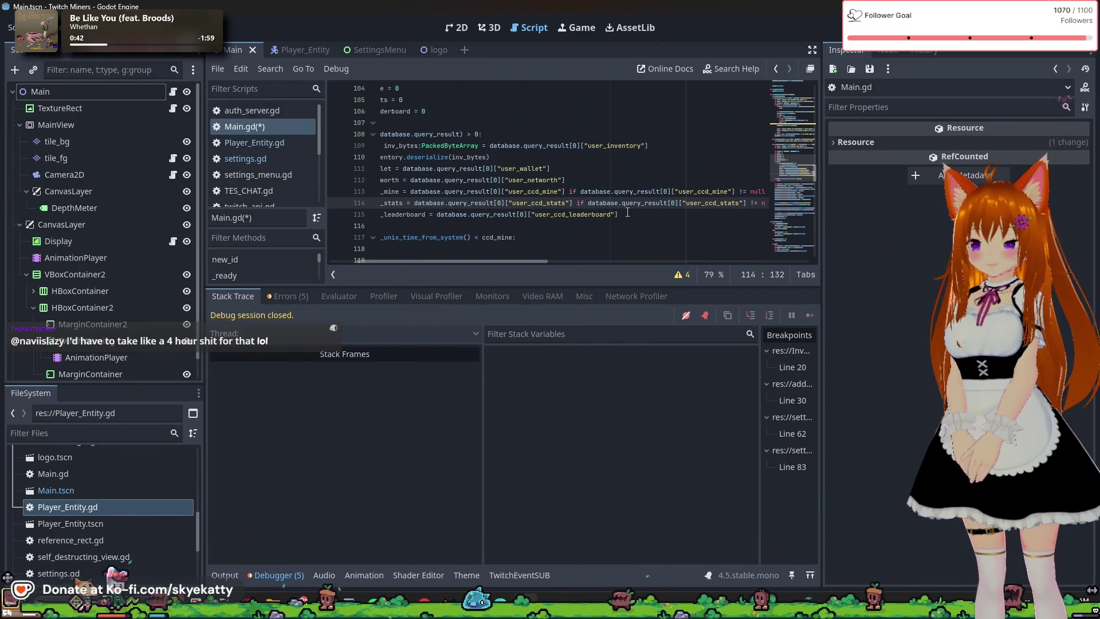
Copy the ccd_leaderboard assignment on line 115 and paste it after a new 'if' at its end
left_click_drag(626, 213, 359, 214)
key("ctrl+c")
left_click_drag(463, 214, 439, 215)
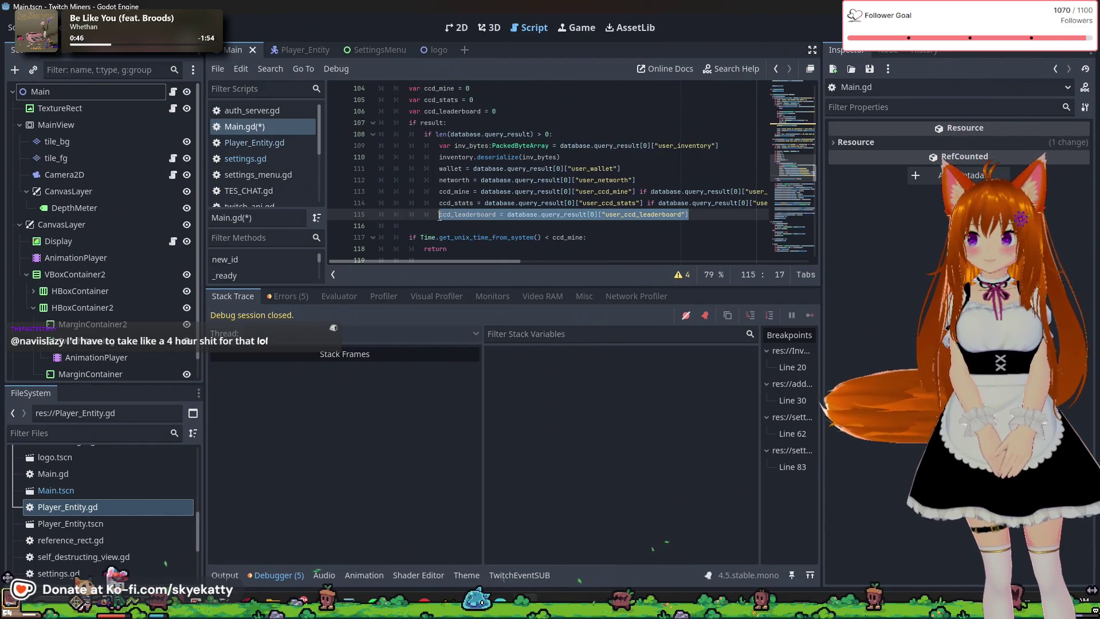
left_click_drag(510, 263, 520, 263)
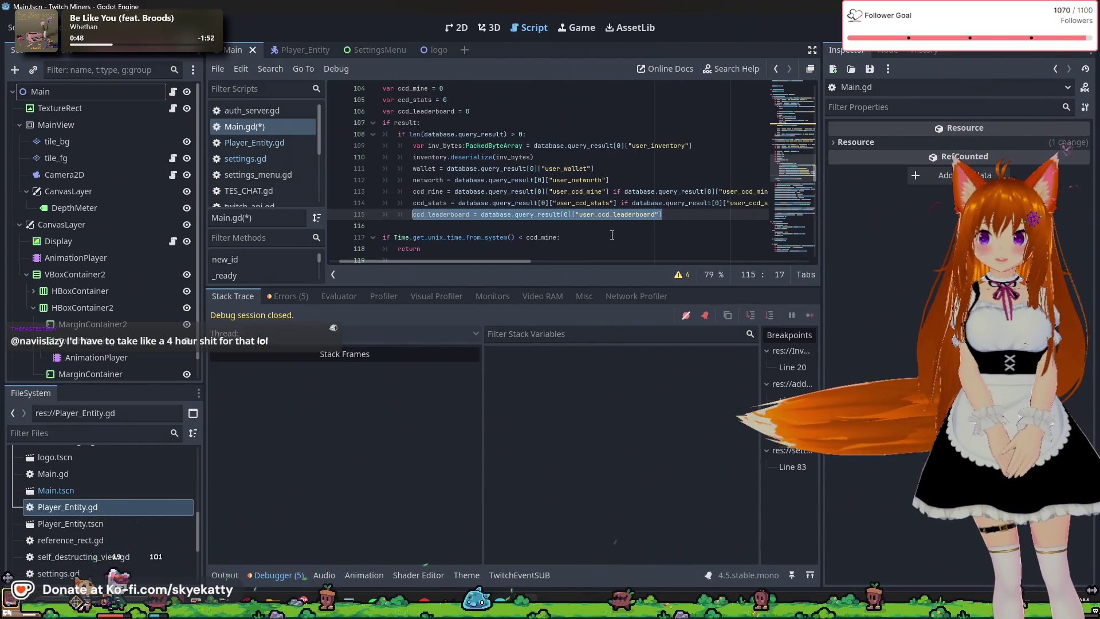
left_click(684, 215)
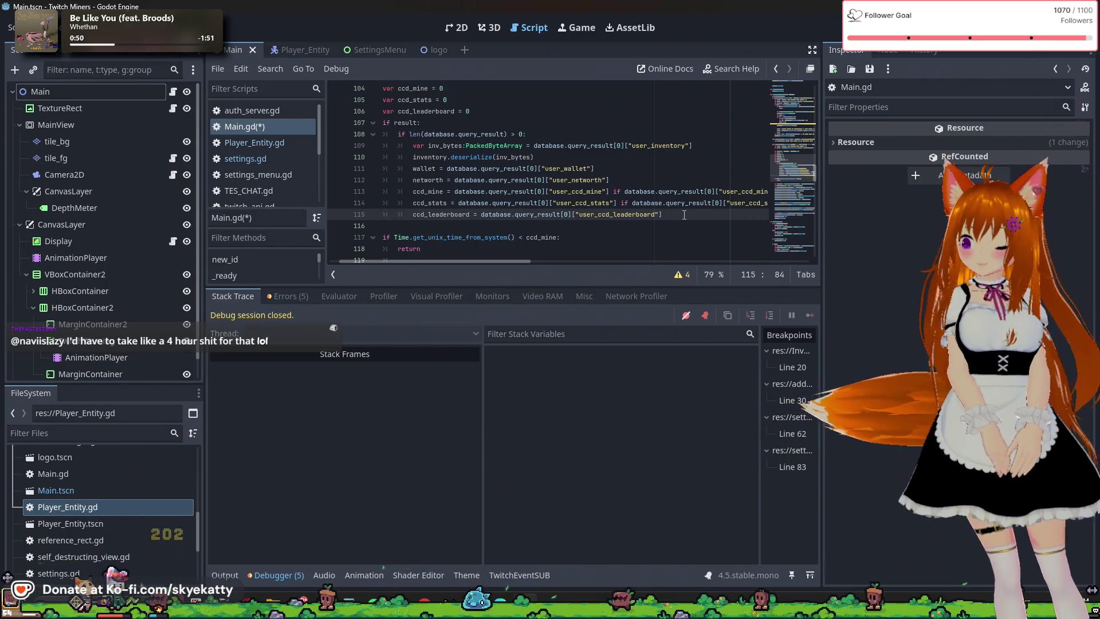
type("if")
key("ctrl+v")
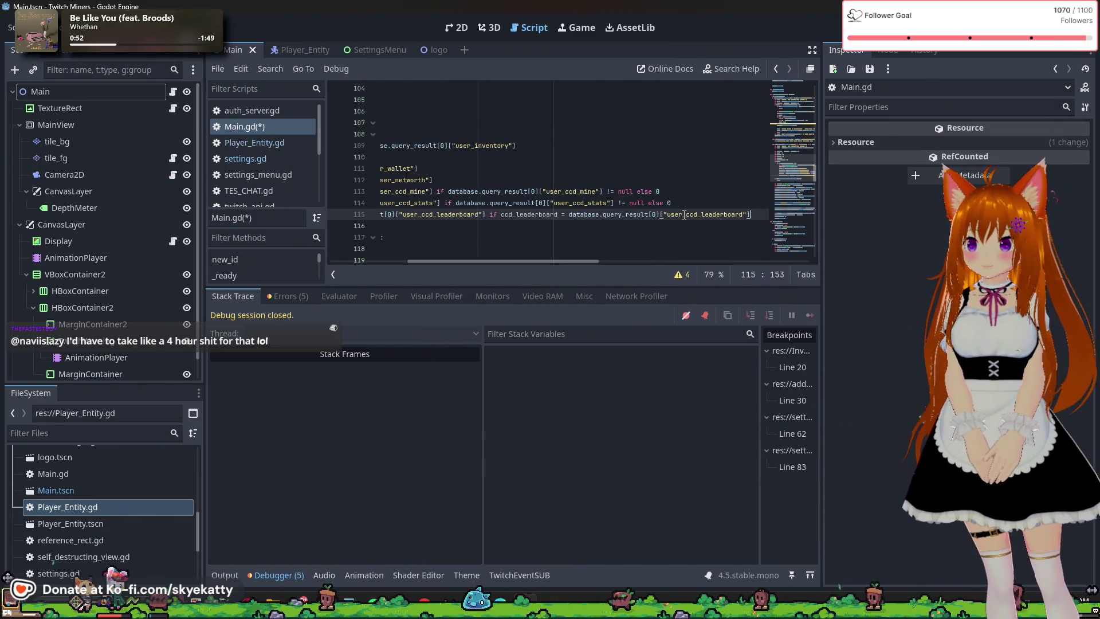
Finish line 115's condition with '!= null else 0' and recheck the remaining 'Expected else' error
type("!= n")
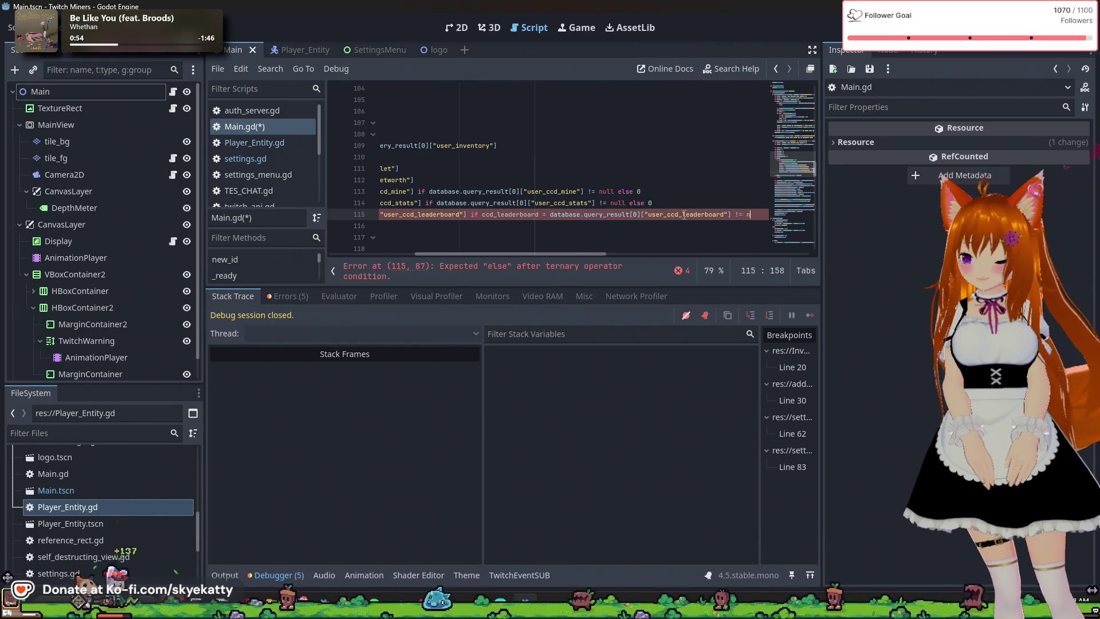
type("ull =")
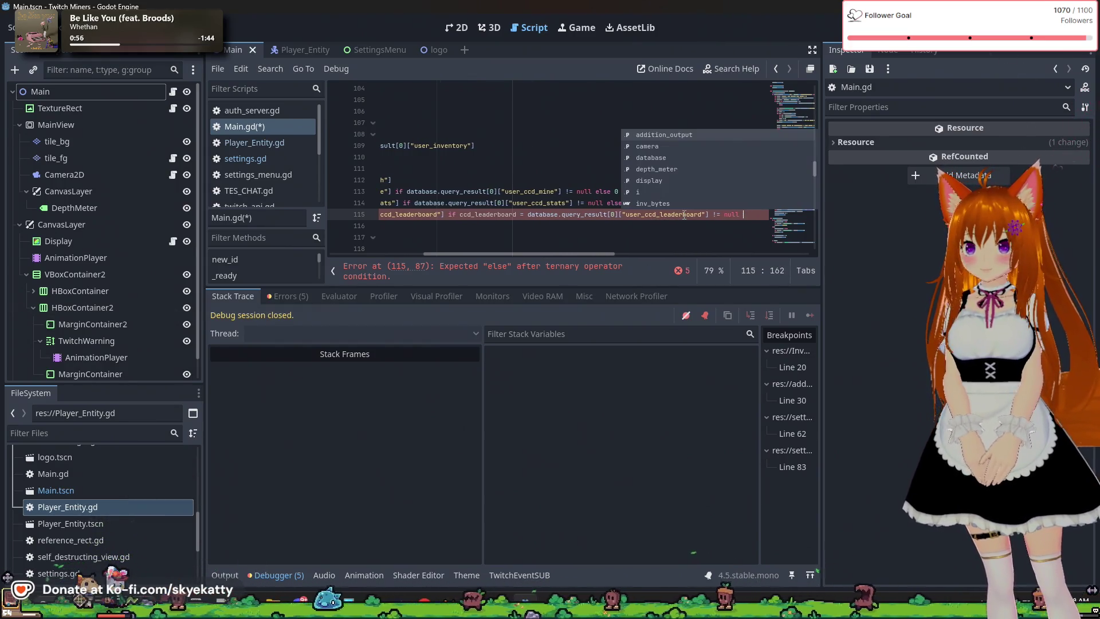
key("BackSpace")
type("else -")
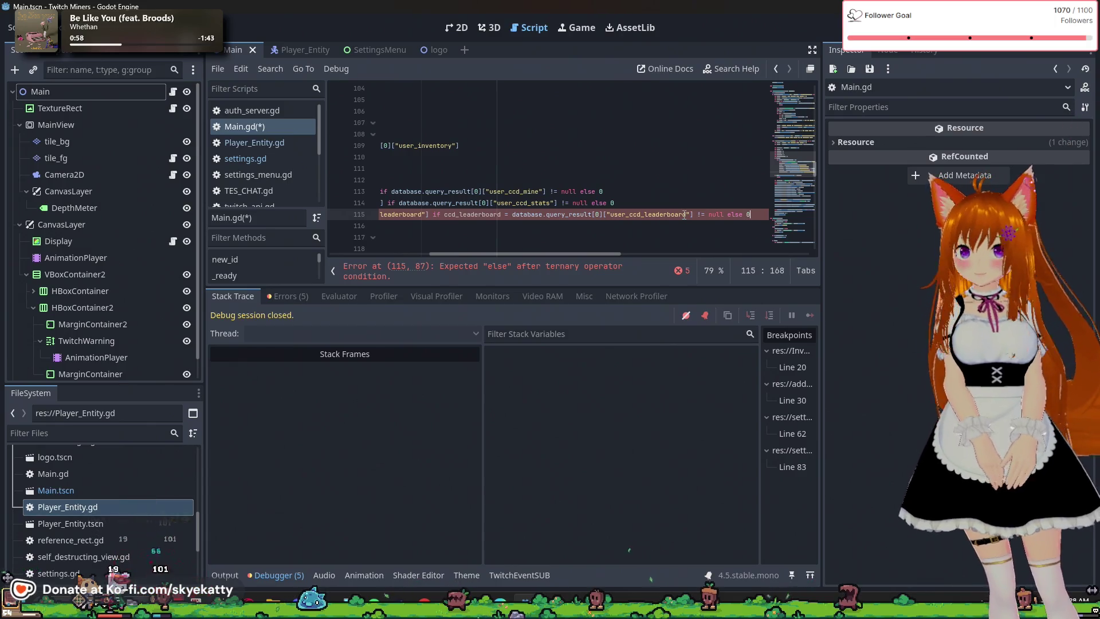
left_click(723, 233)
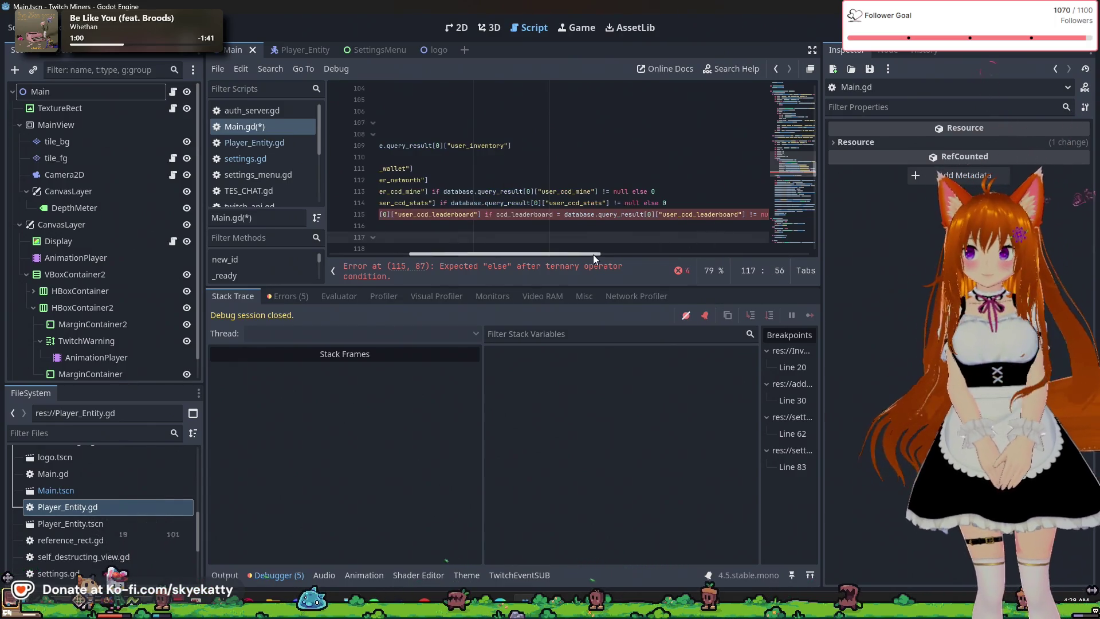
scroll(599, 231, "down", 2, "ctrl")
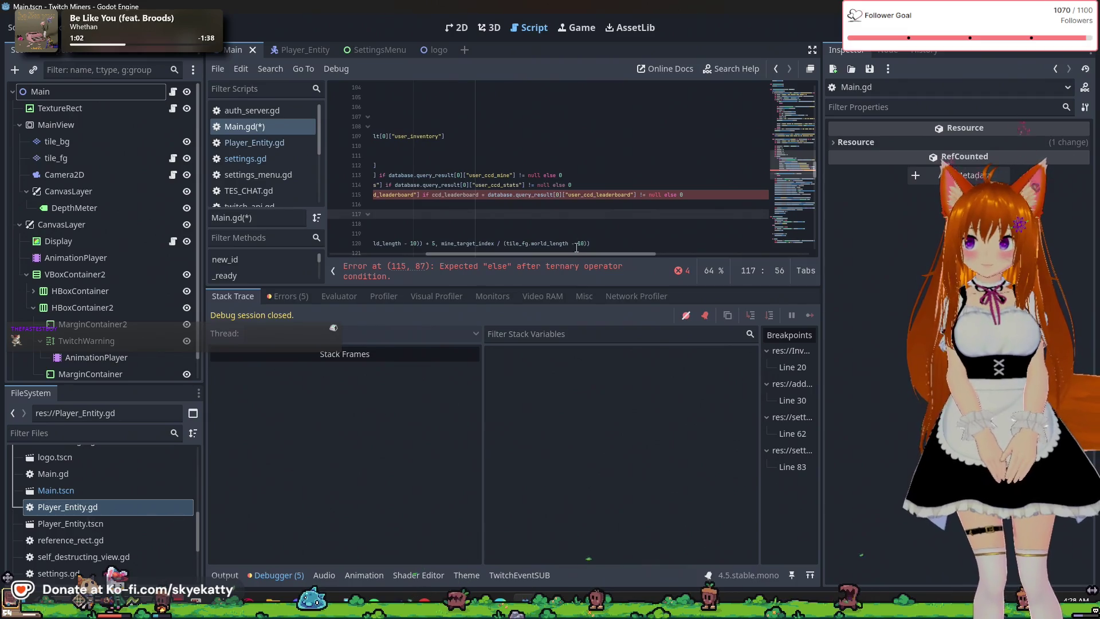
mouse_move(572, 255)
left_mouse_down()
mouse_move(486, 287)
mouse_move(544, 292)
left_mouse_up()
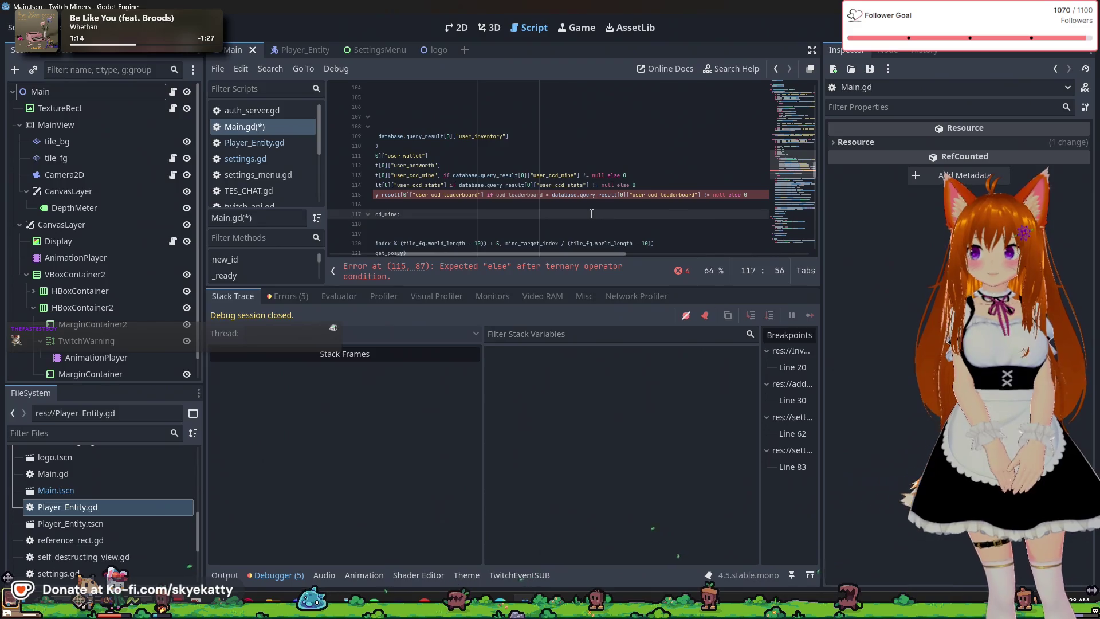
left_click(706, 203)
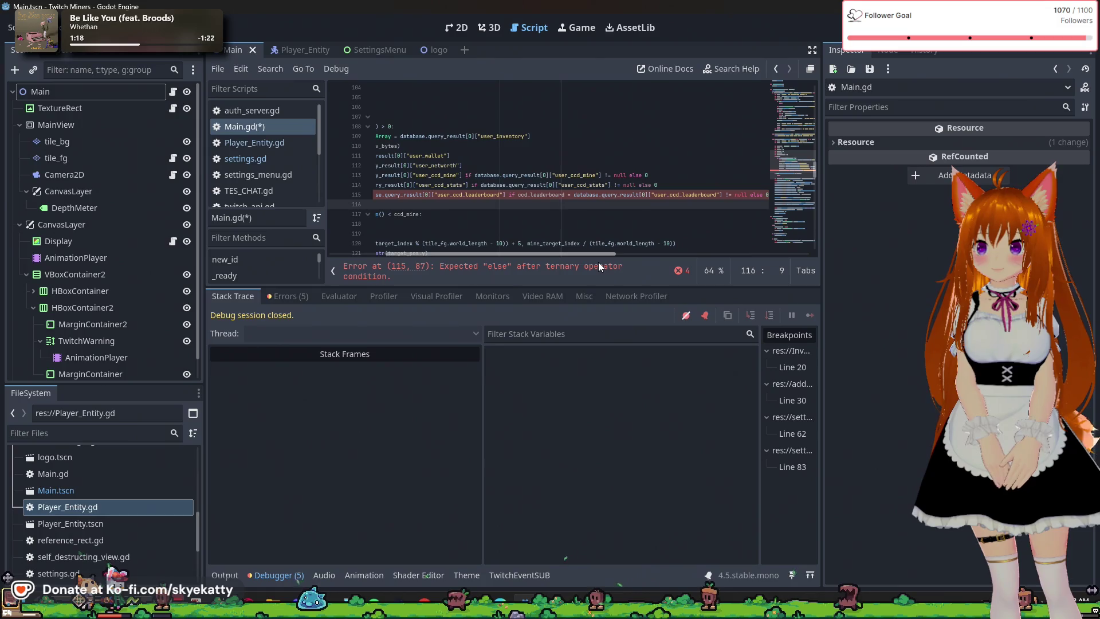
left_click_drag(598, 263, 552, 262)
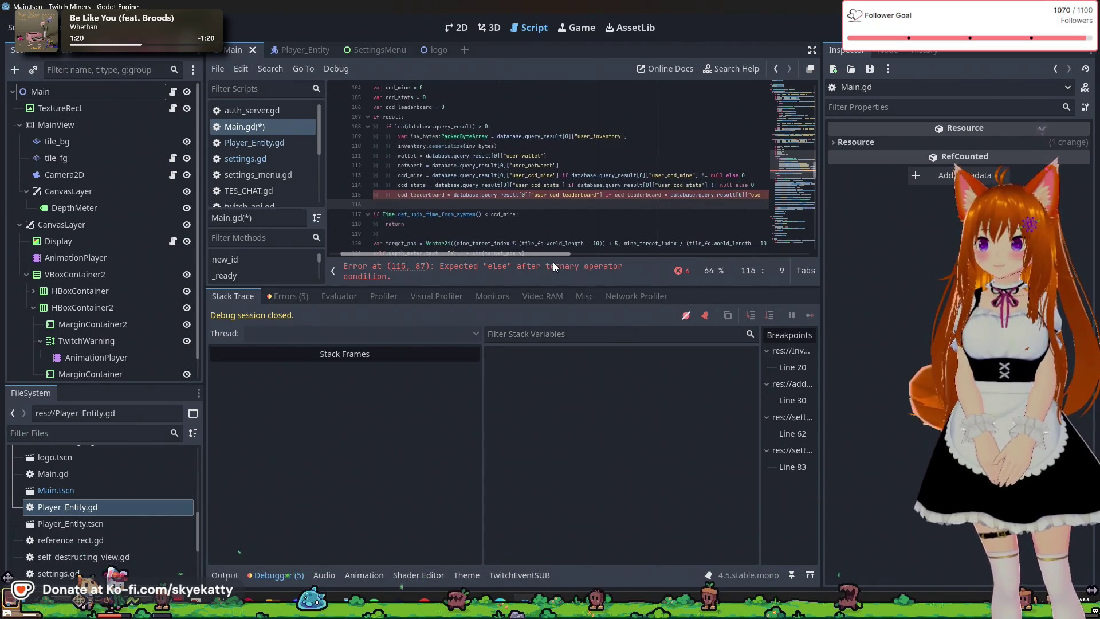